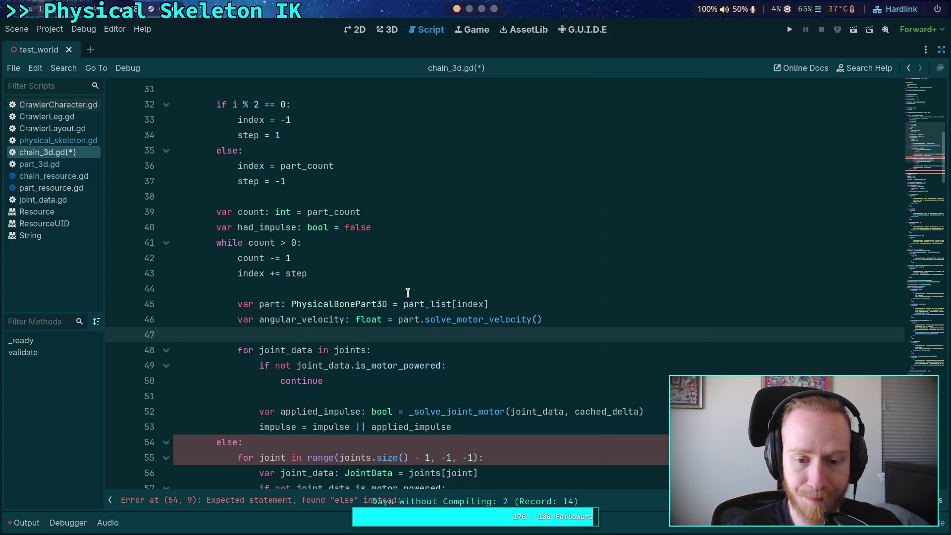
- Rename line 46's angular_velocity to applied_impulse, typed bool instead of float, and add blank lines below
{"action": "mouse_move", "coordinate": [398, 319]}
{"action": "left_mouse_down"}
{"action": "mouse_move", "coordinate": [297, 304]}
{"action": "mouse_move", "coordinate": [238, 319]}
{"action": "left_mouse_up"}
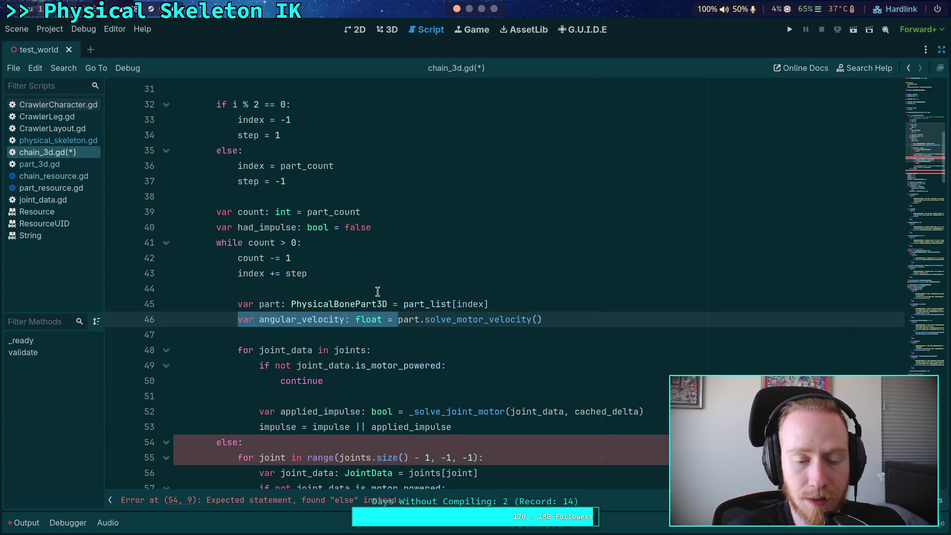
{"action": "double_click", "coordinate": [289, 317]}
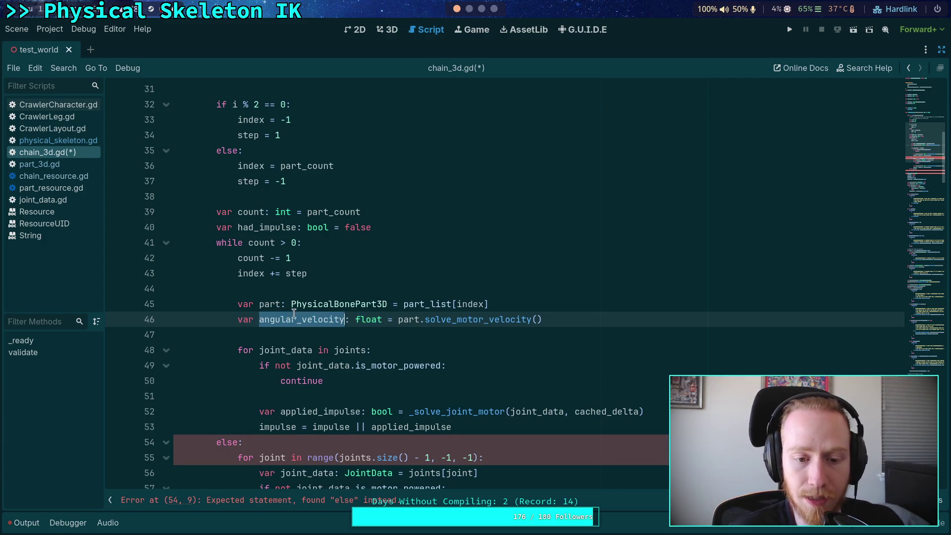
{"action": "type", "text": "applied"}
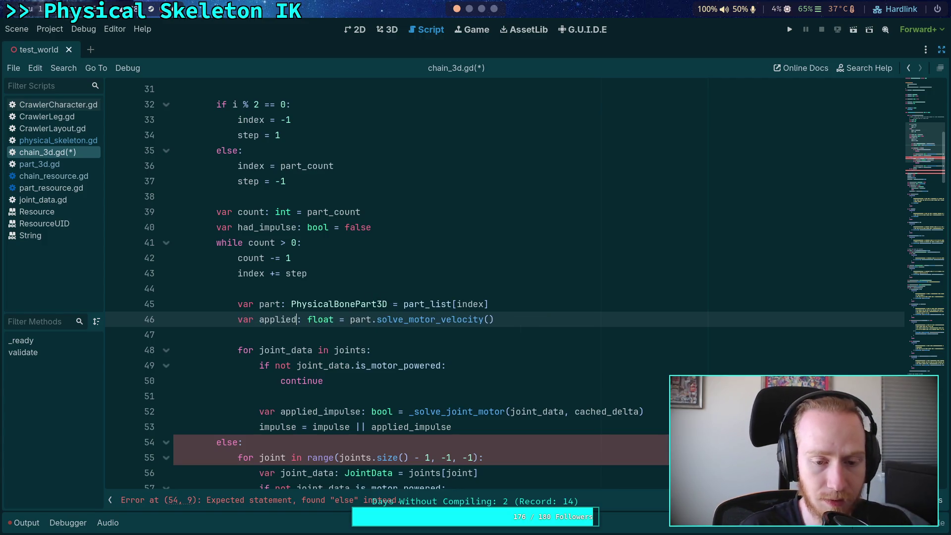
{"action": "type", "text": "_impulse"}
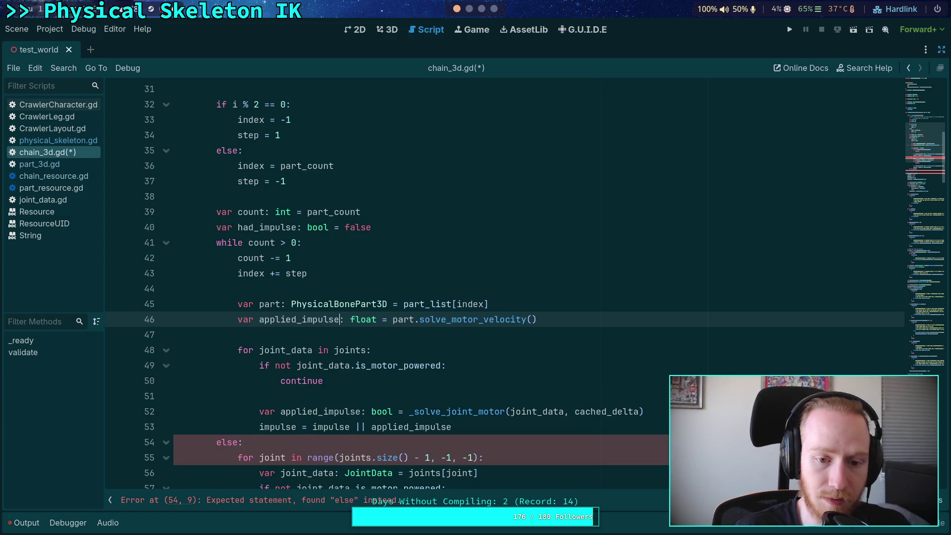
{"action": "key", "text": "ctrl+Delete"}
{"action": "type", "text": "bool"}
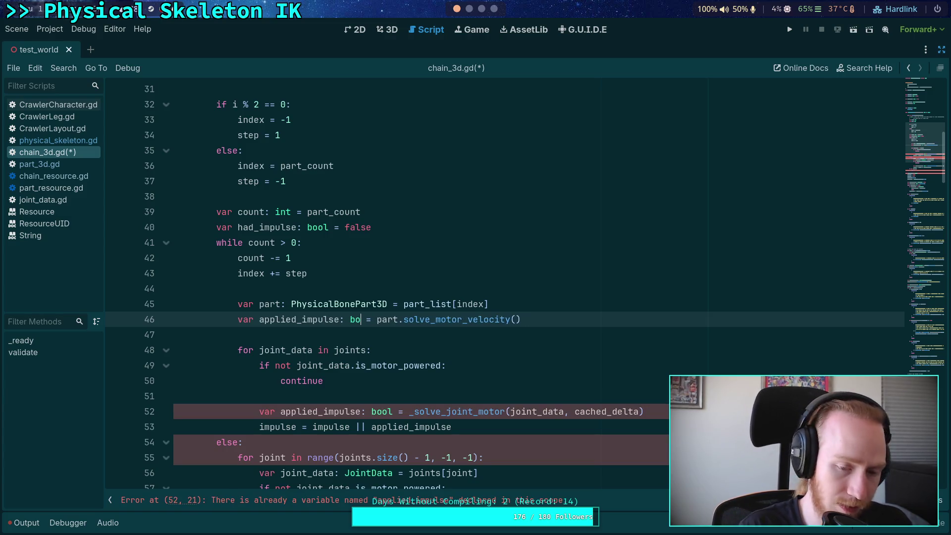
{"action": "left_click", "coordinate": [285, 334]}
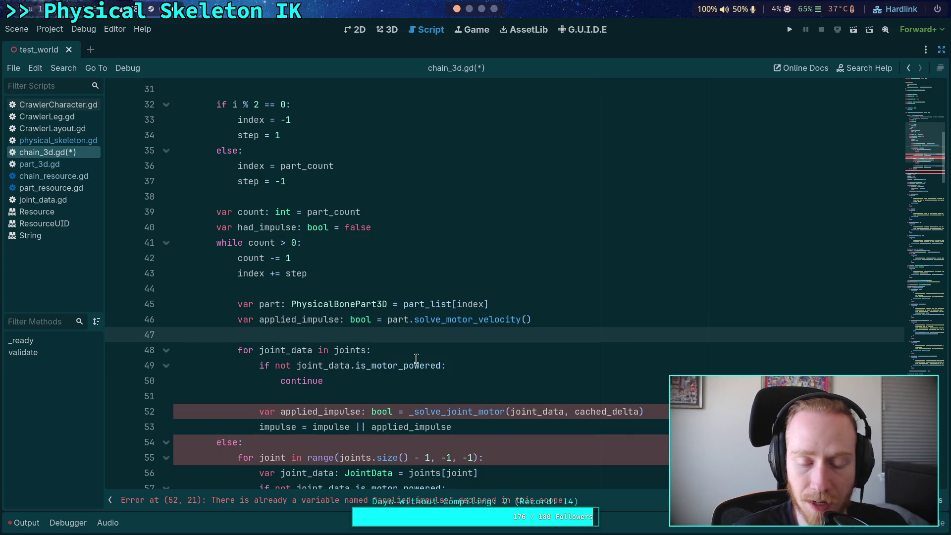
{"action": "key", "text": "Return"}
{"action": "key", "text": "Return"}
{"action": "key", "text": "Up"}
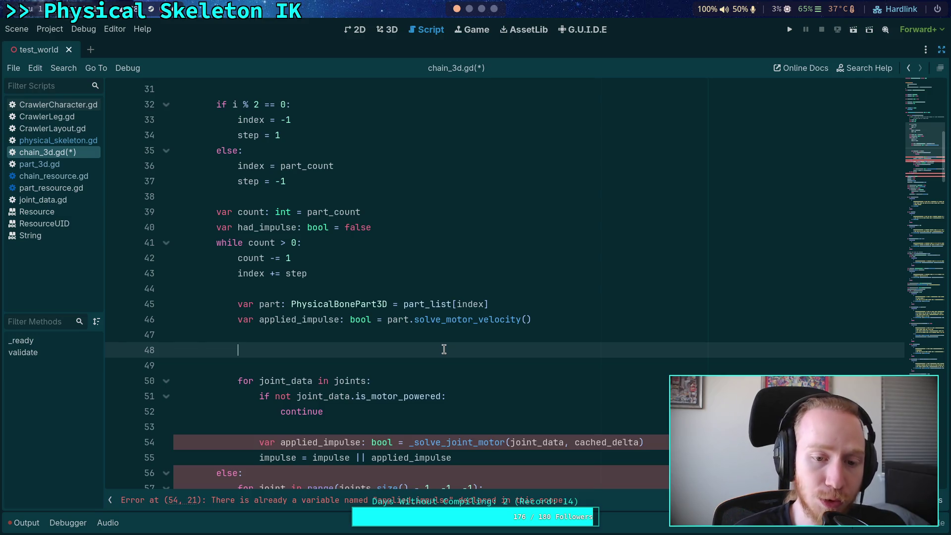
- Write 'had_impulse = had_impulse || applied_impulse' on line 48 inside the while loop
{"action": "type", "text": "had_impulse"}
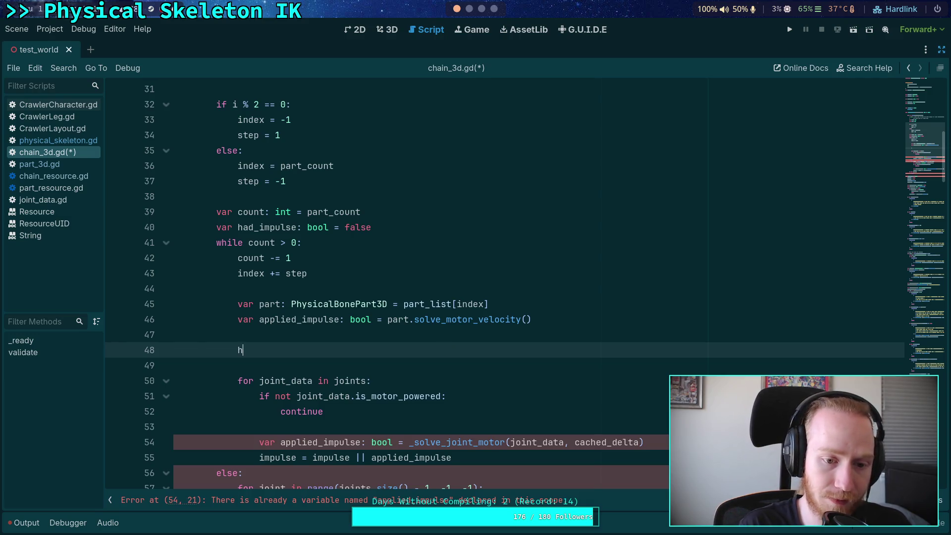
{"action": "type", "text": " = a"}
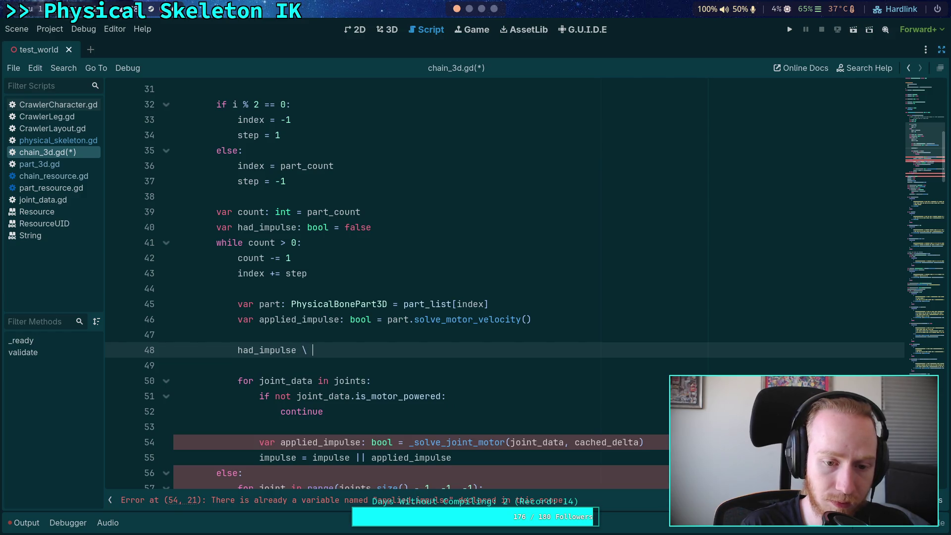
{"action": "key", "text": "BackSpace"}
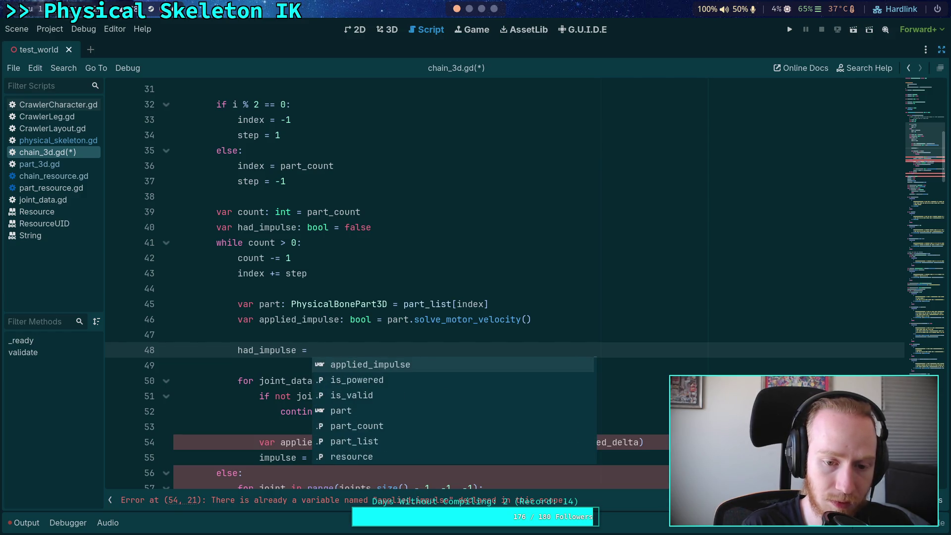
{"action": "type", "text": "had_impulse || app"}
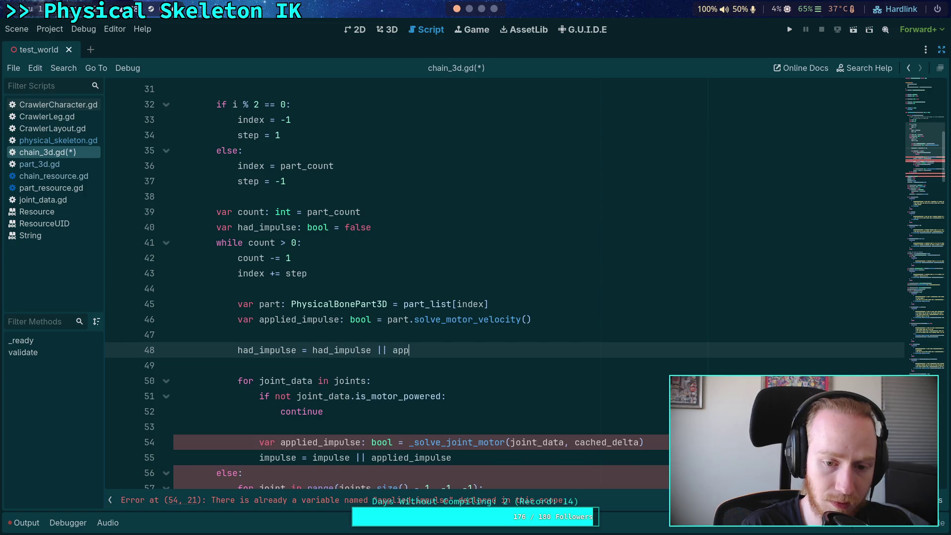
{"action": "key", "text": "Return"}
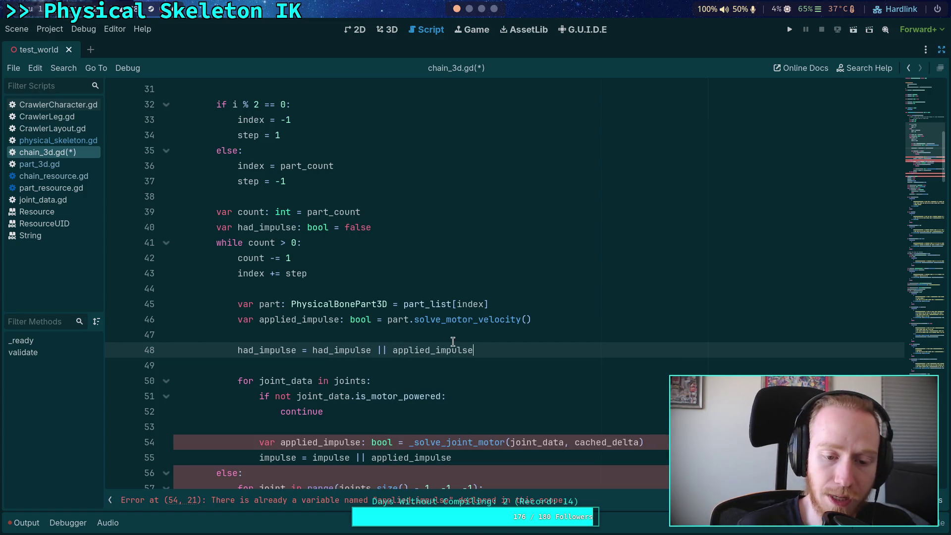
{"action": "scroll", "coordinate": [448, 342], "scroll_direction": "down", "scroll_amount": 2}
{"action": "scroll", "coordinate": [456, 367], "scroll_direction": "up", "scroll_amount": 1}
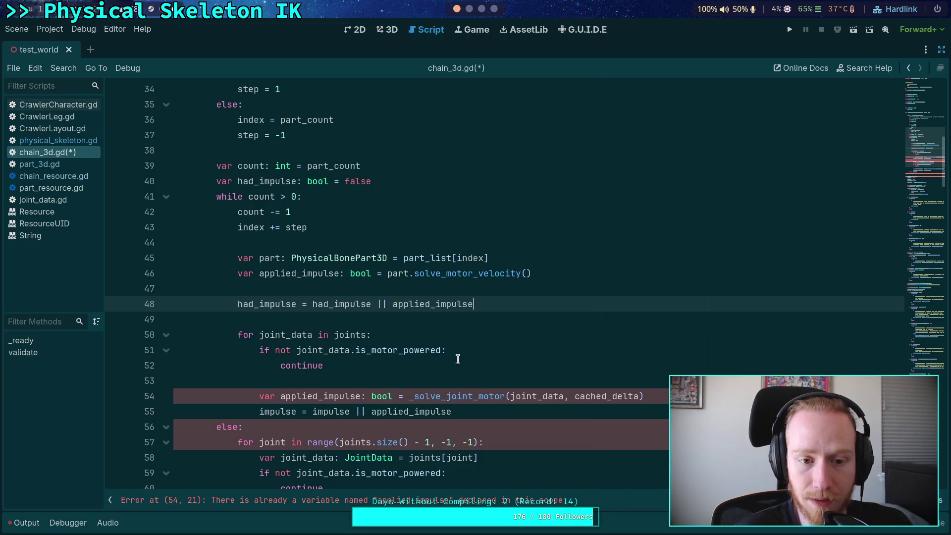
{"action": "left_click", "coordinate": [482, 320]}
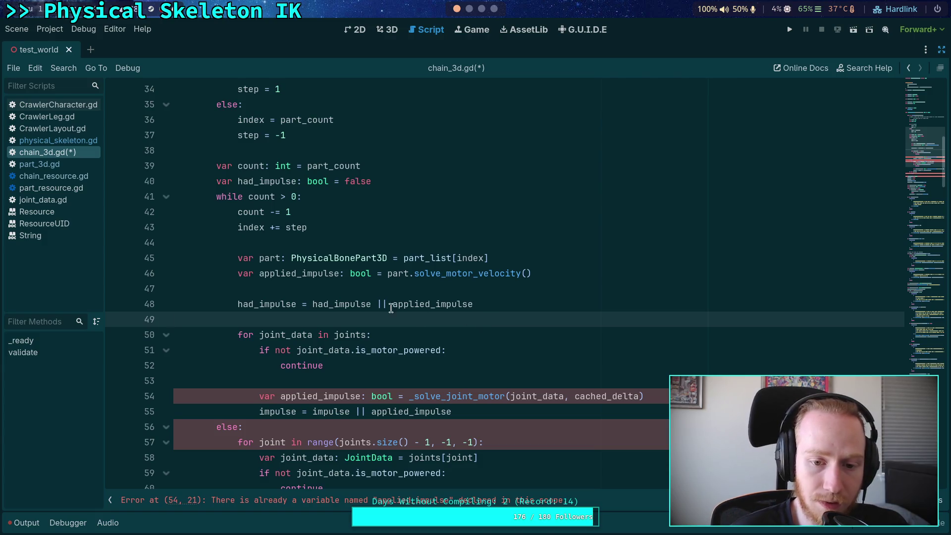
{"action": "left_click", "coordinate": [476, 288]}
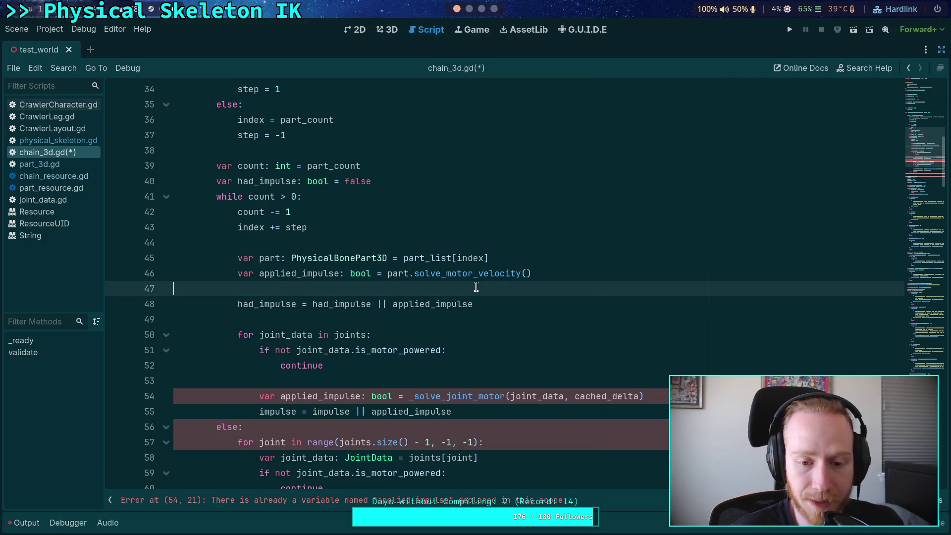
- Insert 'if not applied_impulse: continue' above the had_impulse line
{"action": "key", "text": "Return"}
{"action": "key", "text": "Return"}
{"action": "type", "text": "if not a"}
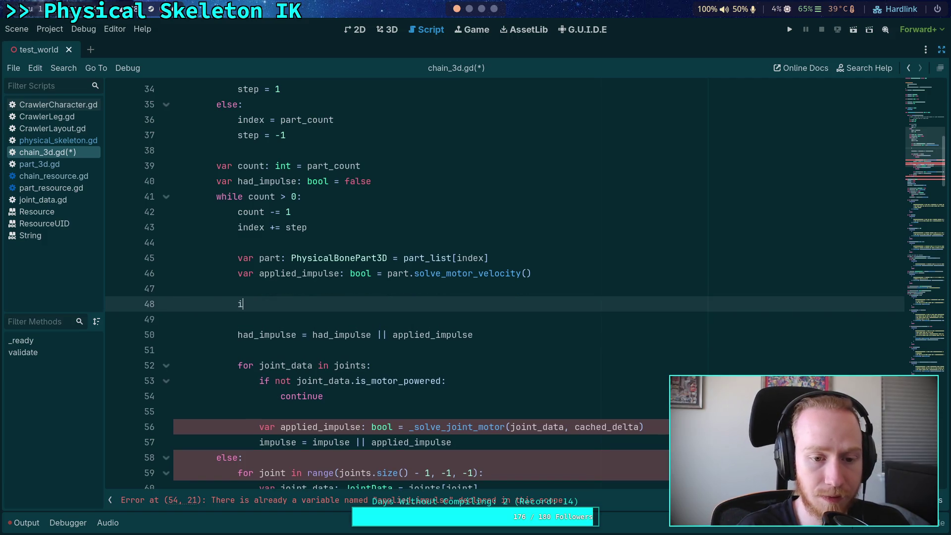
{"action": "type", "text": "pp"}
{"action": "key", "text": "Return"}
{"action": "type", "text": ":"}
{"action": "key", "text": "Return"}
{"action": "type", "text": "continue"}
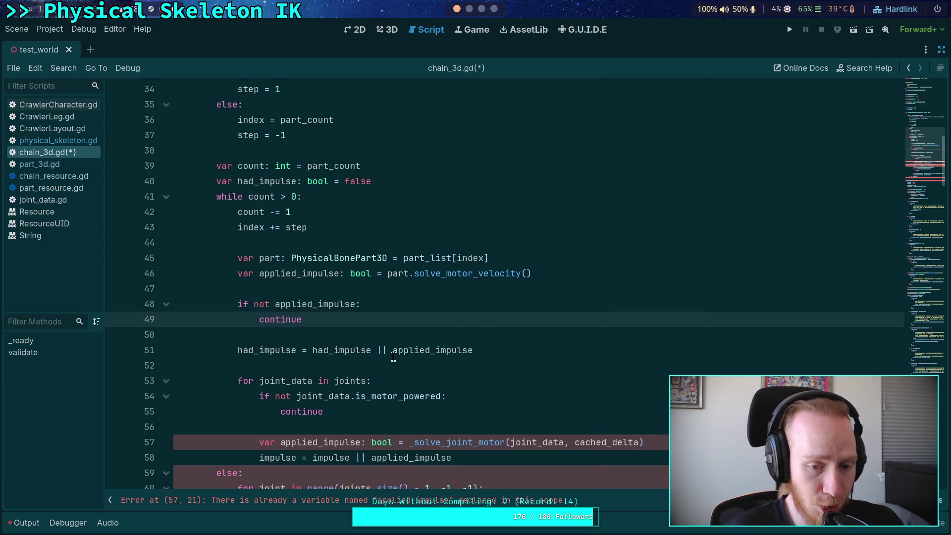
- Replace the had_impulse || applied_impulse expression with true
{"action": "left_click_drag", "start_coordinate": [313, 351], "coordinate": [492, 350]}
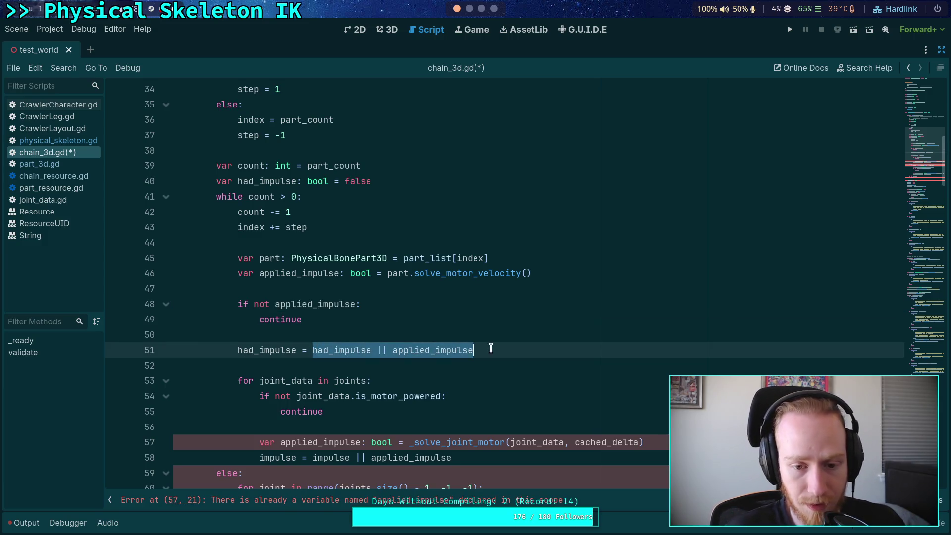
{"action": "type", "text": "true"}
{"action": "key", "text": "Up"}
{"action": "scroll", "coordinate": [440, 317], "scroll_direction": "down", "scroll_amount": 3}
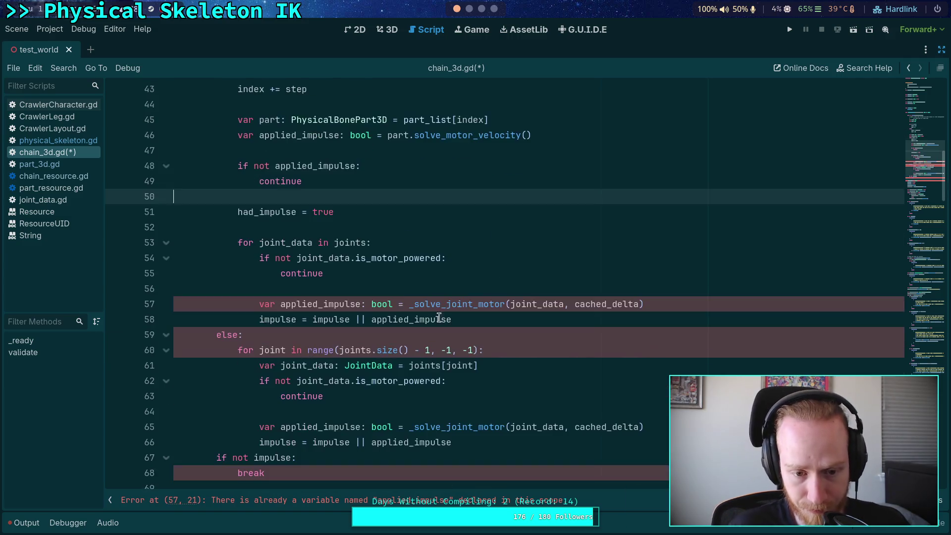
{"action": "scroll", "coordinate": [391, 300], "scroll_direction": "up", "scroll_amount": 1}
{"action": "scroll", "coordinate": [298, 338], "scroll_direction": "down", "scroll_amount": 4}
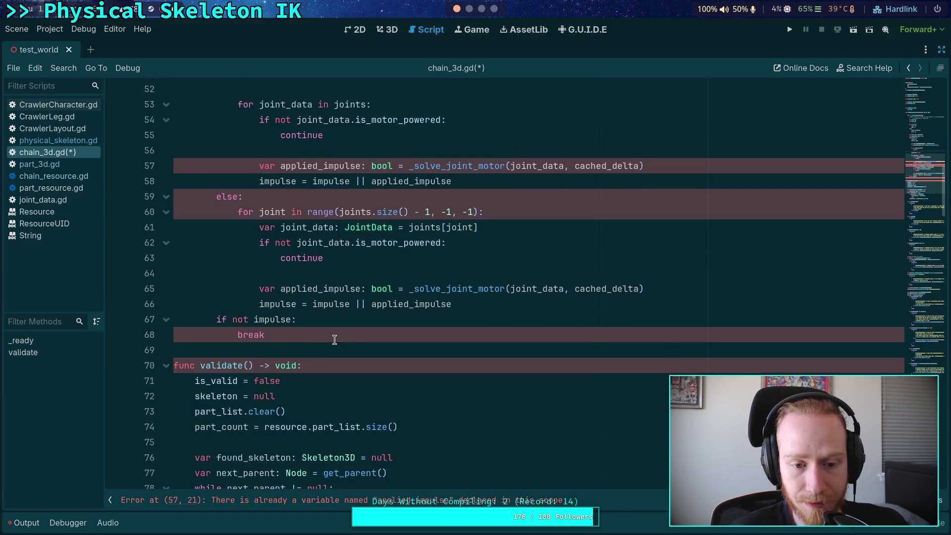
{"action": "scroll", "coordinate": [335, 340], "scroll_direction": "up", "scroll_amount": 3}
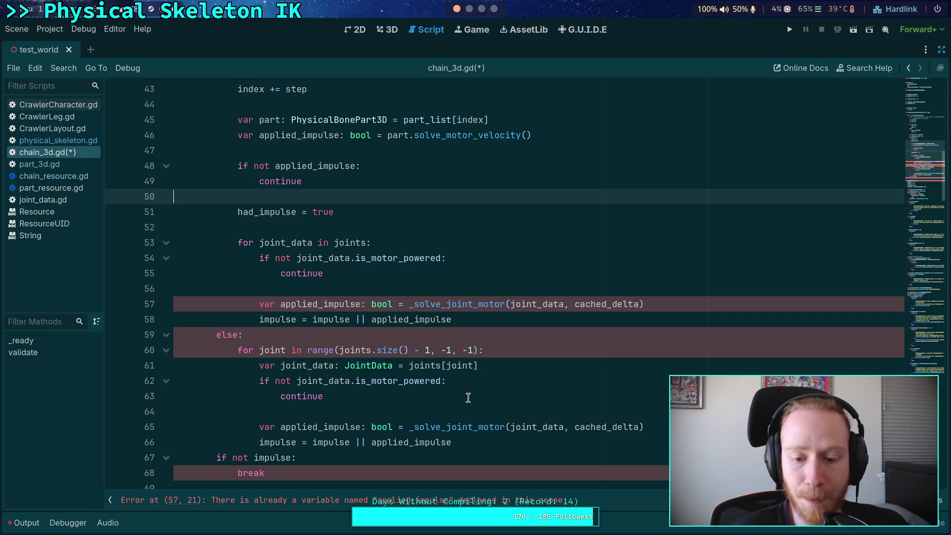
{"action": "left_click", "coordinate": [480, 438]}
- Delete the joint-solving lines 57–66 and change the break check to 'if not had_impulse'
{"action": "left_click_drag", "start_coordinate": [480, 439], "coordinate": [422, 297]}
{"action": "key", "text": "BackSpace"}
{"action": "scroll", "coordinate": [417, 322], "scroll_direction": "up", "scroll_amount": 2}
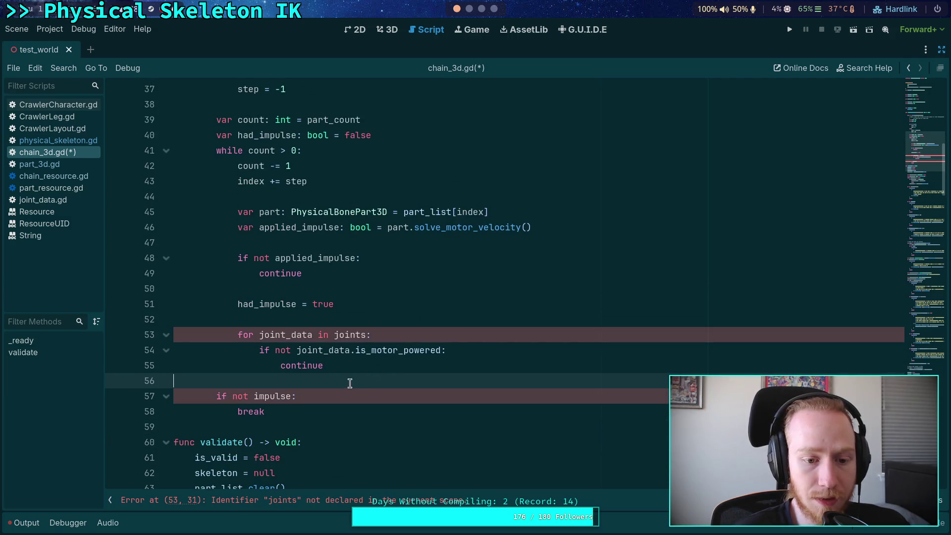
{"action": "scroll", "coordinate": [312, 411], "scroll_direction": "up", "scroll_amount": 1}
{"action": "double_click", "coordinate": [260, 443]}
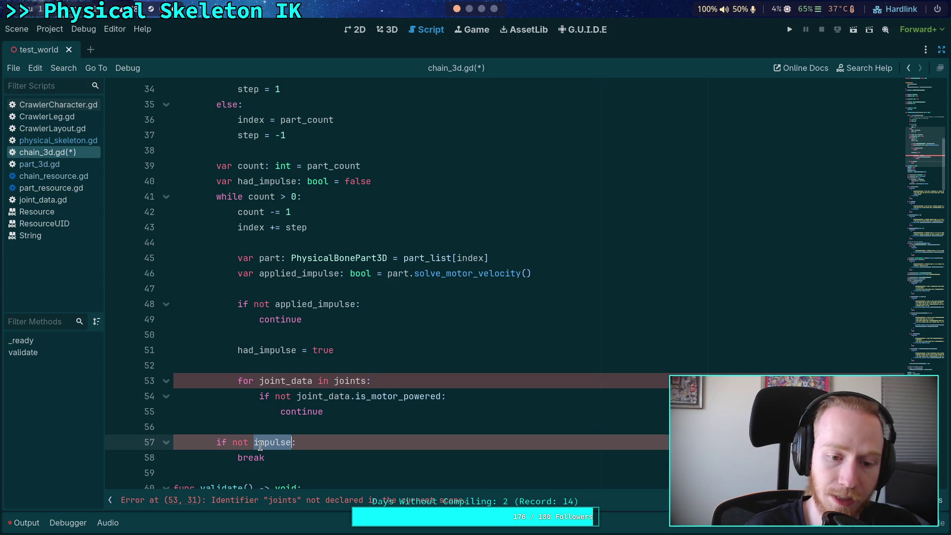
{"action": "type", "text": "had_i"}
{"action": "key", "text": "Return"}
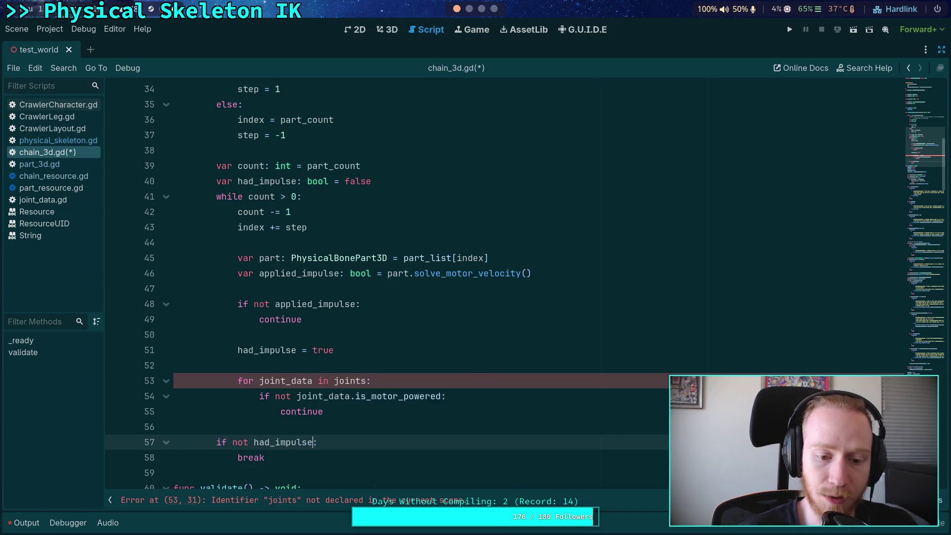
- Delete the leftover for joint_data loop and its motor-powered check
{"action": "scroll", "coordinate": [293, 342], "scroll_direction": "up", "scroll_amount": 5}
{"action": "scroll", "coordinate": [279, 318], "scroll_direction": "down", "scroll_amount": 4}
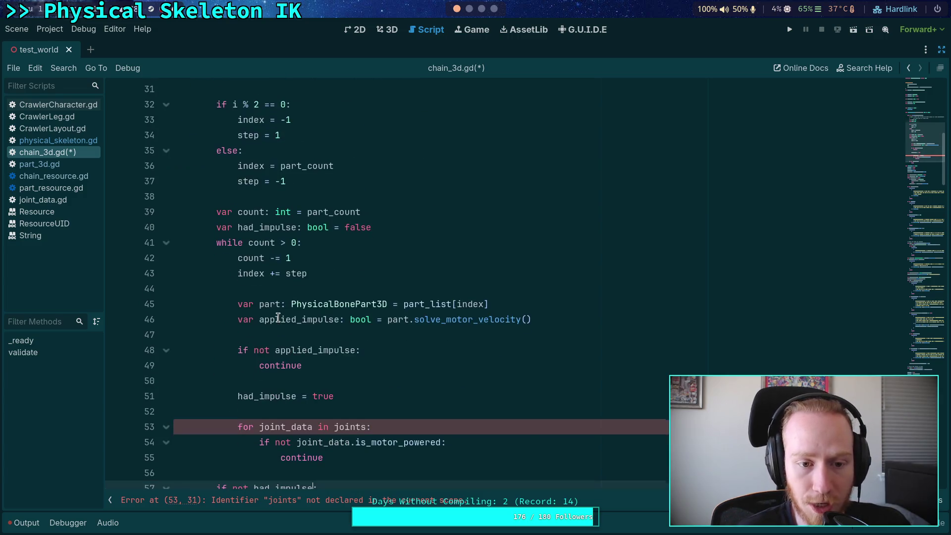
{"action": "scroll", "coordinate": [292, 310], "scroll_direction": "down", "scroll_amount": 2}
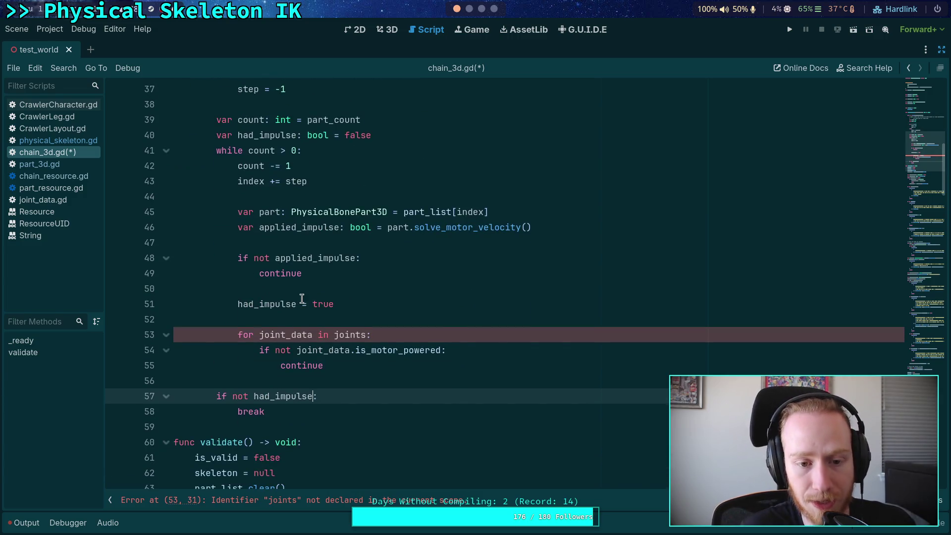
{"action": "left_click_drag", "start_coordinate": [364, 365], "coordinate": [238, 335]}
{"action": "key", "text": "BackSpace"}
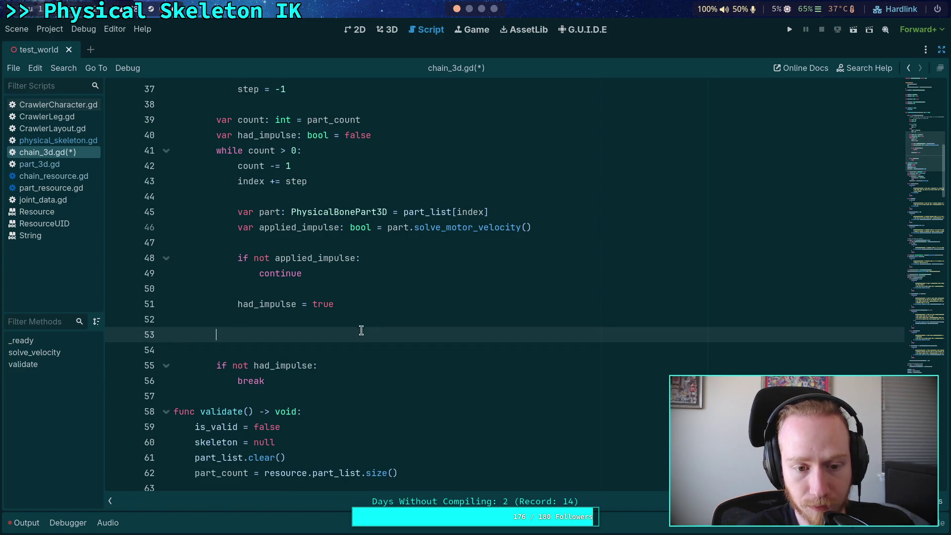
- Add a two-line TODO: given motor velocities and rigid body state, calculate an angle error for this part
{"action": "key", "text": "Tab"}
{"action": "type", "text": "# TODO:"}
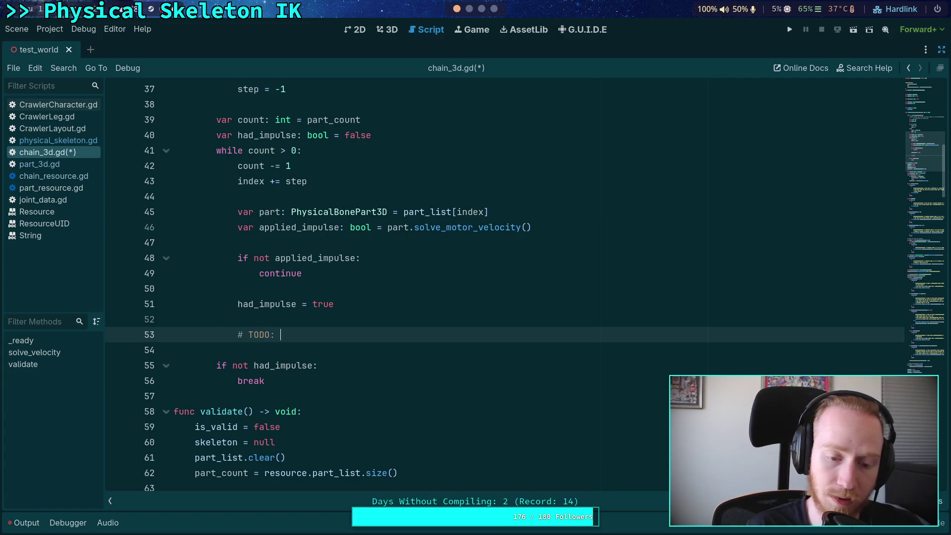
{"action": "type", "text": " given the "}
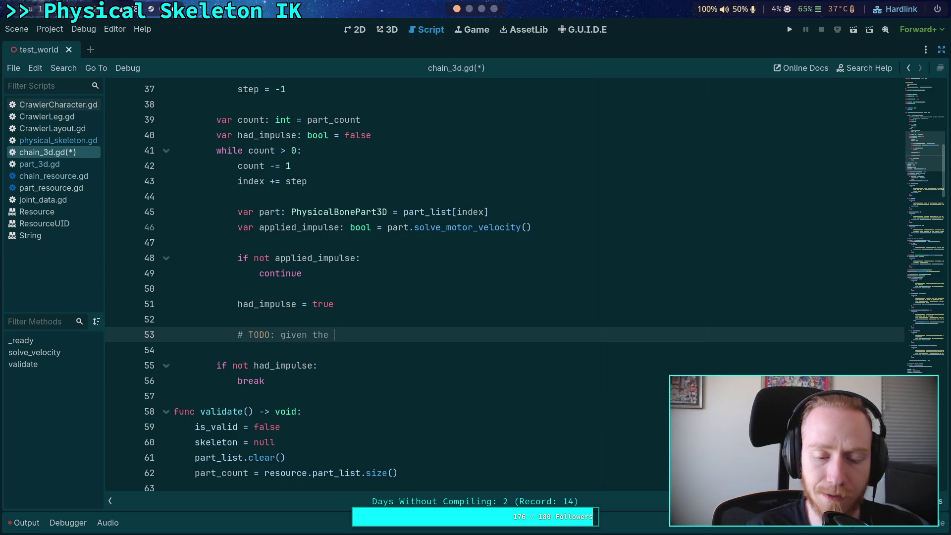
{"action": "type", "text": "motor veloc"}
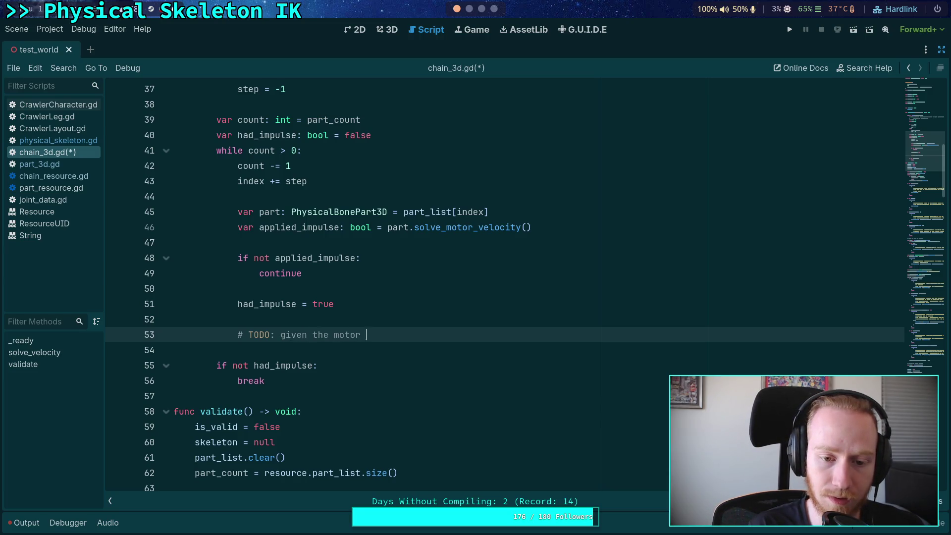
{"action": "type", "text": "ities and"}
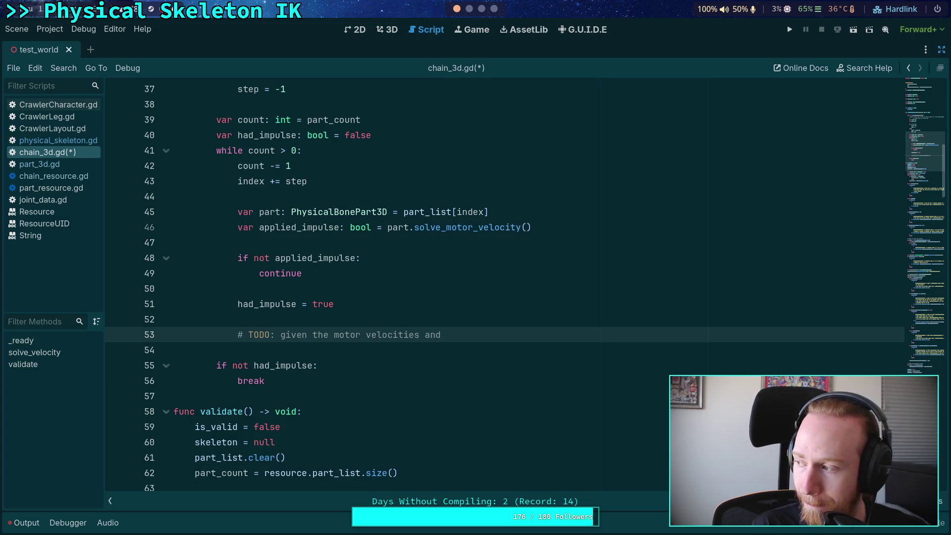
{"action": "type", "text": "bas"}
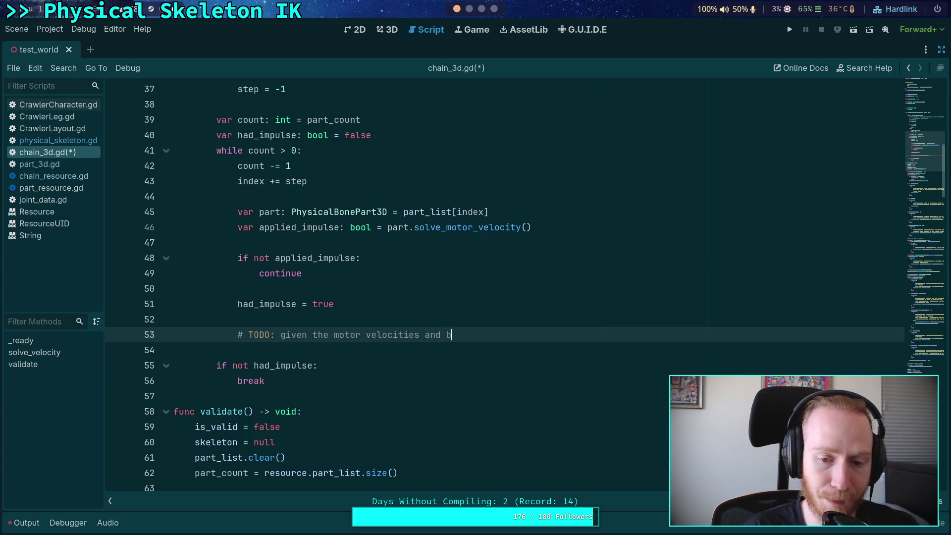
{"action": "key", "text": "BackSpace"}
{"action": "key", "text": "BackSpace"}
{"action": "key", "text": "BackSpace"}
{"action": "type", "text": "rigid body states of "}
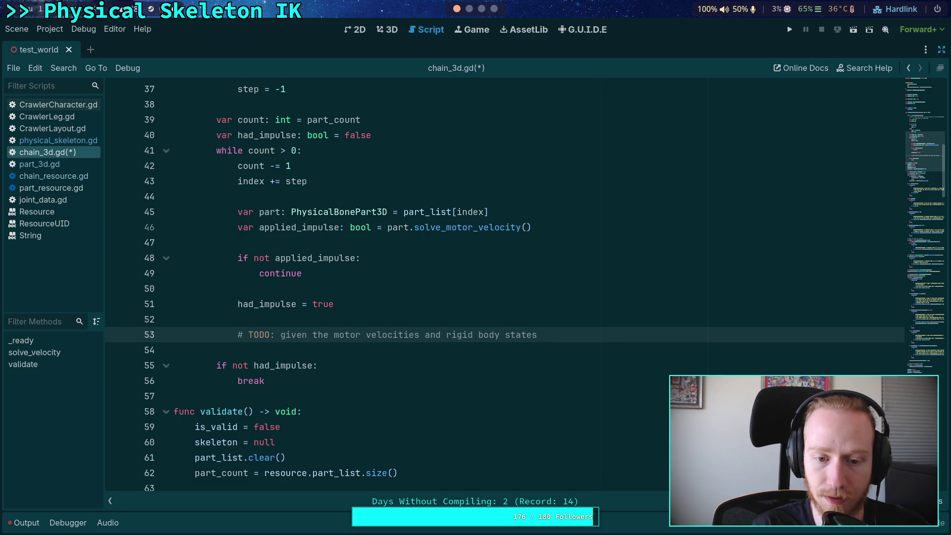
{"action": "type", "text": "neig"}
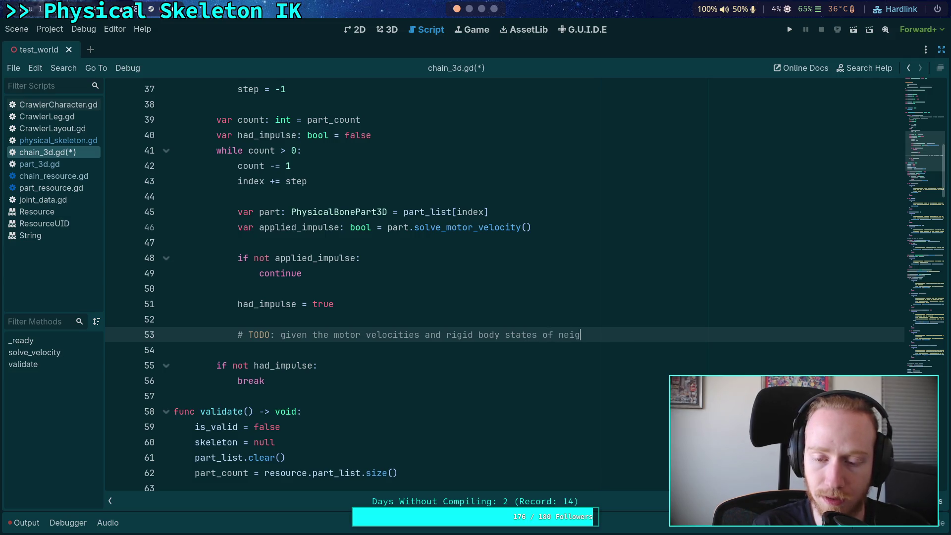
{"action": "key", "text": "BackSpace"}
{"action": "key", "text": "BackSpace"}
{"action": "key", "text": "BackSpace"}
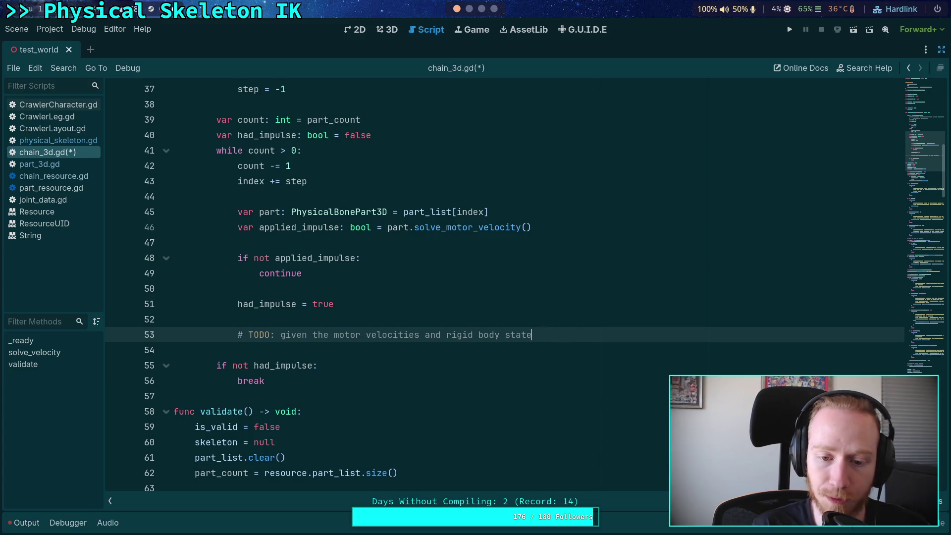
{"action": "type", "text": "calculate"}
{"action": "key", "text": "Return"}
{"action": "type", "text": "#       "}
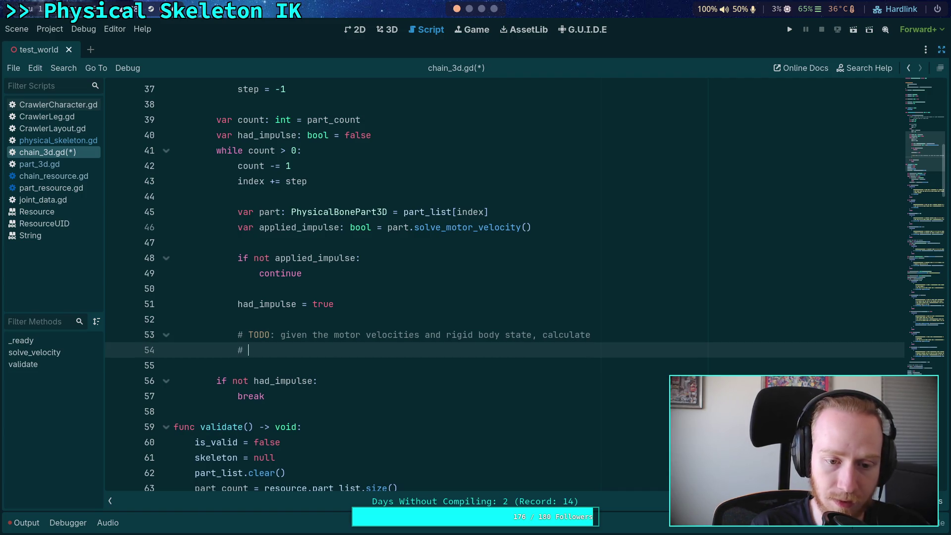
{"action": "type", "text": "an "}
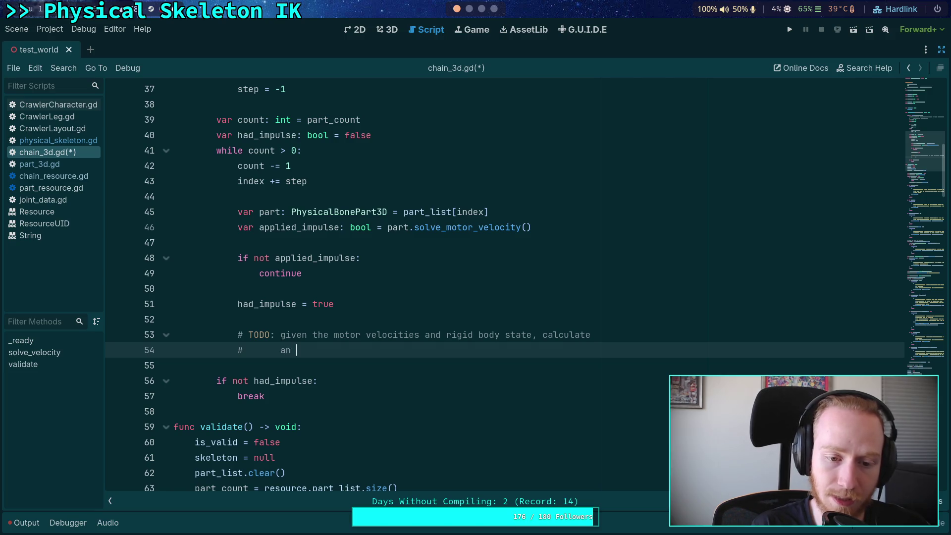
{"action": "type", "text": "angle "}
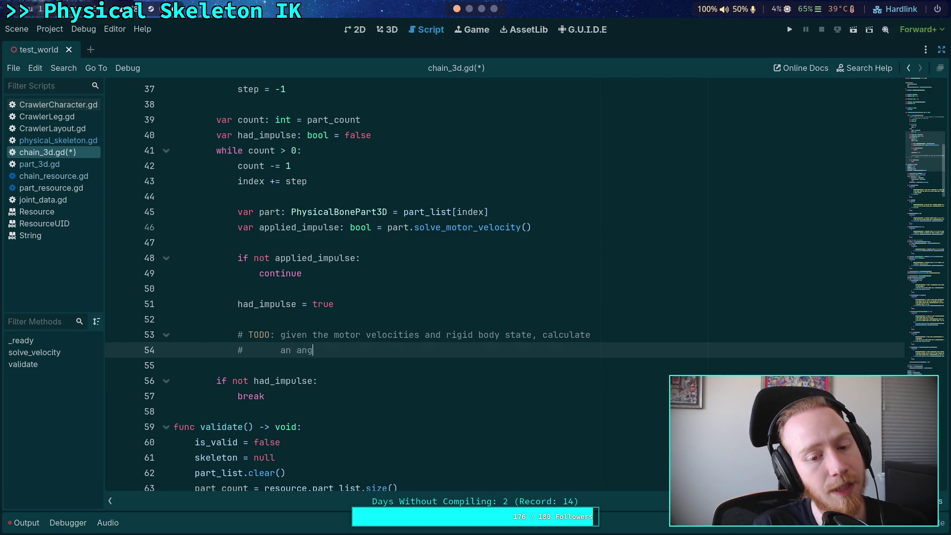
{"action": "type", "text": "error"}
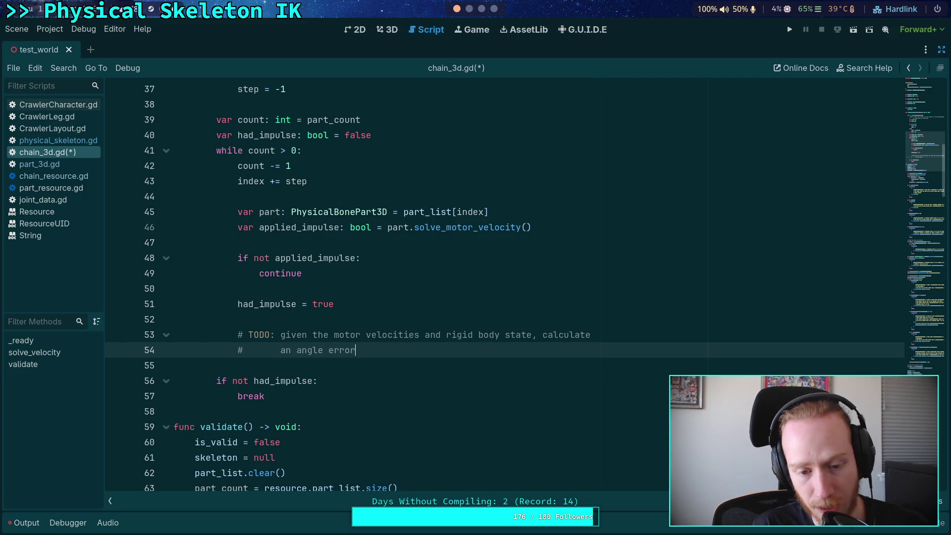
{"action": "type", "text": " for this part"}
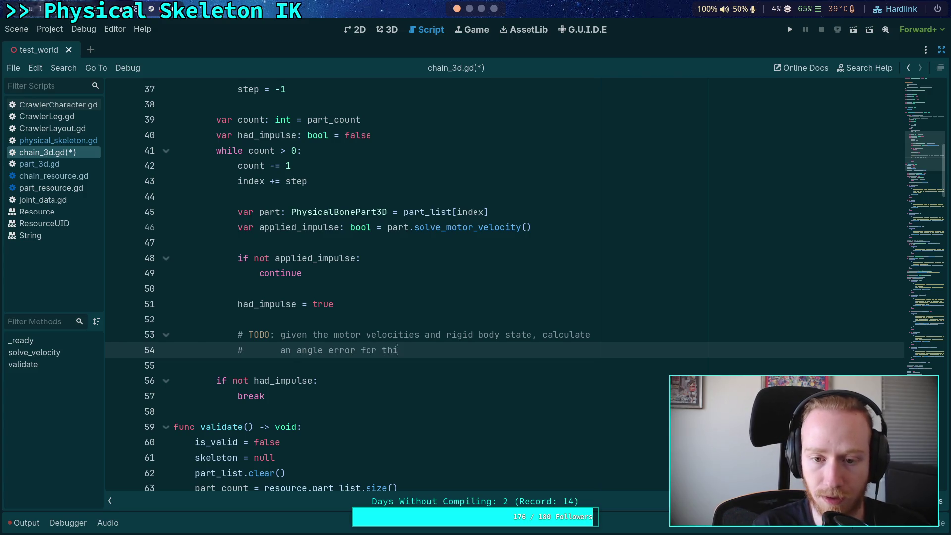
- Move the TODO comment above the solve_motor_velocity call with blank lines around it
{"action": "key", "text": "shift+Up"}
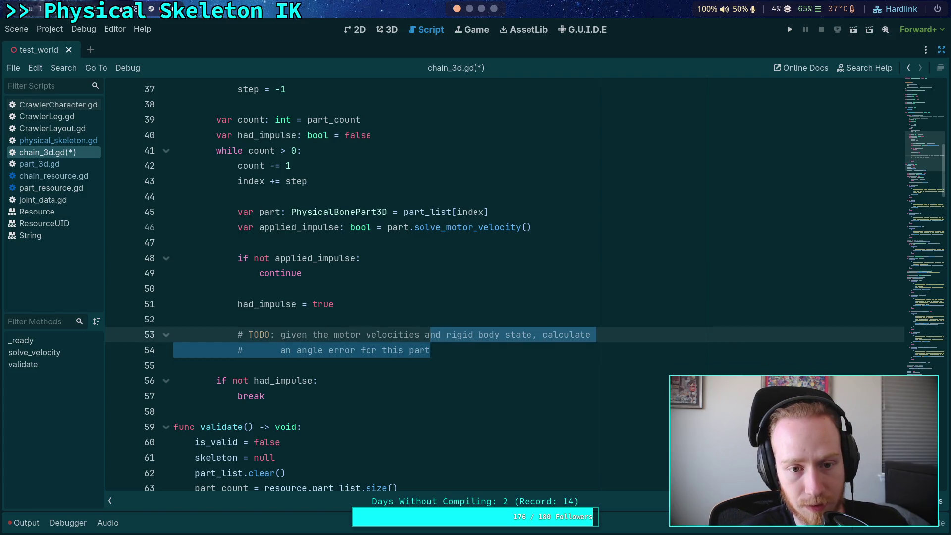
{"action": "key", "text": "alt+Up"}
{"action": "key", "text": "alt+Up"}
{"action": "key", "text": "alt+Up"}
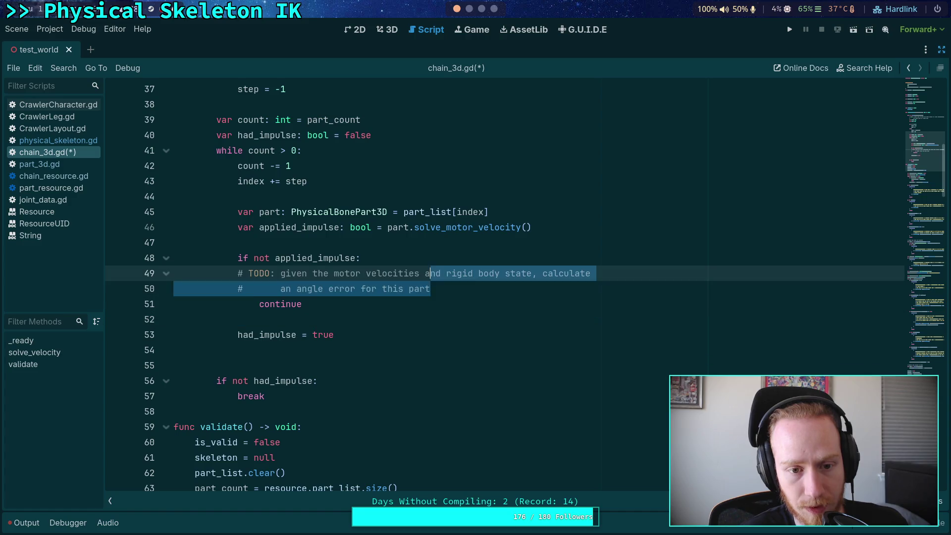
{"action": "key", "text": "Up"}
{"action": "key", "text": "Return"}
{"action": "key", "text": "Down"}
{"action": "key", "text": "Down"}
{"action": "key", "text": "Down"}
{"action": "key", "text": "Return"}
{"action": "key", "text": "Down"}
{"action": "key", "text": "Down"}
{"action": "key", "text": "Down"}
{"action": "key", "text": "Down"}
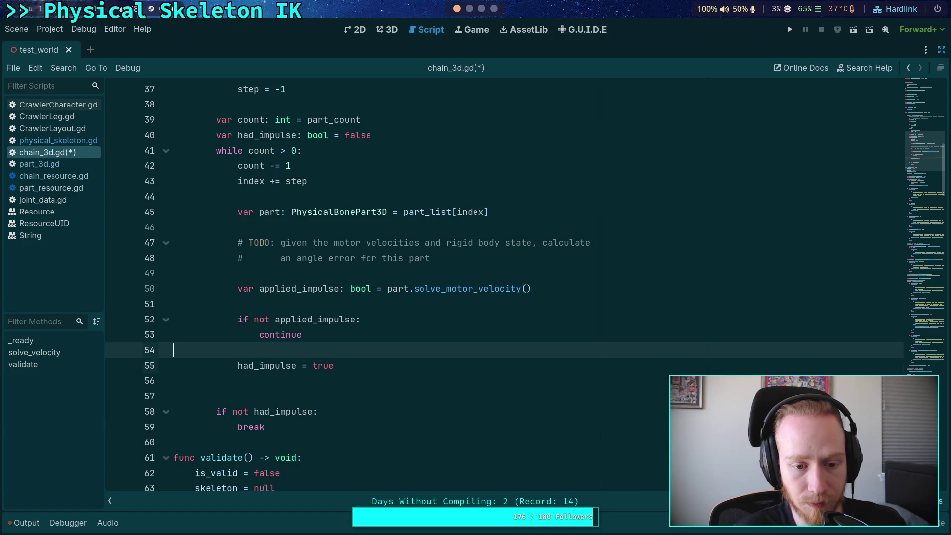
{"action": "key", "text": "BackSpace"}
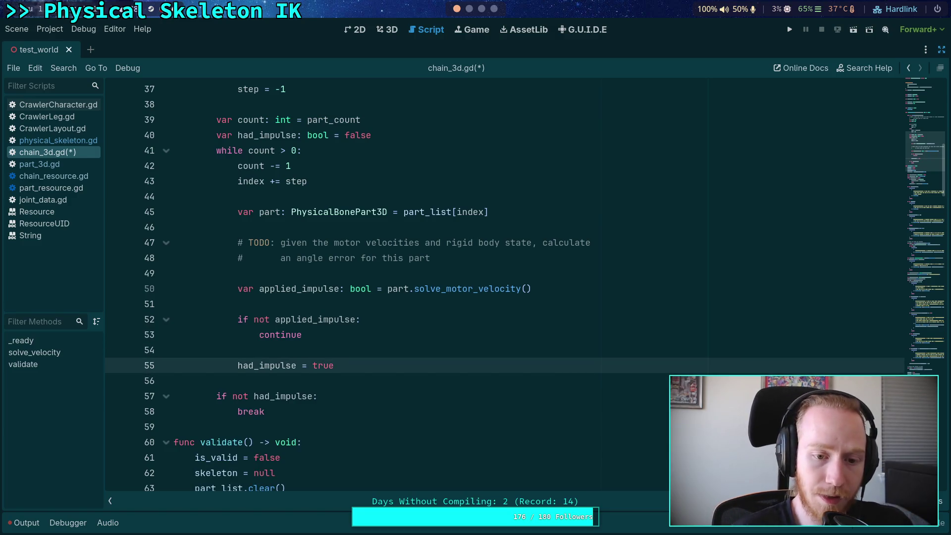
- Add 'had_impulse = had_impulse || applied_impulse' below the solve_motor_velocity call
{"action": "left_click", "coordinate": [403, 302]}
{"action": "scroll", "coordinate": [402, 298], "scroll_direction": "up", "scroll_amount": 1}
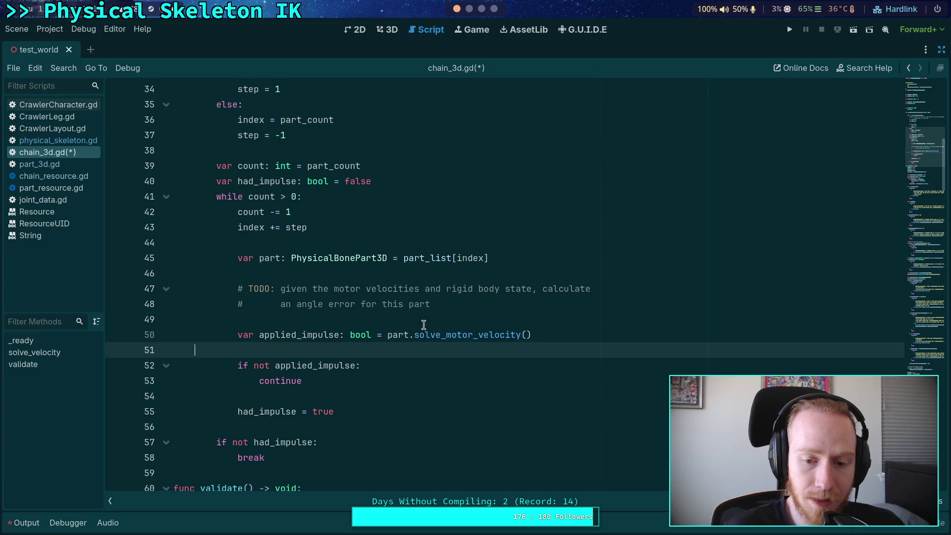
{"action": "key", "text": "Return"}
{"action": "key", "text": "Return"}
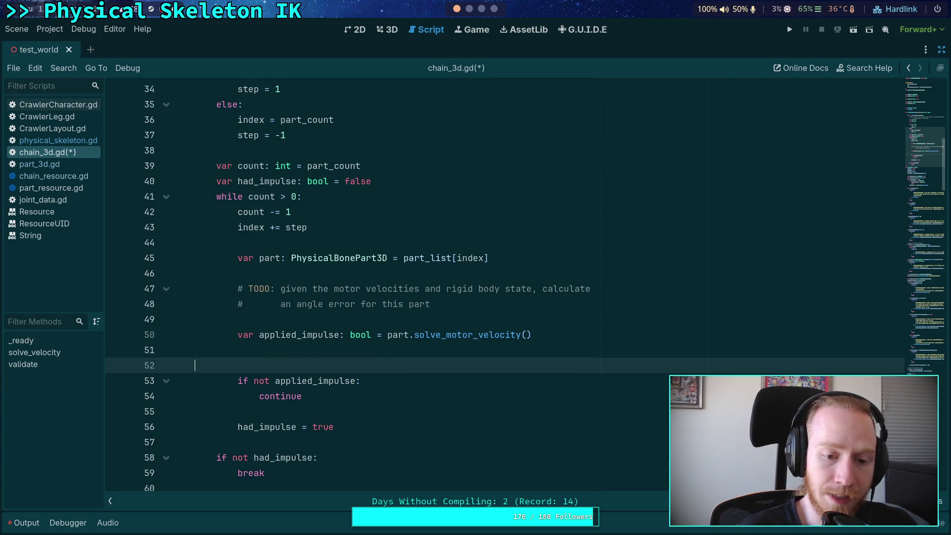
{"action": "left_click", "coordinate": [195, 350]}
{"action": "type", "text": "had"}
{"action": "key", "text": "Return"}
{"action": "type", "text": "= had"}
{"action": "key", "text": "Return"}
{"action": "type", "text": "pp"}
{"action": "key", "text": "Return"}
- Delete the old applied_impulse check and flag lines
{"action": "left_click_drag", "start_coordinate": [369, 416], "coordinate": [195, 381]}
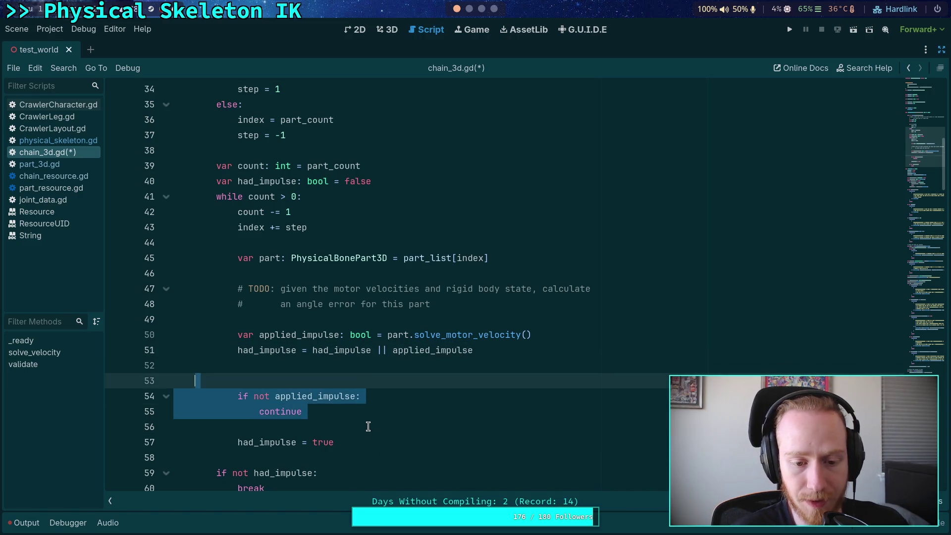
{"action": "left_click_drag", "start_coordinate": [342, 443], "coordinate": [374, 367]}
{"action": "key", "text": "BackSpace"}
{"action": "key", "text": "BackSpace"}
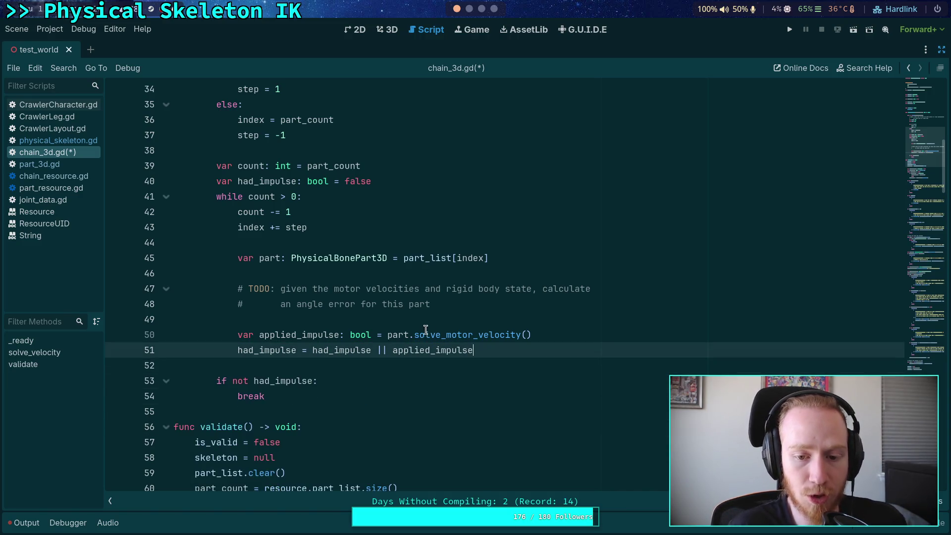
- Under the TODO, add 'part.setup_velocity() # something like this'
{"action": "double_click", "coordinate": [455, 335]}
{"action": "left_click", "coordinate": [480, 317]}
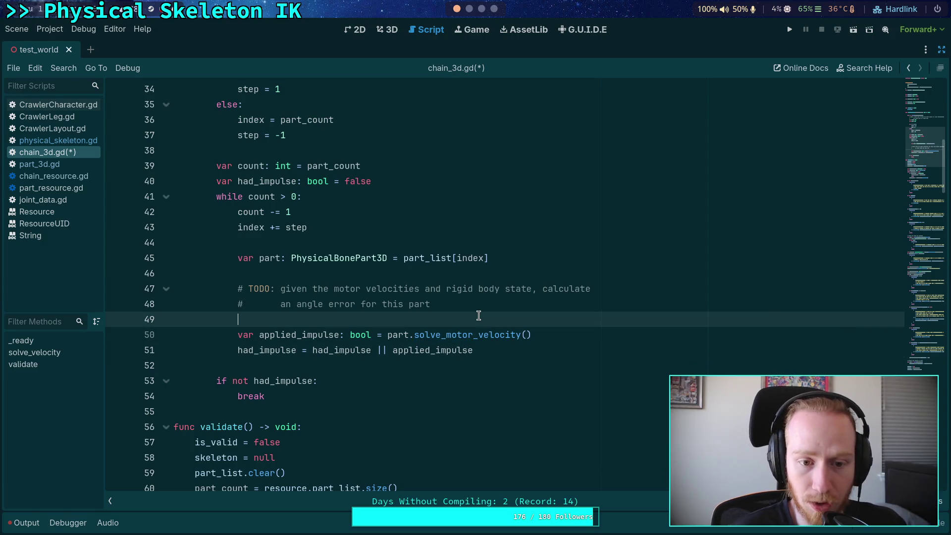
{"action": "scroll", "coordinate": [479, 316], "scroll_direction": "up", "scroll_amount": 1}
{"action": "left_click", "coordinate": [479, 351]}
{"action": "key", "text": "Return"}
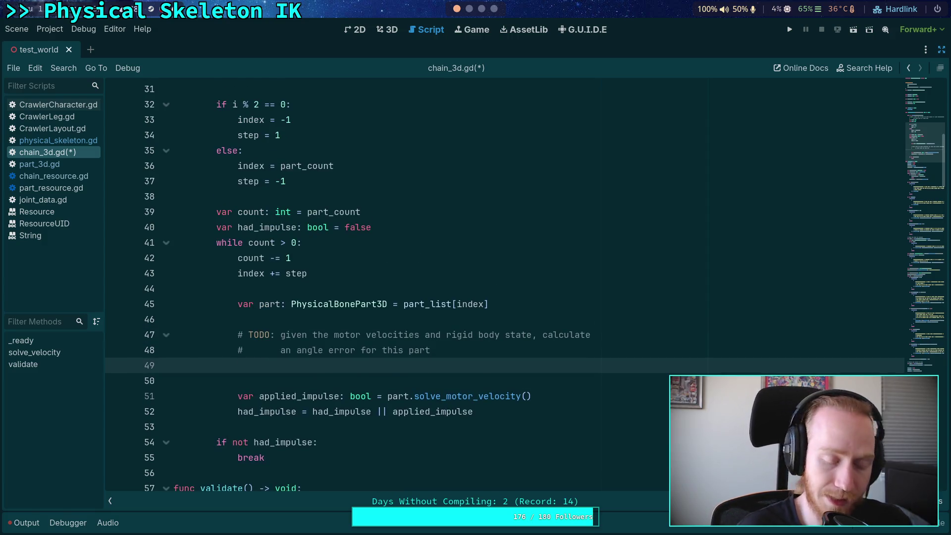
{"action": "type", "text": "@"}
{"action": "key", "text": "BackSpace"}
{"action": "type", "text": "part.setup_"}
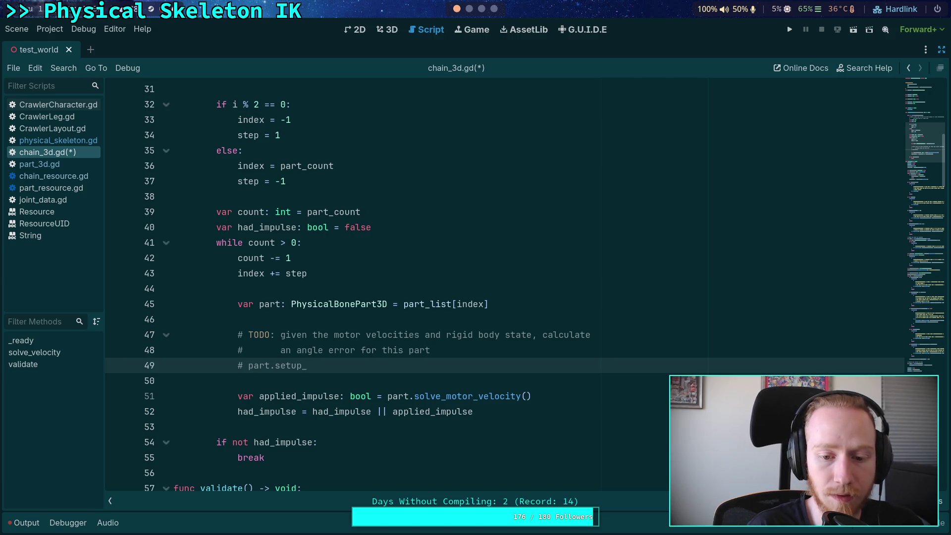
{"action": "type", "text": "velocity() # "}
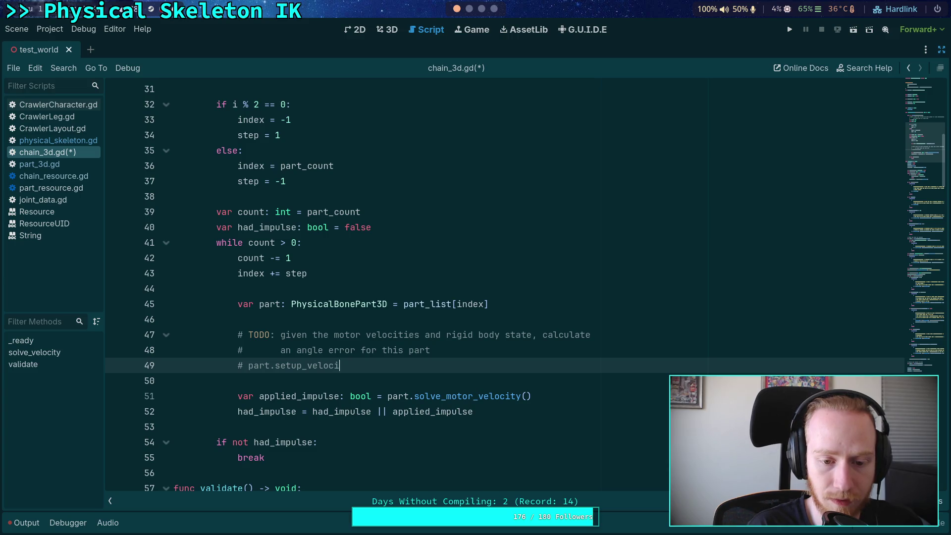
{"action": "type", "text": "something like this"}
{"action": "left_click", "coordinate": [505, 319]}
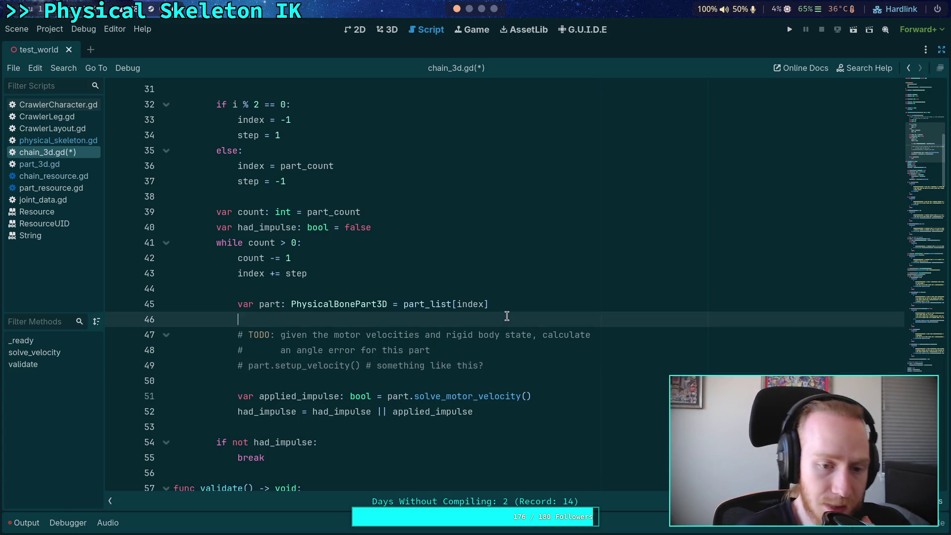
{"action": "scroll", "coordinate": [506, 318], "scroll_direction": "up", "scroll_amount": 2}
{"action": "key", "text": "ctrl+s"}
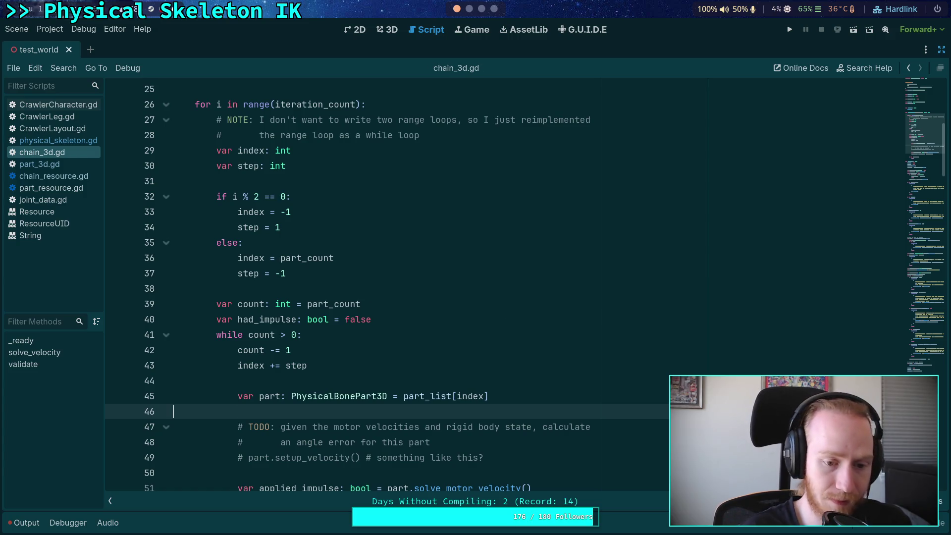
{"action": "scroll", "coordinate": [501, 319], "scroll_direction": "down", "scroll_amount": 2}
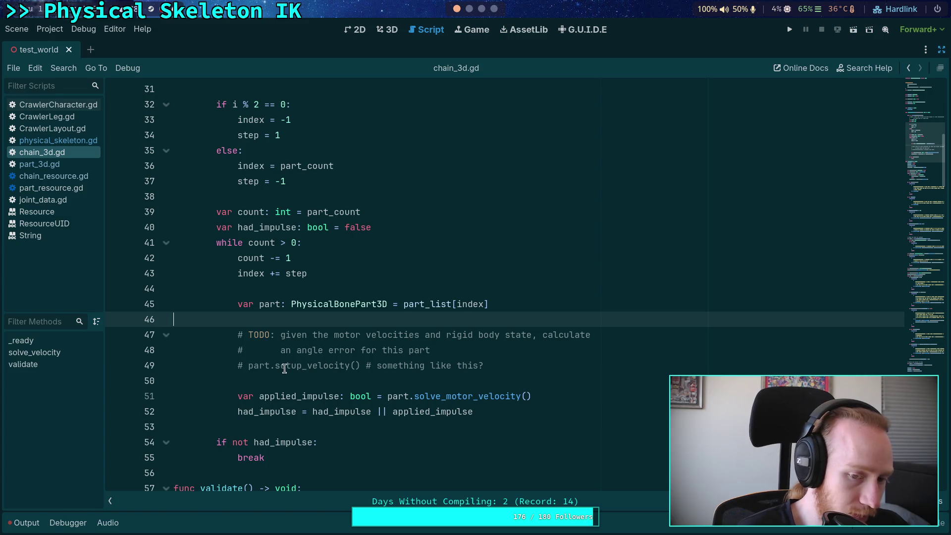
{"action": "left_click_drag", "start_coordinate": [511, 365], "coordinate": [507, 357]}
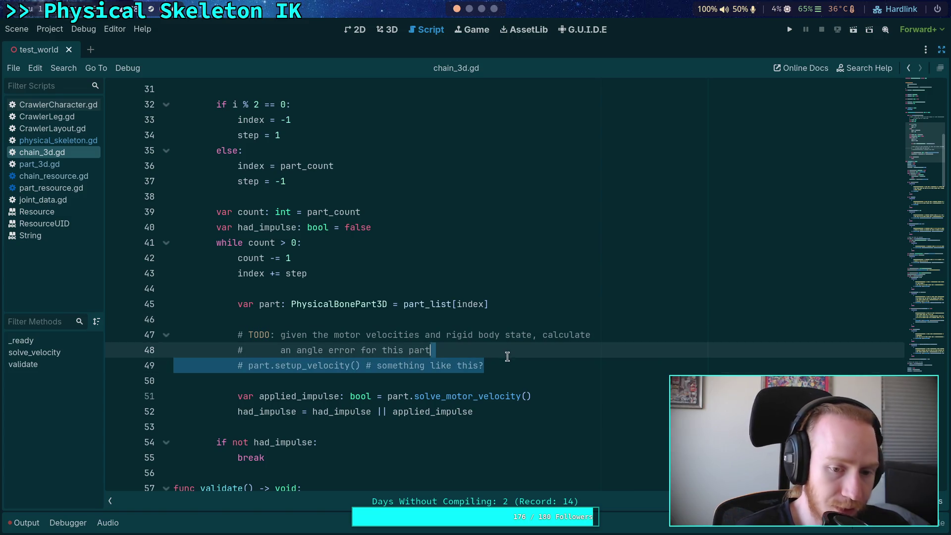
{"action": "key", "text": "BackSpace"}
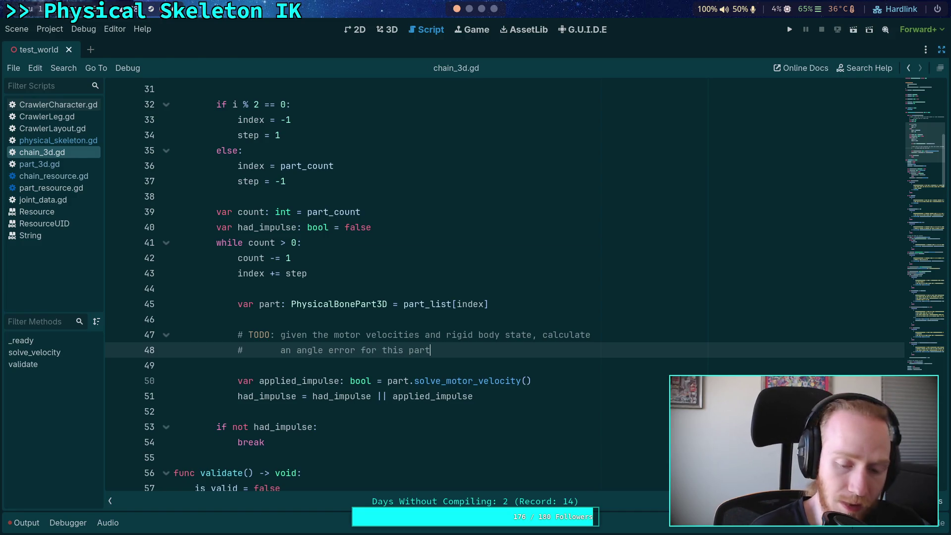
{"action": "scroll", "coordinate": [517, 373], "scroll_direction": "up", "scroll_amount": 6}
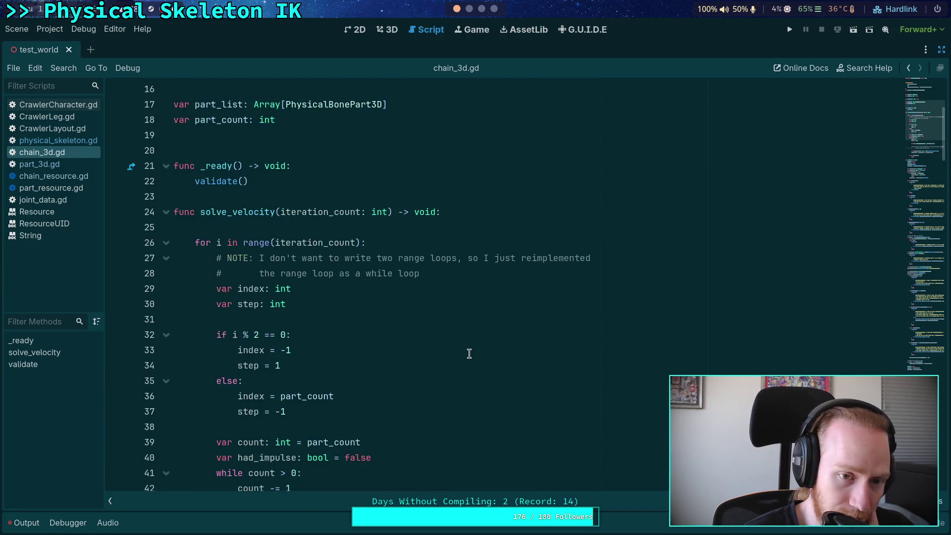
{"action": "left_click", "coordinate": [321, 241]}
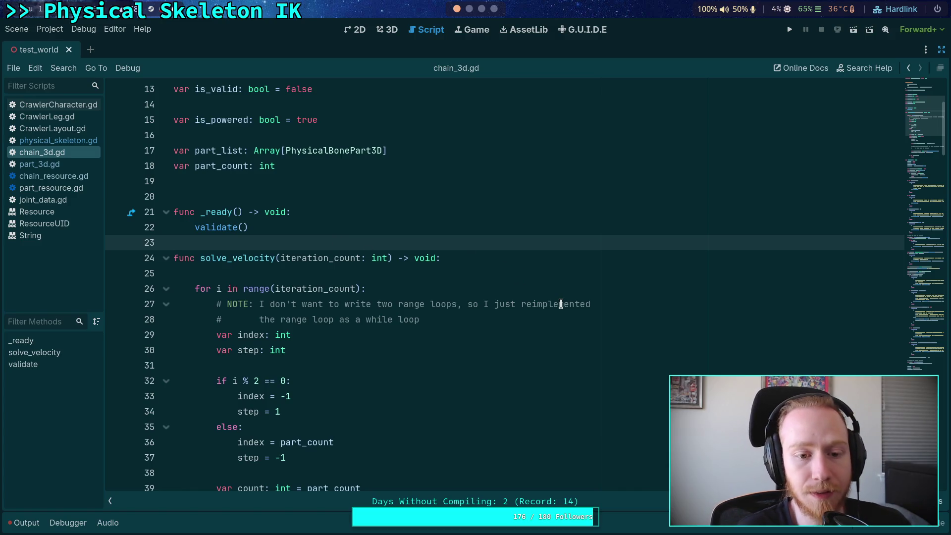
{"action": "scroll", "coordinate": [560, 297], "scroll_direction": "down", "scroll_amount": 13}
{"action": "left_click", "coordinate": [168, 154]}
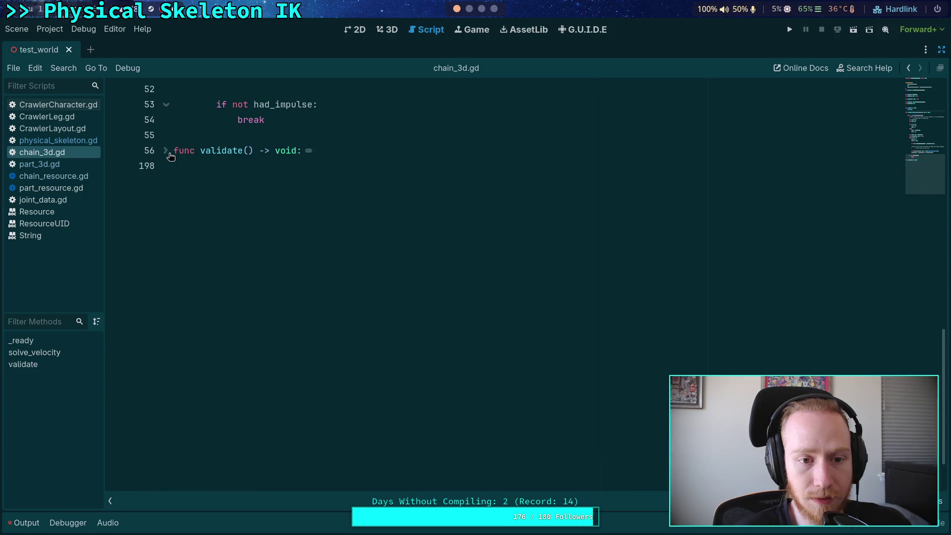
{"action": "scroll", "coordinate": [325, 242], "scroll_direction": "up", "scroll_amount": 13}
{"action": "scroll", "coordinate": [326, 243], "scroll_direction": "down", "scroll_amount": 2}
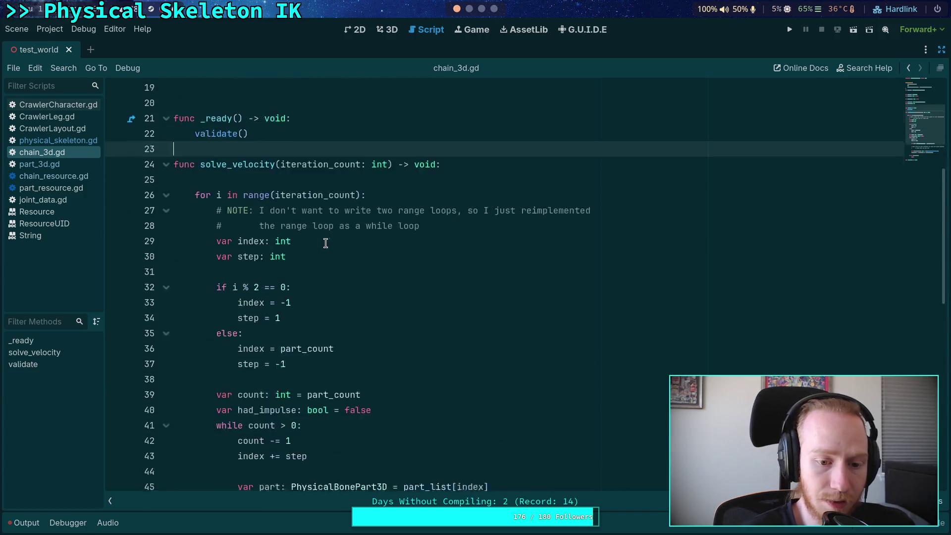
{"action": "scroll", "coordinate": [326, 242], "scroll_direction": "down", "scroll_amount": 2}
{"action": "mouse_move", "coordinate": [223, 201]}
{"action": "left_mouse_down"}
{"action": "mouse_move", "coordinate": [291, 213]}
{"action": "mouse_move", "coordinate": [294, 276]}
{"action": "left_mouse_up"}
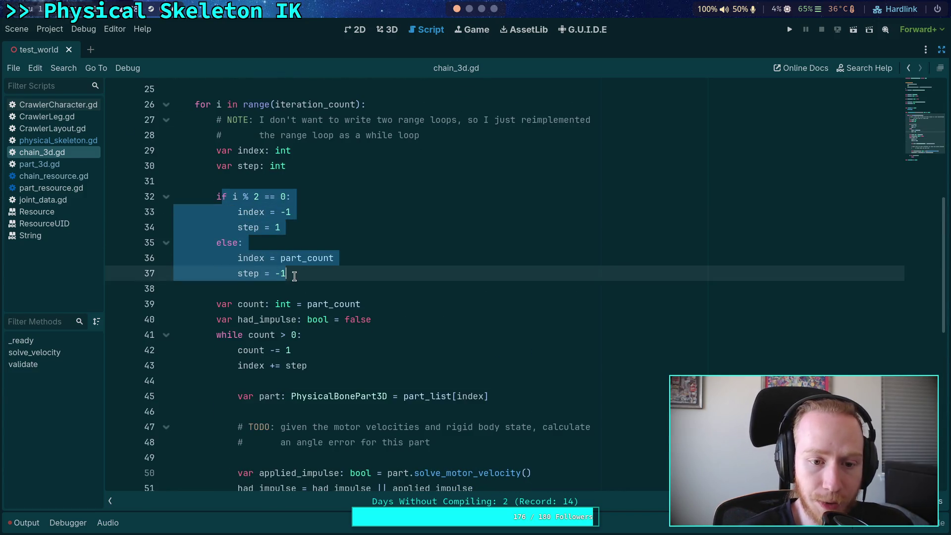
{"action": "left_click", "coordinate": [241, 212]}
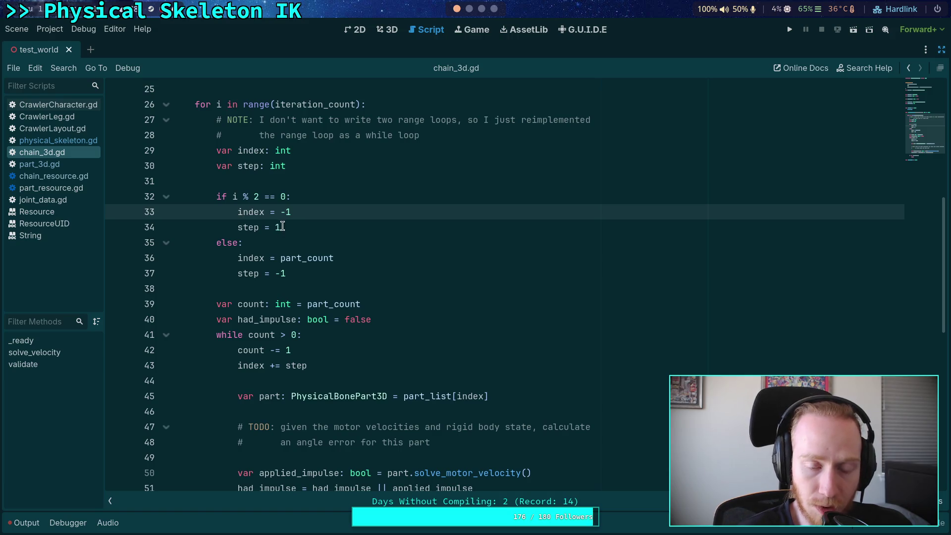
{"action": "left_click_drag", "start_coordinate": [234, 213], "coordinate": [285, 224]}
{"action": "left_click_drag", "start_coordinate": [304, 273], "coordinate": [237, 258]}
{"action": "scroll", "coordinate": [266, 249], "scroll_direction": "down", "scroll_amount": 3}
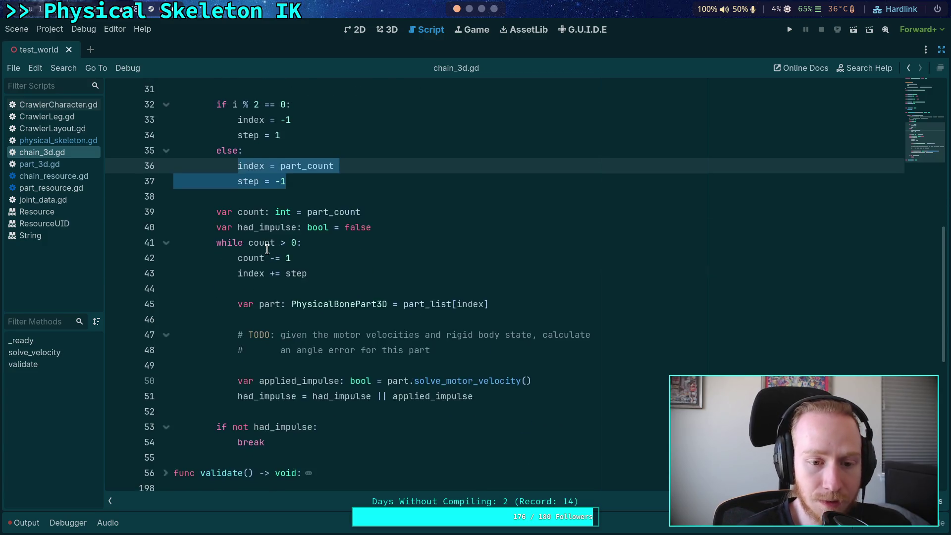
{"action": "scroll", "coordinate": [275, 255], "scroll_direction": "up", "scroll_amount": 1}
{"action": "double_click", "coordinate": [291, 167]}
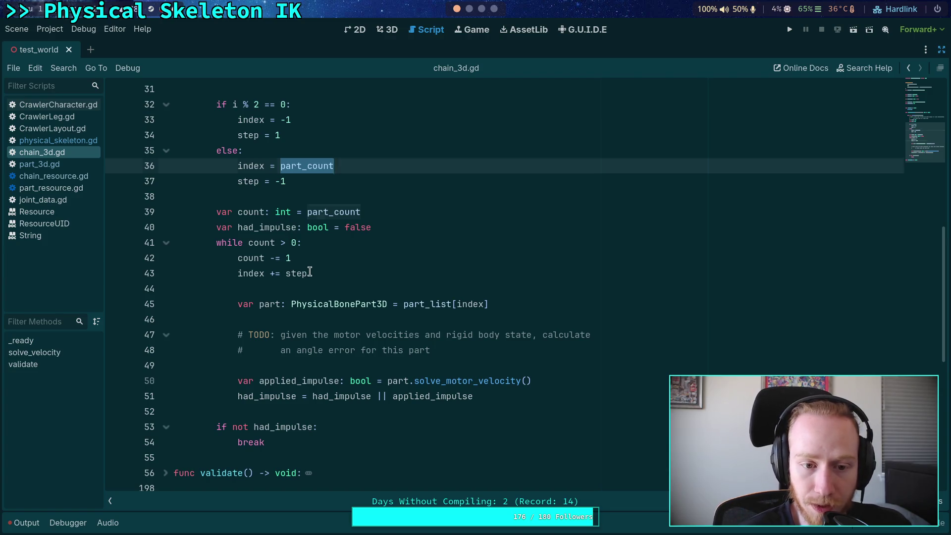
{"action": "left_click_drag", "start_coordinate": [307, 273], "coordinate": [234, 274]}
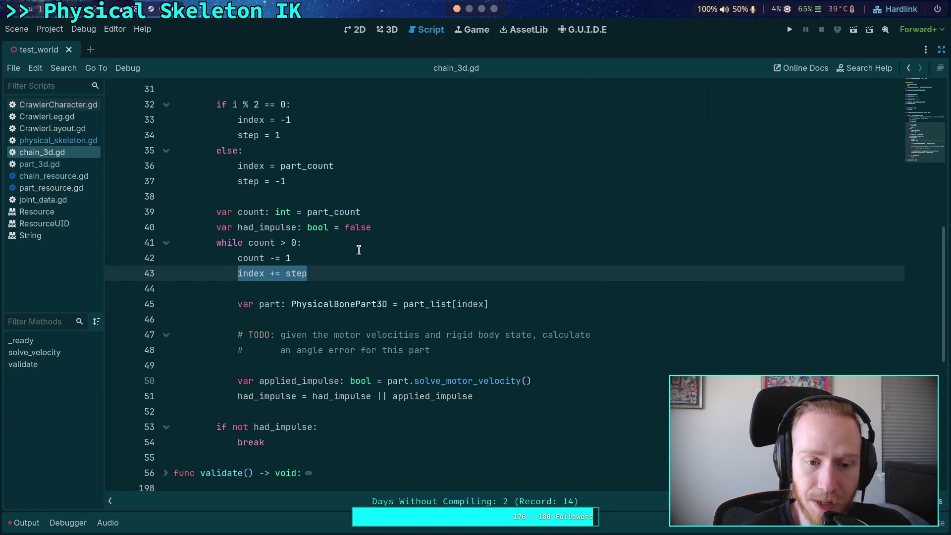
{"action": "double_click", "coordinate": [262, 243]}
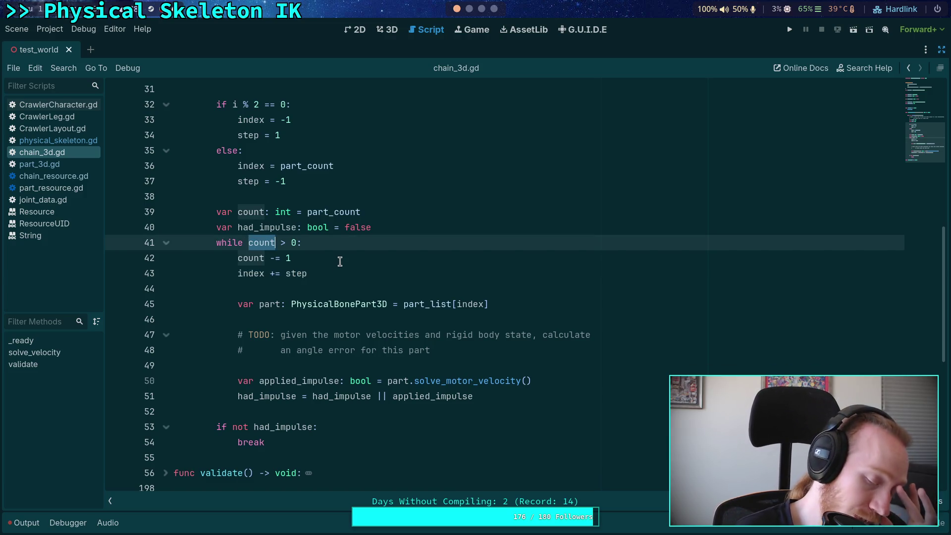
{"action": "left_click", "coordinate": [325, 301]}
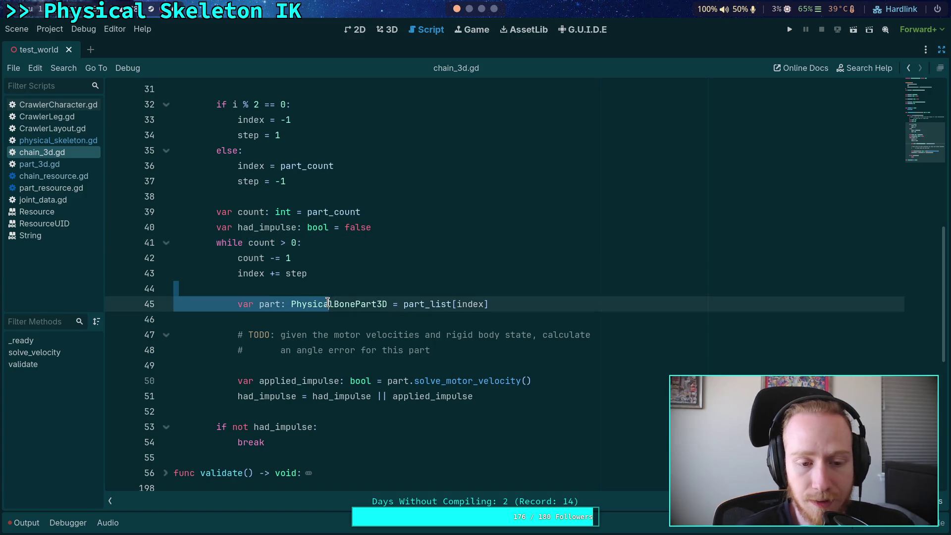
{"action": "left_click", "coordinate": [321, 293]}
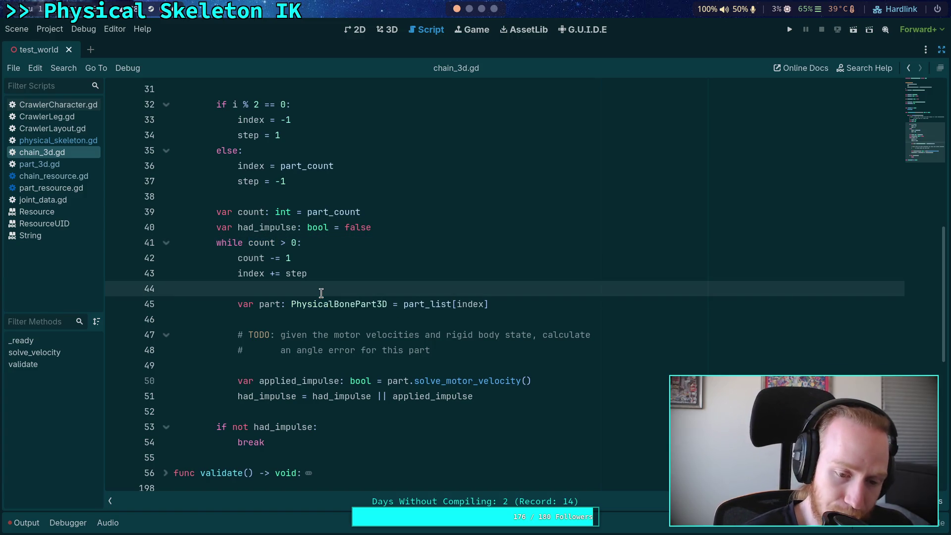
{"action": "scroll", "coordinate": [321, 293], "scroll_direction": "up", "scroll_amount": 5}
{"action": "left_click", "coordinate": [202, 200]}
{"action": "scroll", "coordinate": [241, 224], "scroll_direction": "up", "scroll_amount": 3}
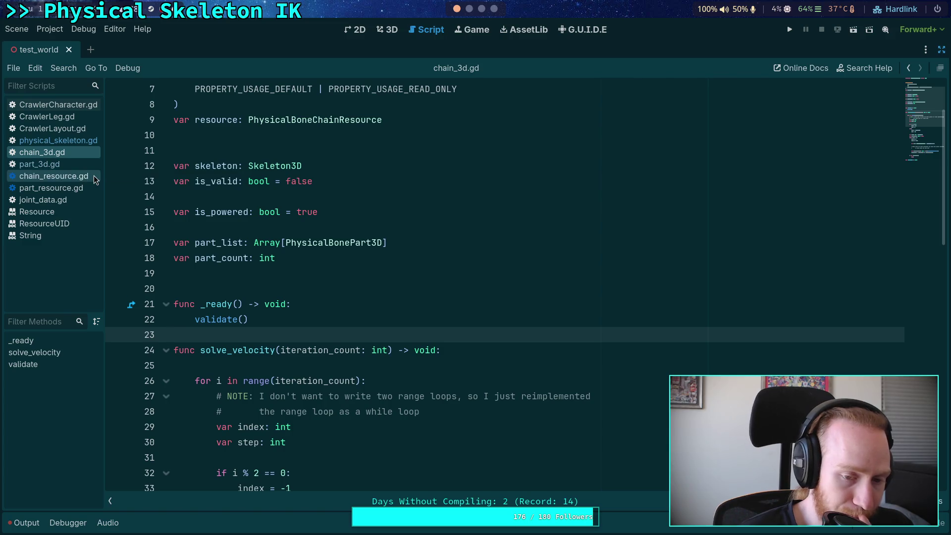
{"action": "scroll", "coordinate": [342, 281], "scroll_direction": "down", "scroll_amount": 2}
{"action": "scroll", "coordinate": [342, 281], "scroll_direction": "down", "scroll_amount": 7}
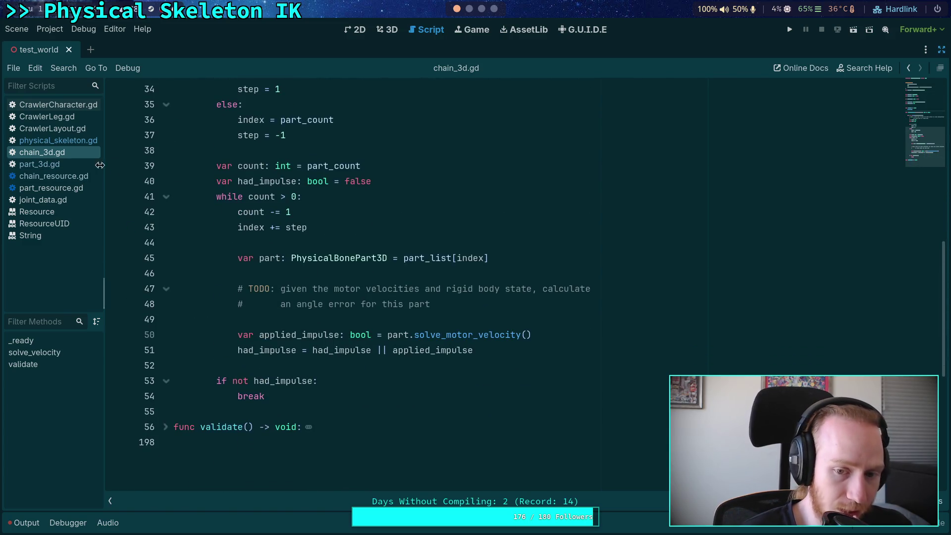
- In part_3d.gd, add a solve_motor_velocity() function with a pass body
{"action": "left_click", "coordinate": [55, 163]}
{"action": "left_click", "coordinate": [351, 432]}
{"action": "key", "text": "Return"}
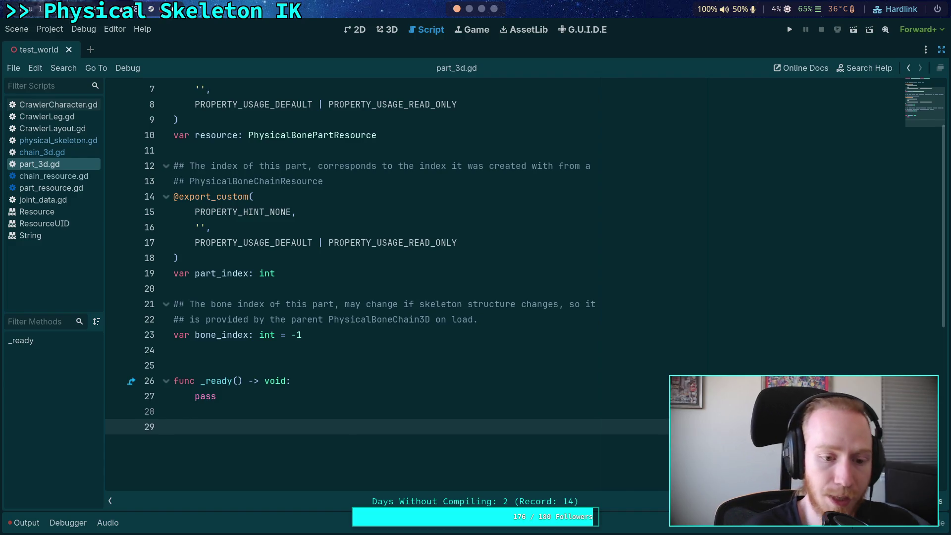
{"action": "type", "text": "func solve_motor_velocity"}
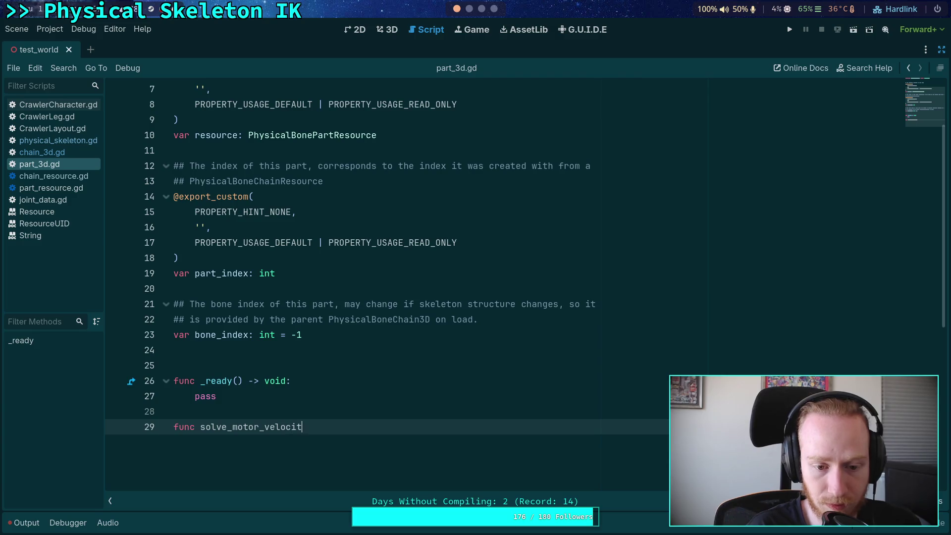
{"action": "type", "text": "() -> void:"}
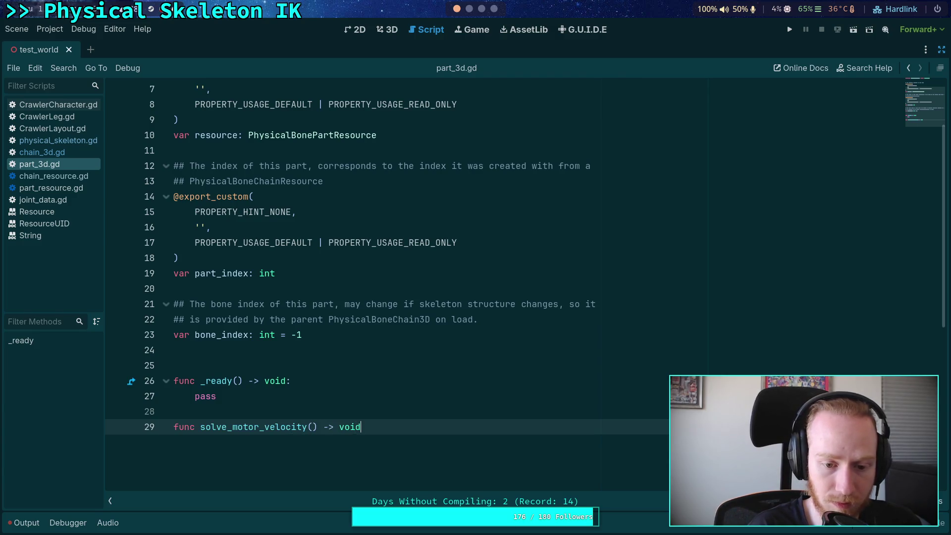
{"action": "key", "text": "Return"}
{"action": "type", "text": "pass"}
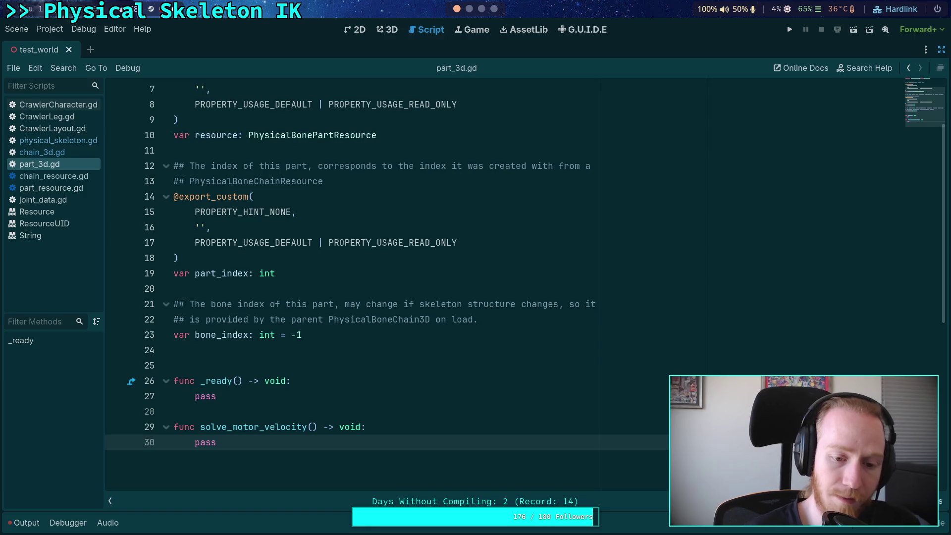
- Make solve_motor_velocity return bool with 'return false', and save part_3d.gd
{"action": "double_click", "coordinate": [351, 427]}
{"action": "type", "text": "bool"}
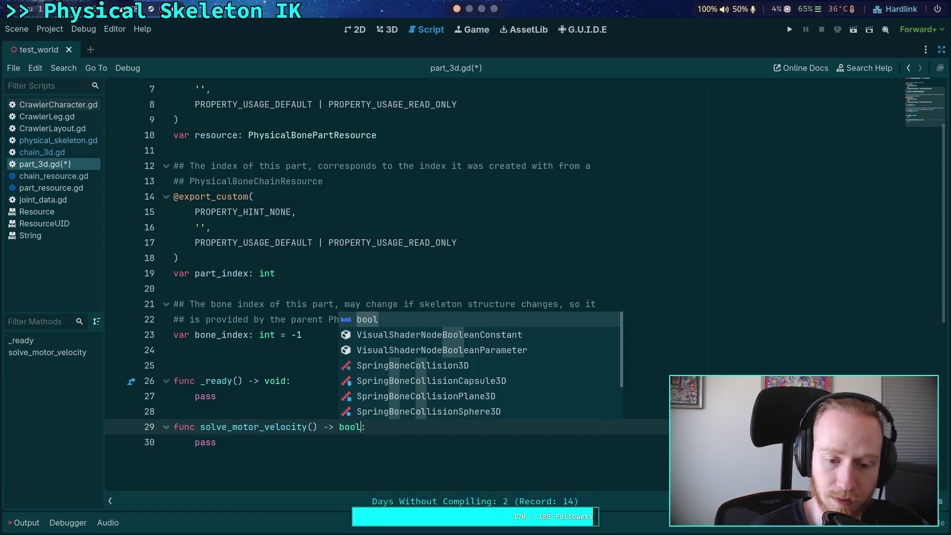
{"action": "key", "text": "Escape"}
{"action": "key", "text": "Down"}
{"action": "key", "text": "shift+Home"}
{"action": "type", "text": "return fa"}
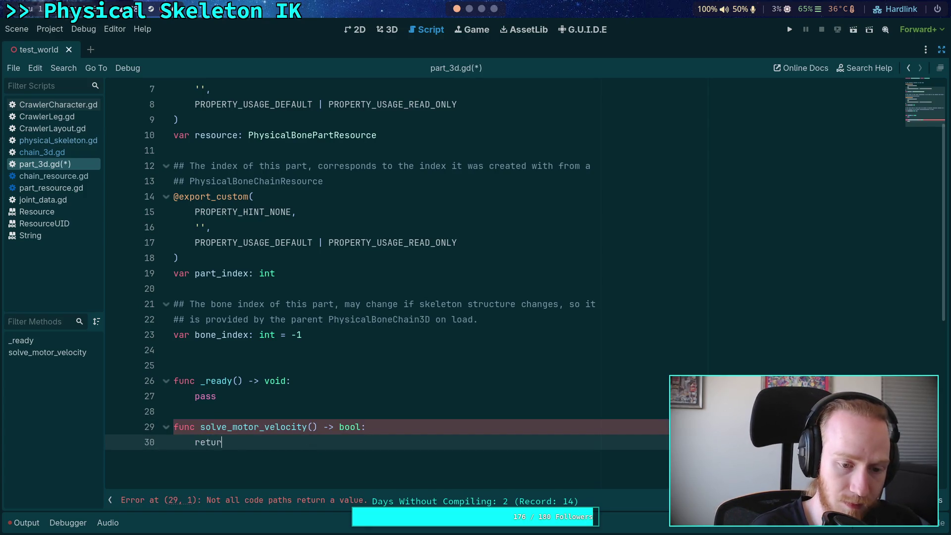
{"action": "type", "text": "lse"}
{"action": "key", "text": "ctrl+s"}
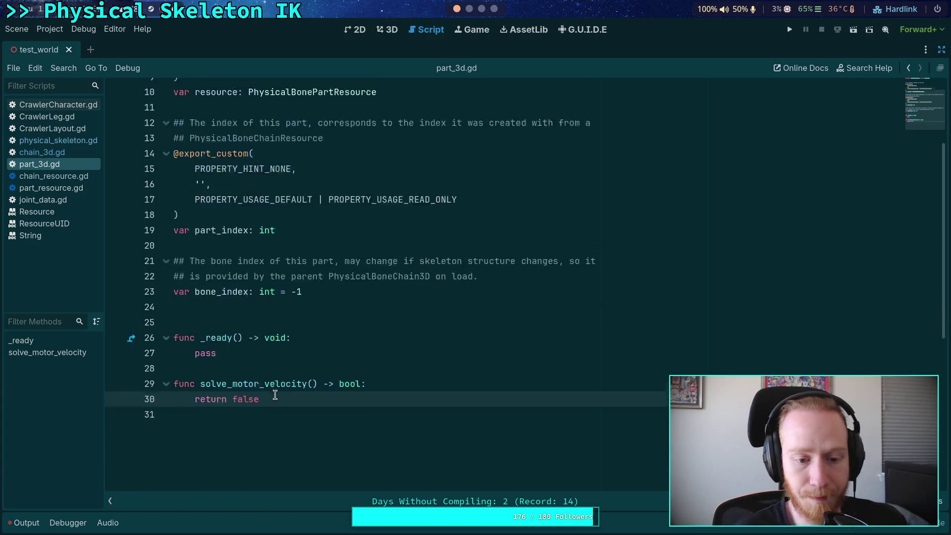
{"action": "left_click", "coordinate": [58, 156]}
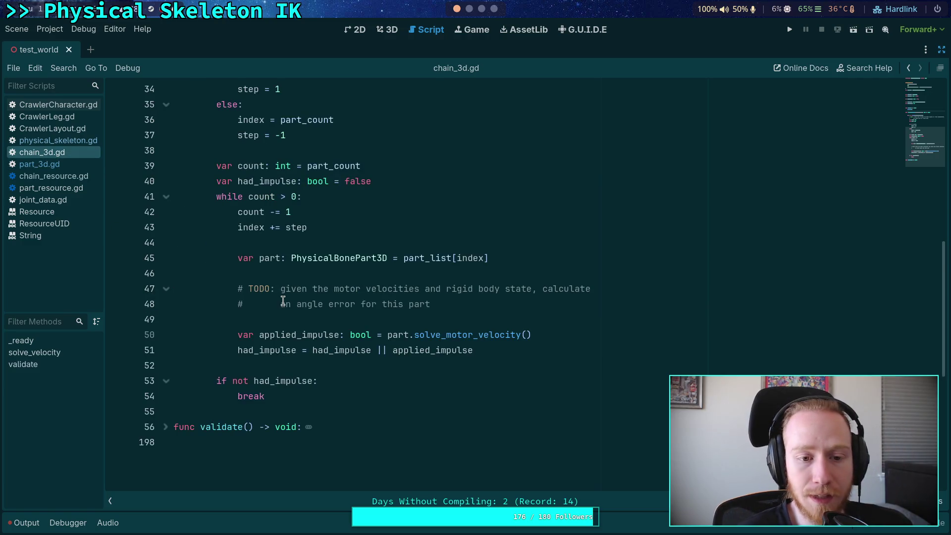
- In physical_skeleton.gd, collapse setup_body_joints and expand _solve_joint_motor
{"action": "left_click", "coordinate": [62, 140]}
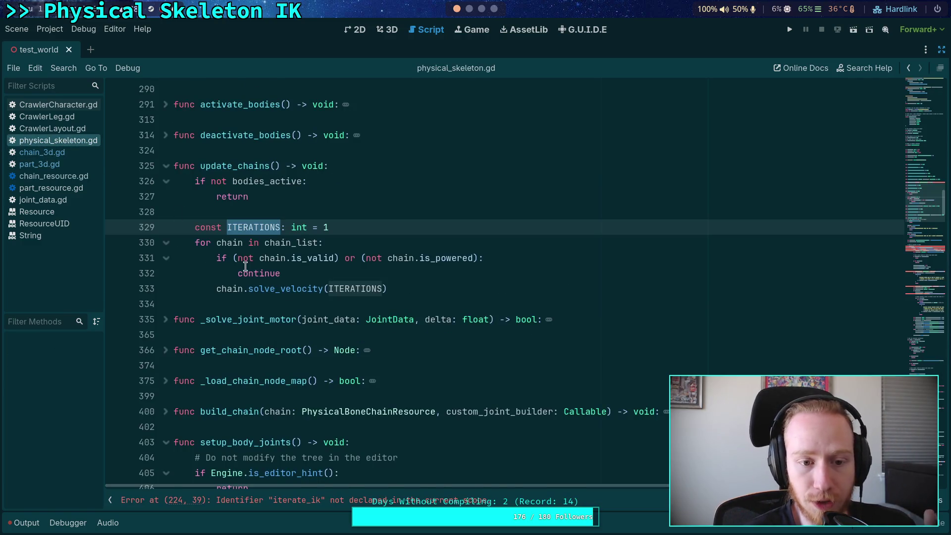
{"action": "scroll", "coordinate": [278, 287], "scroll_direction": "down", "scroll_amount": 3}
{"action": "scroll", "coordinate": [272, 266], "scroll_direction": "up", "scroll_amount": 3}
{"action": "scroll", "coordinate": [288, 267], "scroll_direction": "down", "scroll_amount": 2}
{"action": "scroll", "coordinate": [290, 263], "scroll_direction": "down", "scroll_amount": 3}
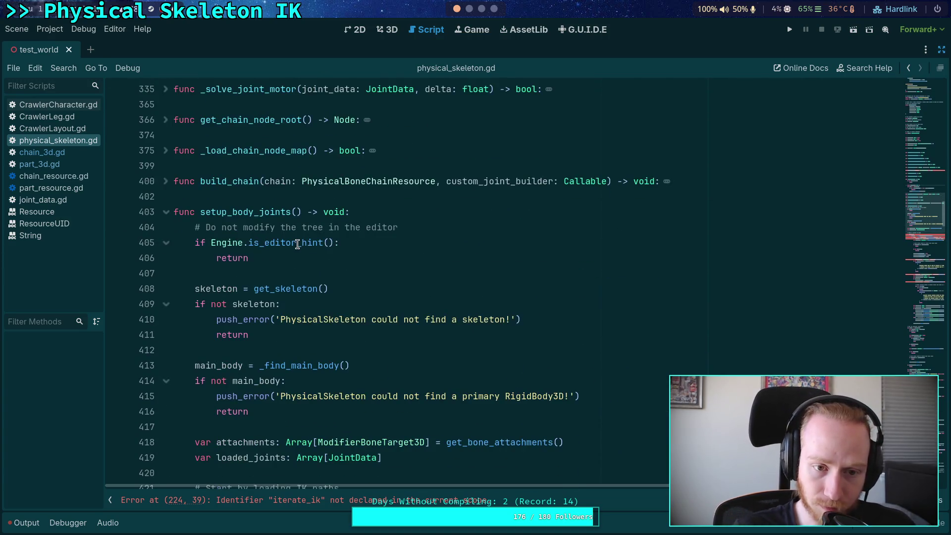
{"action": "left_click", "coordinate": [167, 212]}
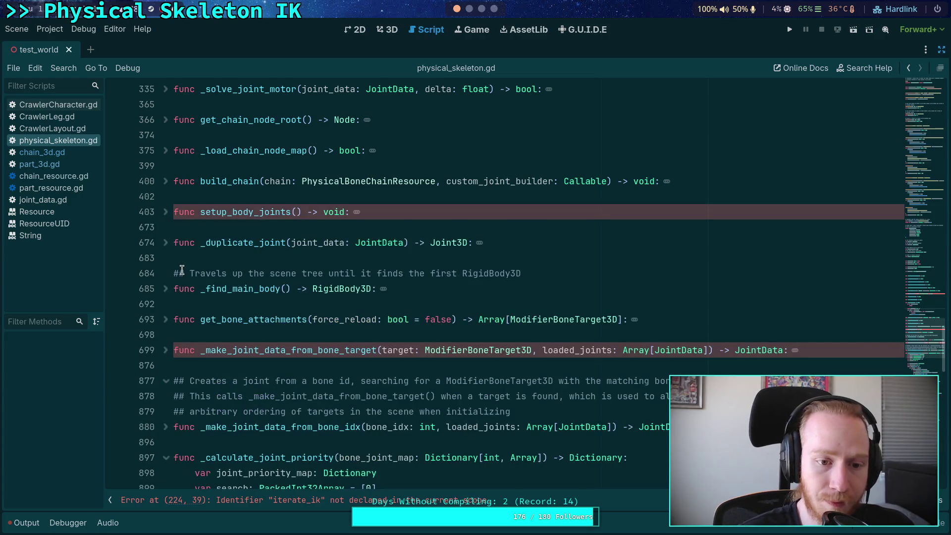
{"action": "scroll", "coordinate": [182, 272], "scroll_direction": "up", "scroll_amount": 3}
{"action": "left_click", "coordinate": [166, 227]}
- Copy the whole body of _solve_joint_motor
{"action": "scroll", "coordinate": [184, 235], "scroll_direction": "down", "scroll_amount": 2}
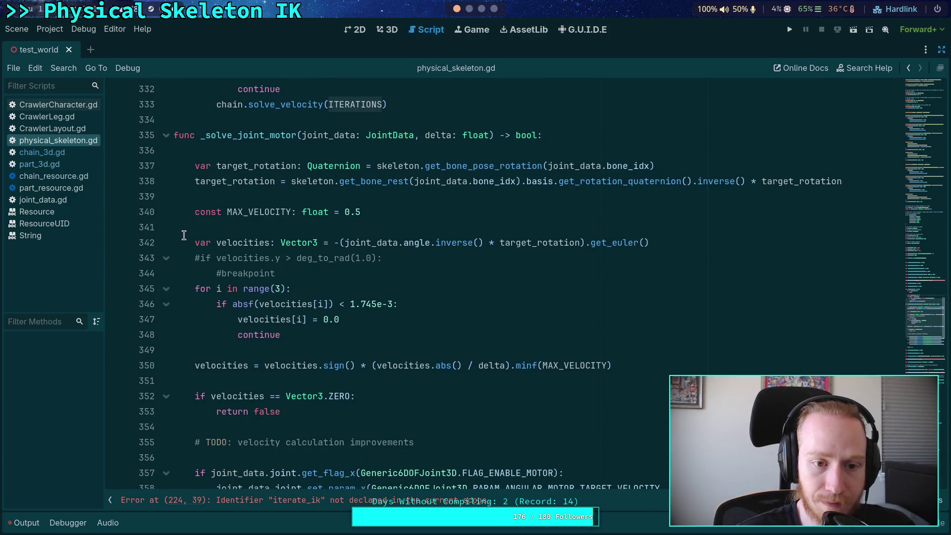
{"action": "mouse_move", "coordinate": [195, 169]}
{"action": "left_mouse_down"}
{"action": "mouse_move", "coordinate": [229, 212]}
{"action": "mouse_move", "coordinate": [307, 258]}
{"action": "mouse_move", "coordinate": [365, 368]}
{"action": "mouse_move", "coordinate": [360, 396]}
{"action": "left_mouse_up"}
{"action": "scroll", "coordinate": [359, 396], "scroll_direction": "up", "scroll_amount": 5}
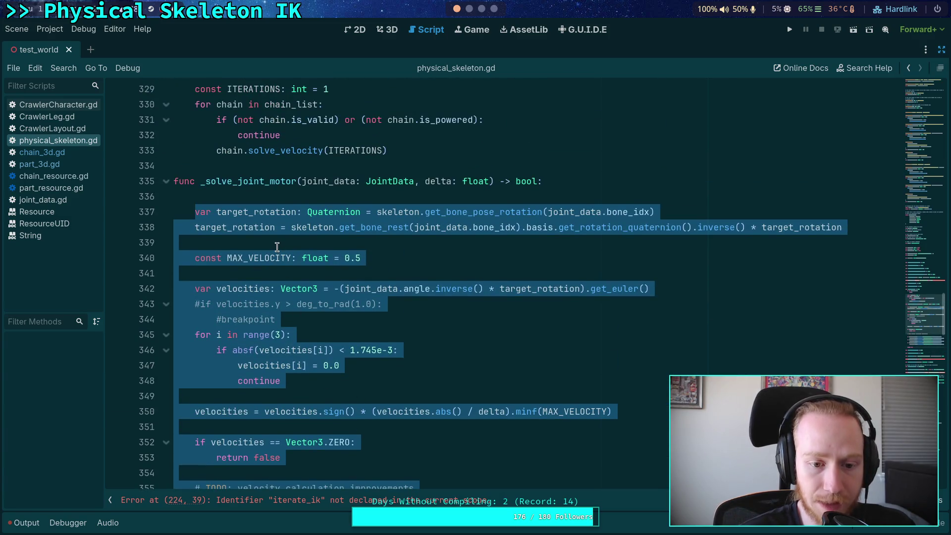
{"action": "right_click", "coordinate": [261, 295]}
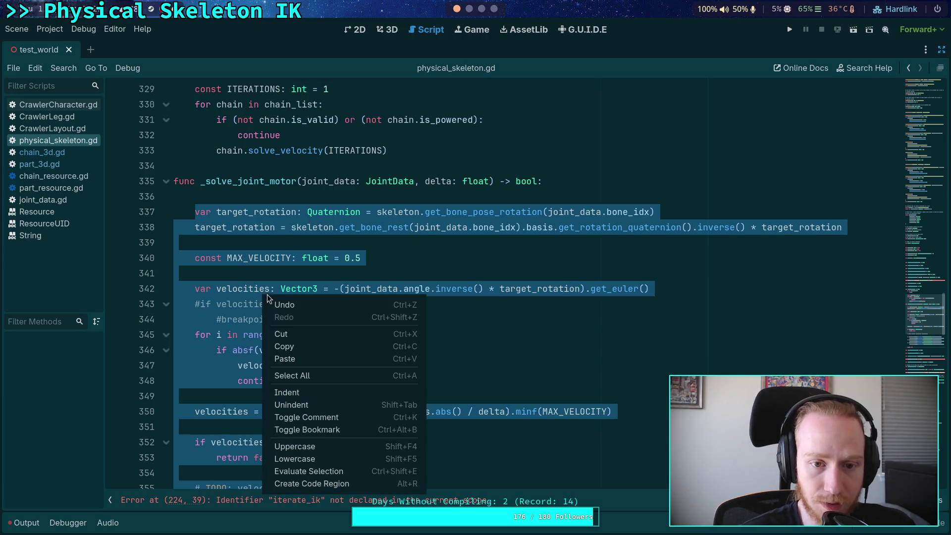
{"action": "left_click", "coordinate": [302, 346]}
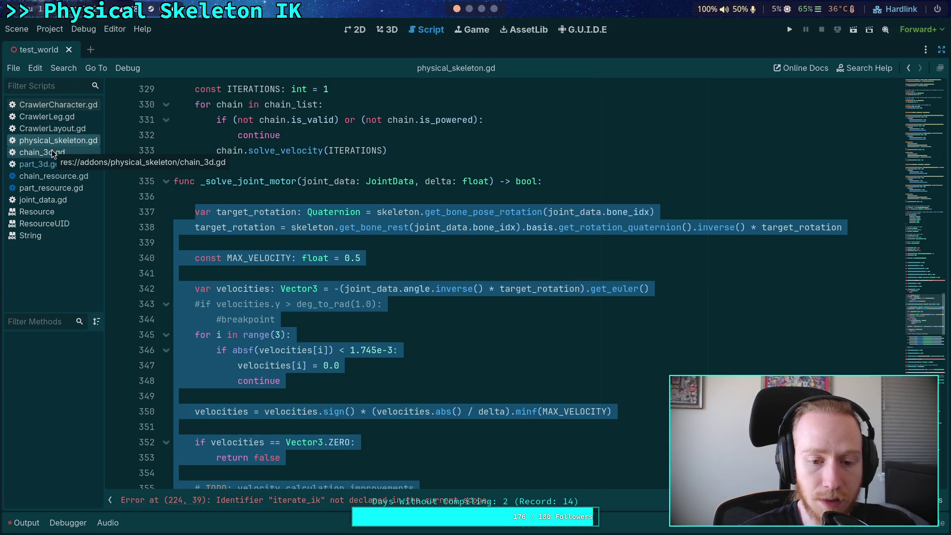
- Highlight delta in the _solve_joint_motor header to see where it is used
{"action": "left_click", "coordinate": [447, 182]}
{"action": "double_click", "coordinate": [446, 183]}
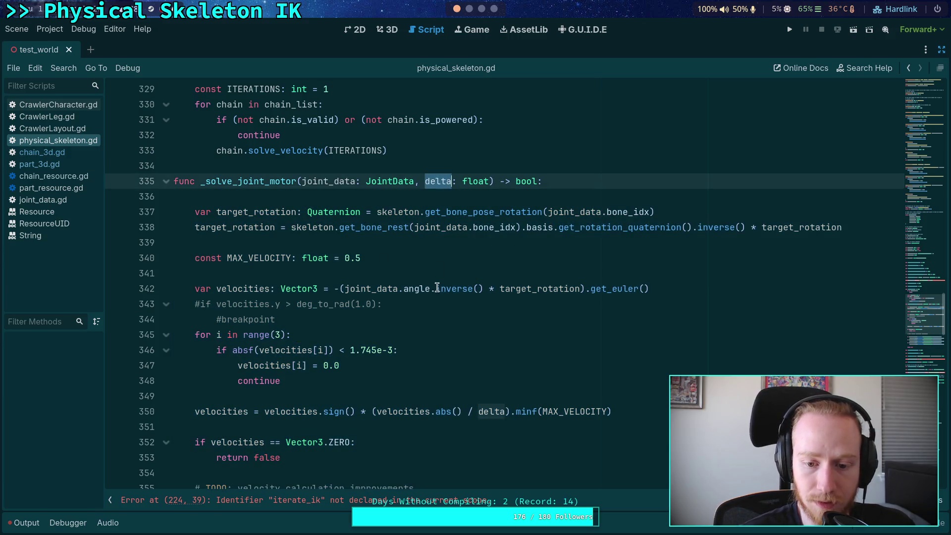
{"action": "scroll", "coordinate": [437, 288], "scroll_direction": "down", "scroll_amount": 2}
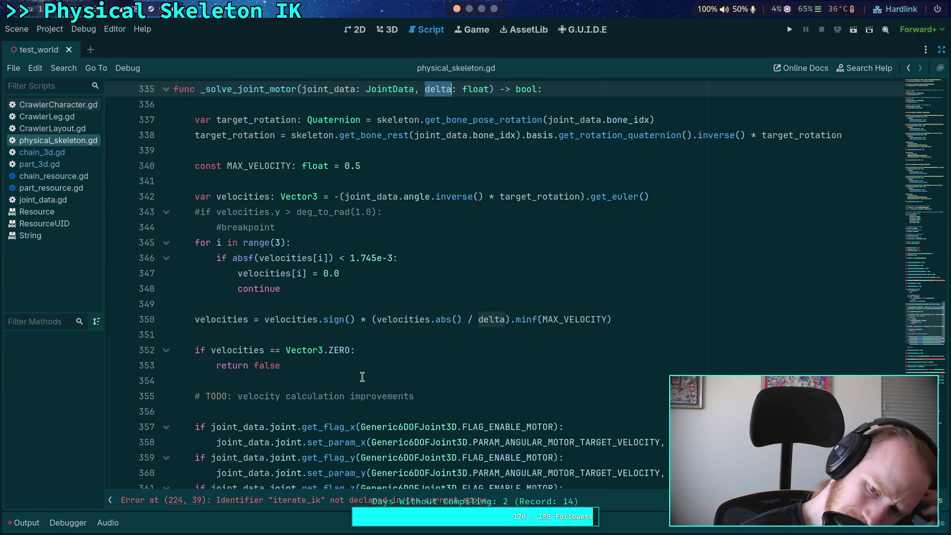
{"action": "scroll", "coordinate": [362, 377], "scroll_direction": "down", "scroll_amount": 3}
{"action": "scroll", "coordinate": [364, 367], "scroll_direction": "up", "scroll_amount": 6}
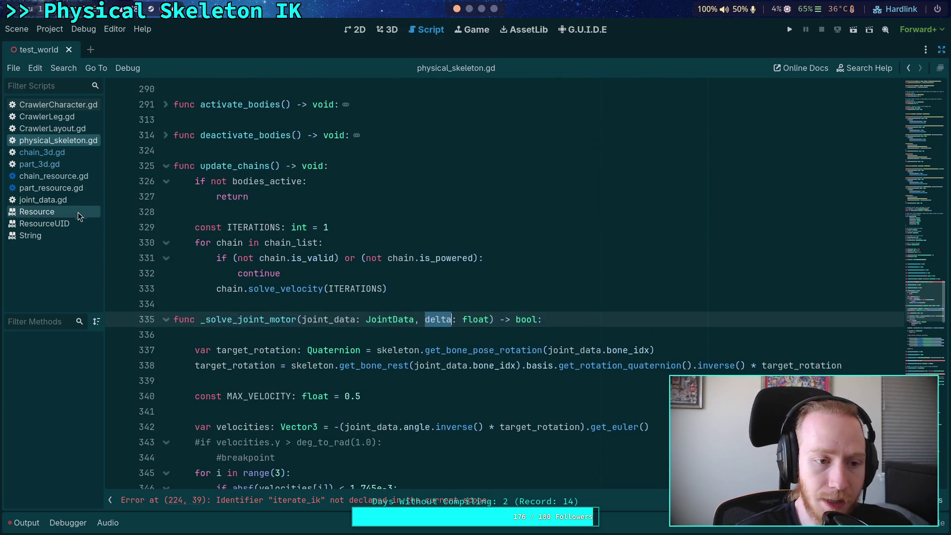
{"action": "left_click", "coordinate": [45, 162]}
{"action": "left_click", "coordinate": [52, 155]}
- Add a 'delta: float' parameter to solve_velocity, save, and pass delta into part.solve_motor_velocity()
{"action": "scroll", "coordinate": [380, 295], "scroll_direction": "up", "scroll_amount": 8}
{"action": "left_click", "coordinate": [386, 304]}
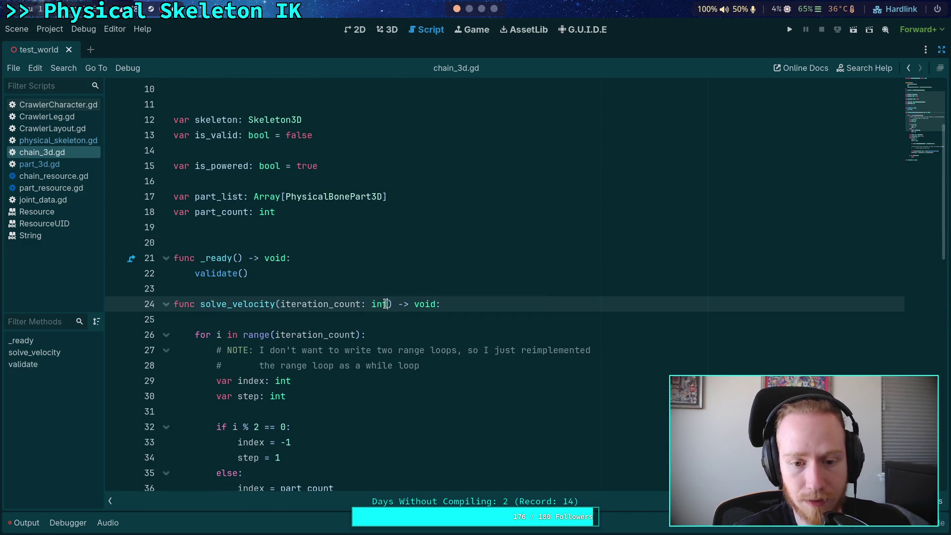
{"action": "type", "text": ", "}
{"action": "type", "text": "delta: fl"}
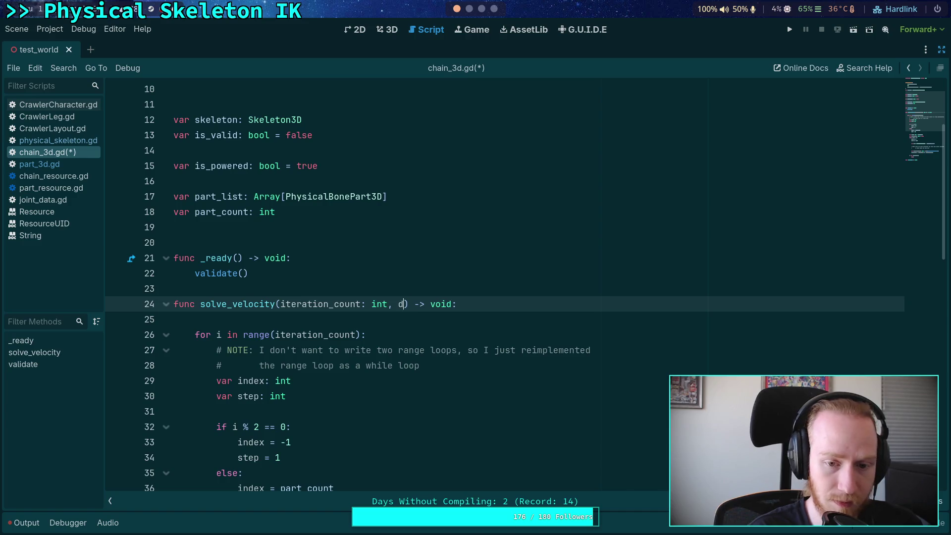
{"action": "type", "text": "oat"}
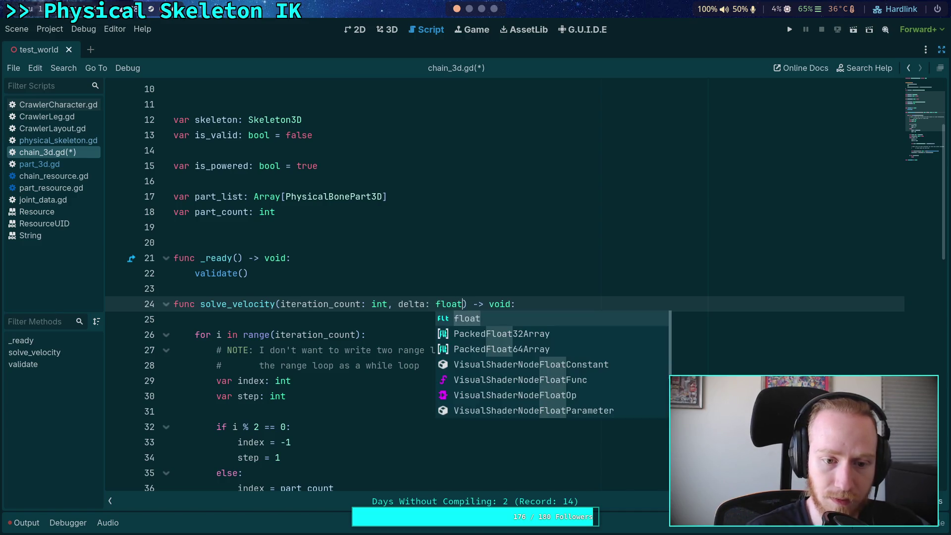
{"action": "key", "text": "ctrl+s"}
{"action": "scroll", "coordinate": [412, 246], "scroll_direction": "down", "scroll_amount": 10}
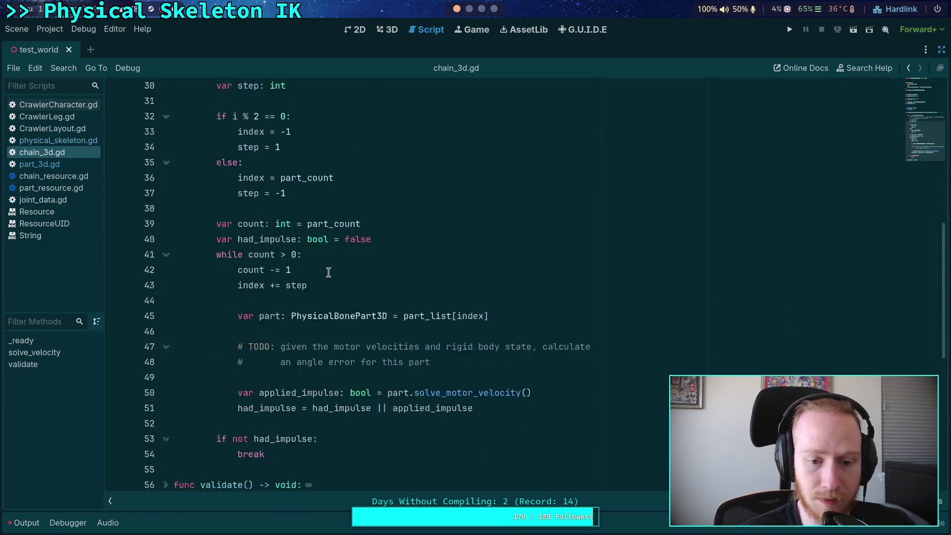
{"action": "left_click", "coordinate": [526, 196]}
{"action": "type", "text": "delta"}
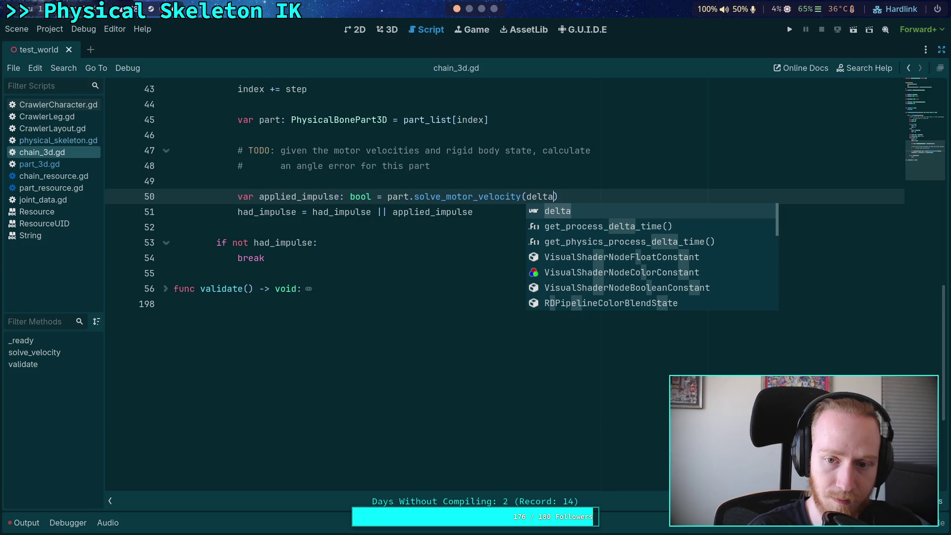
{"action": "left_click", "coordinate": [457, 212]}
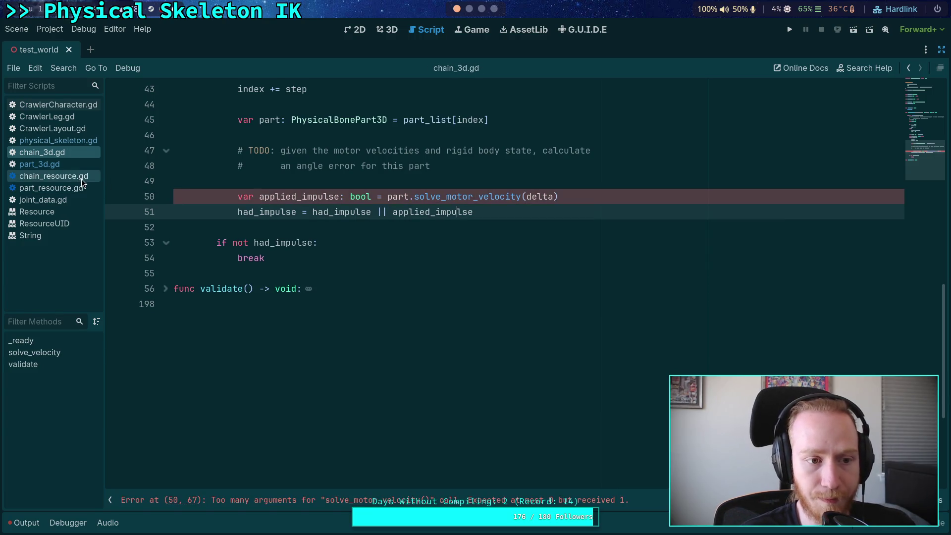
- Give part_3d.gd's solve_motor_velocity a 'delta: float' parameter
{"action": "left_click", "coordinate": [40, 164]}
{"action": "left_click", "coordinate": [313, 289]}
{"action": "type", "text": "delta: float) -> bool:"}
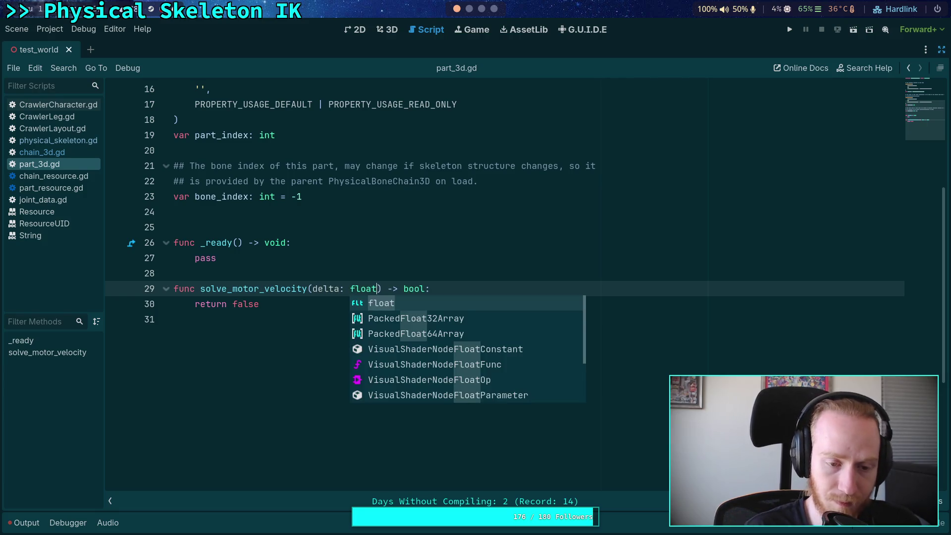
- Paste the copied motor-solving code into solve_motor_velocity, remove the leftover return false, and save
{"action": "left_click", "coordinate": [460, 288]}
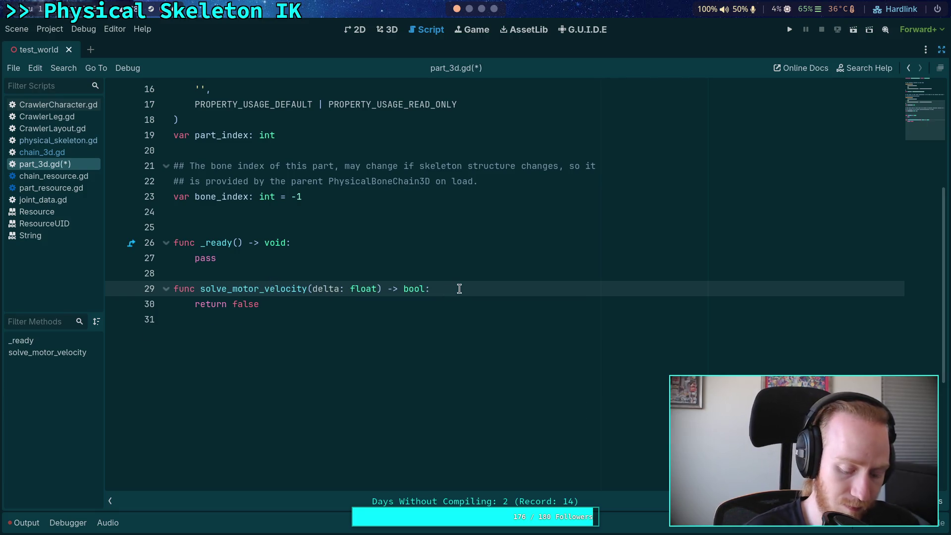
{"action": "key", "text": "ctrl+v"}
{"action": "scroll", "coordinate": [431, 277], "scroll_direction": "down", "scroll_amount": 2}
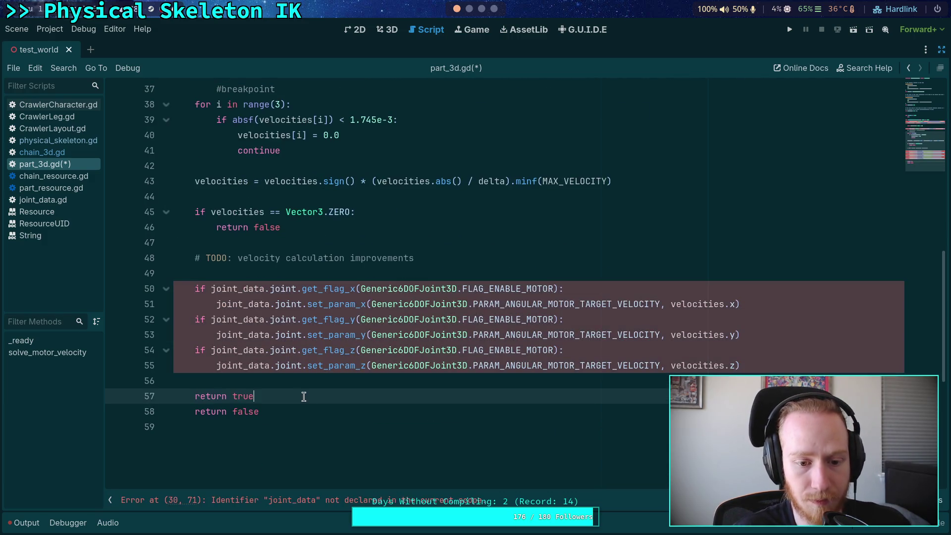
{"action": "key", "text": "shift+Down"}
{"action": "key", "text": "BackSpace"}
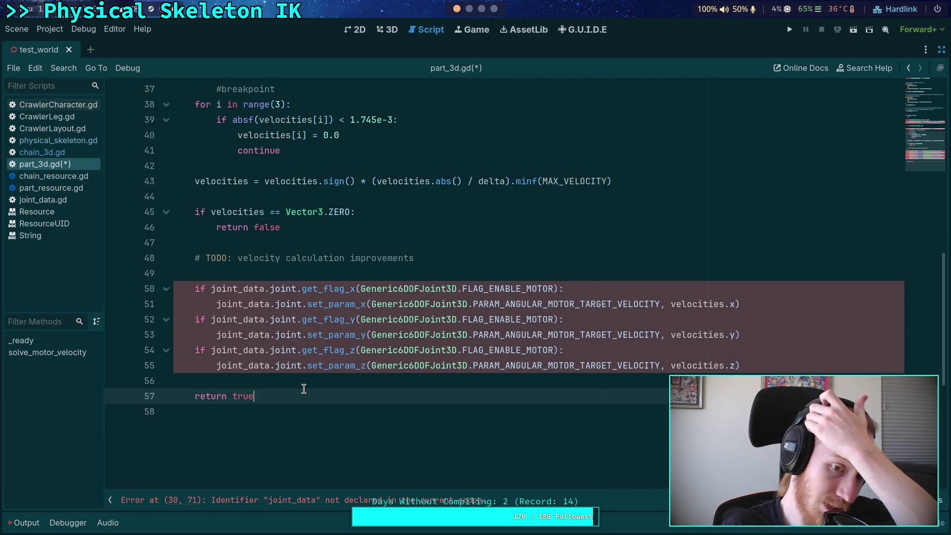
{"action": "scroll", "coordinate": [305, 385], "scroll_direction": "up", "scroll_amount": 6}
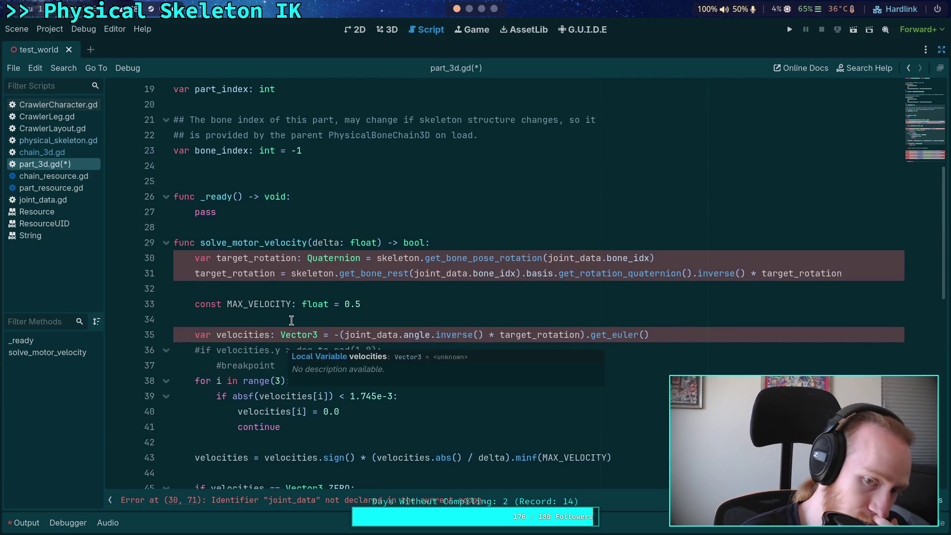
{"action": "left_click", "coordinate": [305, 307]}
{"action": "key", "text": "ctrl+s"}
- Highlight target_rotation to check its uses, then return to chain_3d.gd
{"action": "mouse_move", "coordinate": [303, 300]}
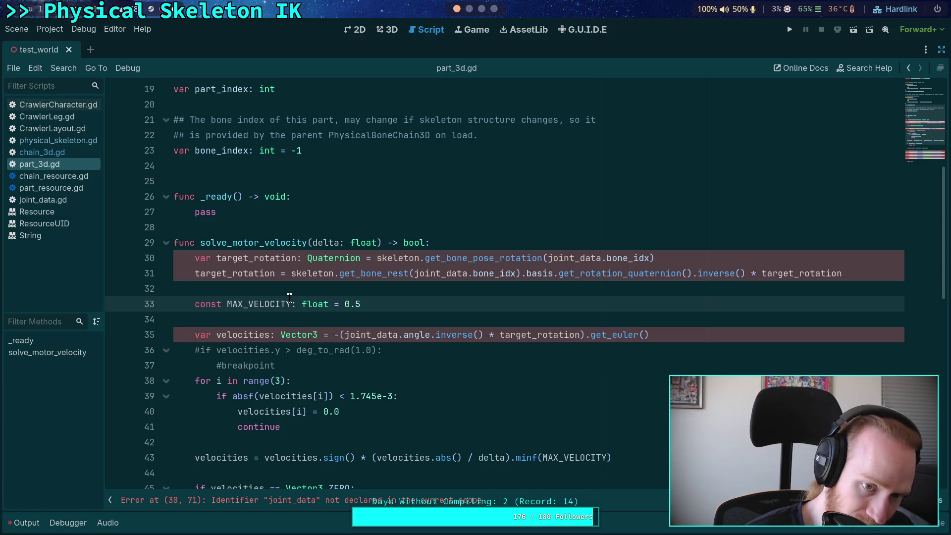
{"action": "double_click", "coordinate": [223, 257]}
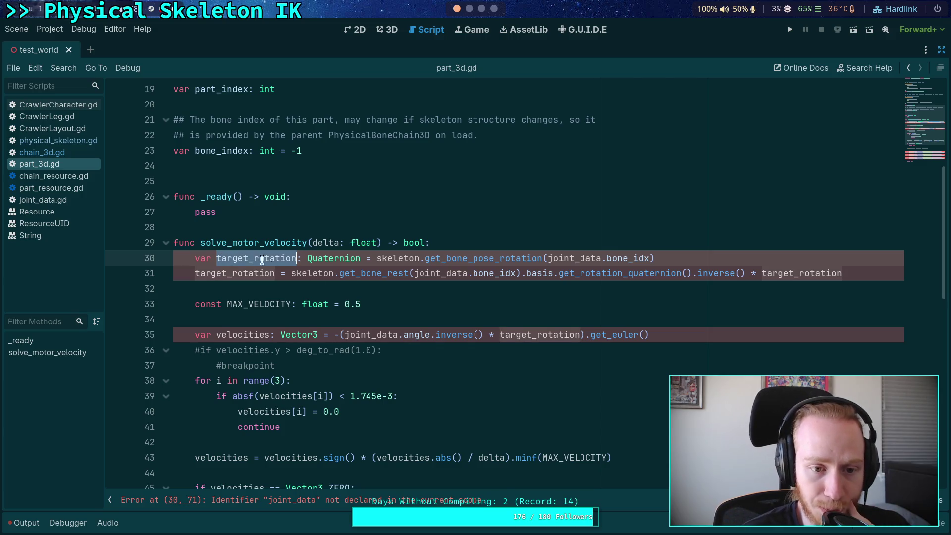
{"action": "left_click", "coordinate": [262, 228]}
{"action": "left_click", "coordinate": [75, 149]}
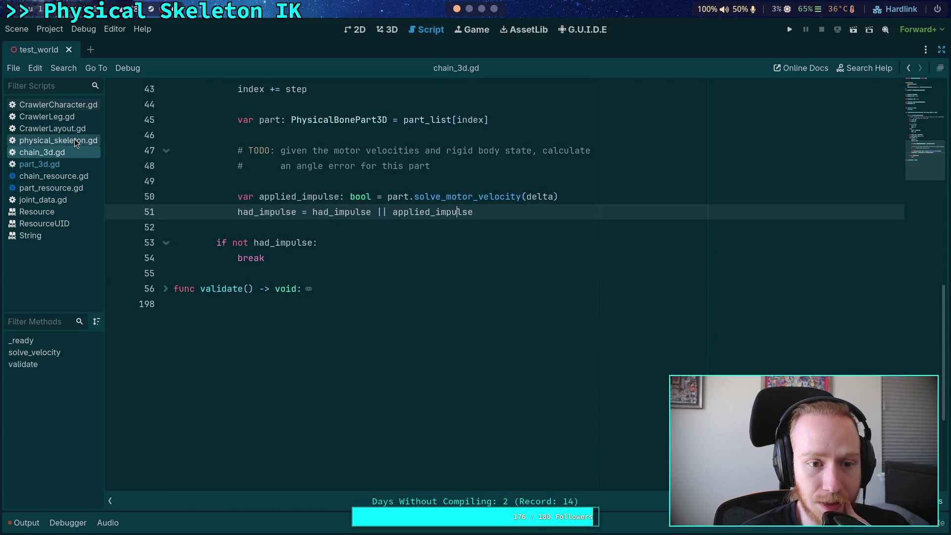
{"action": "left_click", "coordinate": [253, 181]}
{"action": "left_click", "coordinate": [67, 189]}
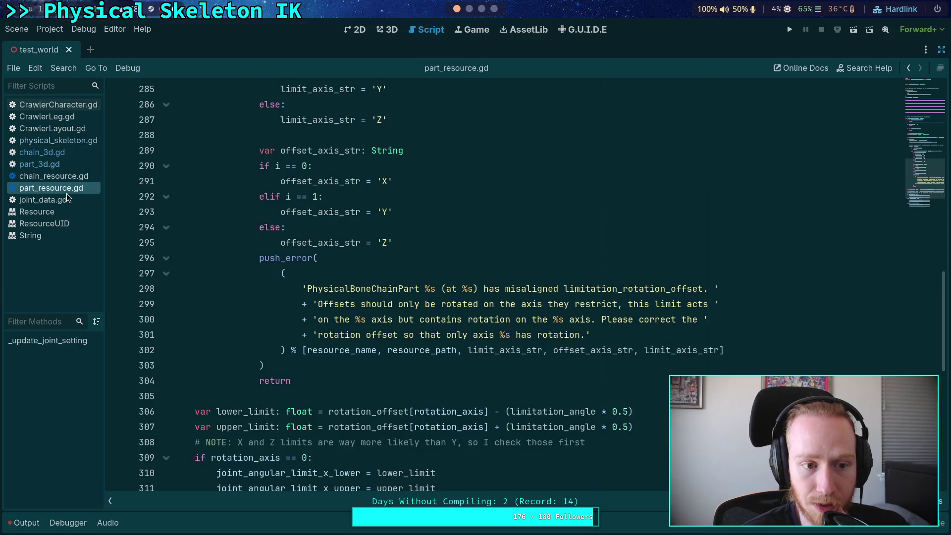
{"action": "left_click", "coordinate": [65, 176]}
{"action": "left_click", "coordinate": [65, 164]}
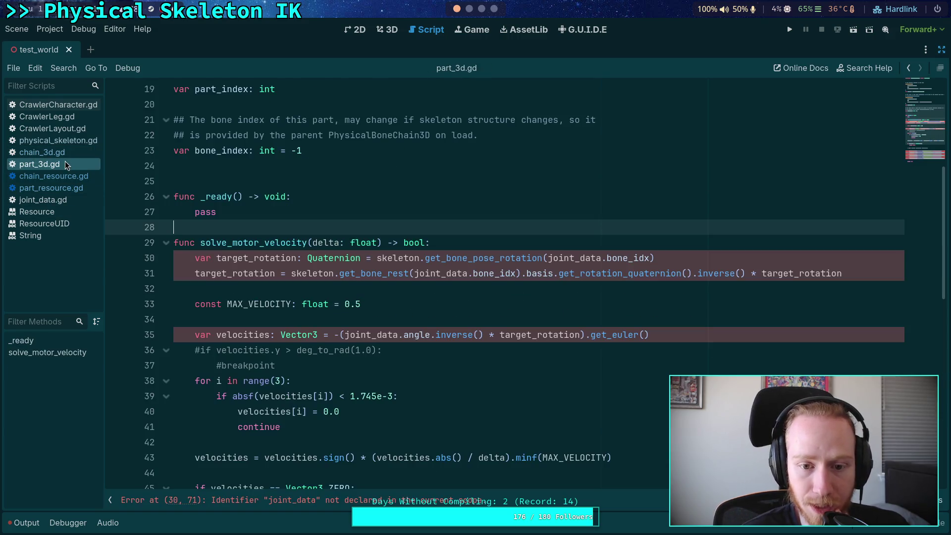
{"action": "left_click", "coordinate": [65, 176]}
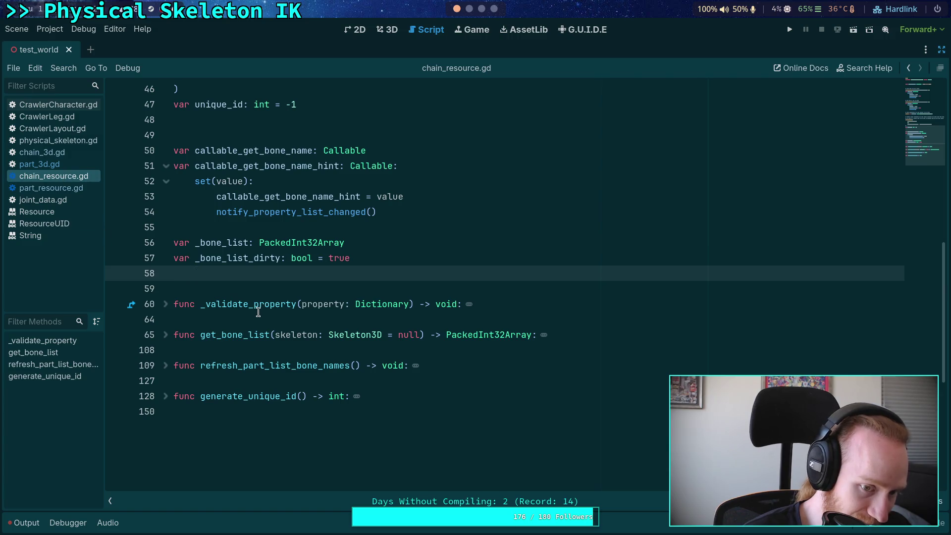
{"action": "left_click", "coordinate": [36, 152]}
{"action": "scroll", "coordinate": [272, 320], "scroll_direction": "up", "scroll_amount": 10}
{"action": "left_click", "coordinate": [288, 292]}
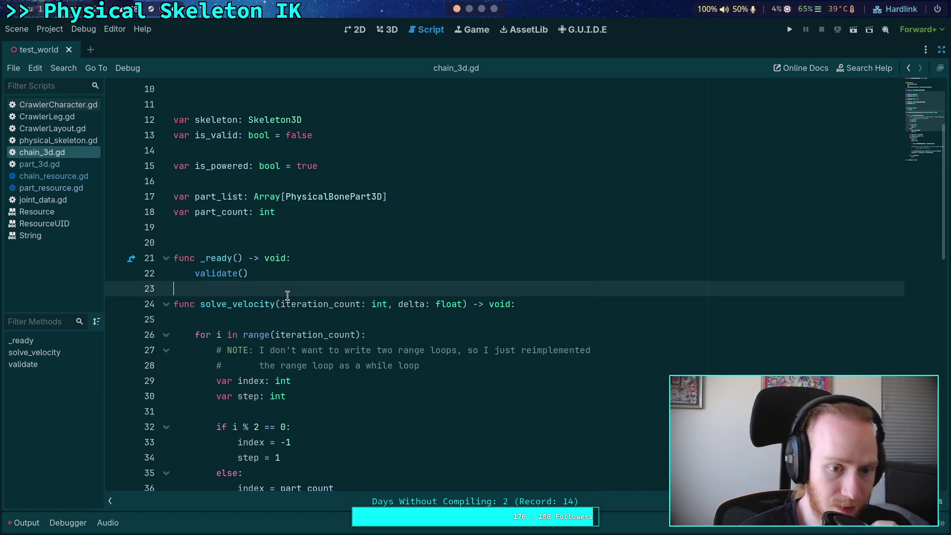
- Add a new function header below _ready in chain_3d.gd, renamed to func update() -> void:
{"action": "key", "text": "Return"}
{"action": "key", "text": "Return"}
{"action": "key", "text": "Up"}
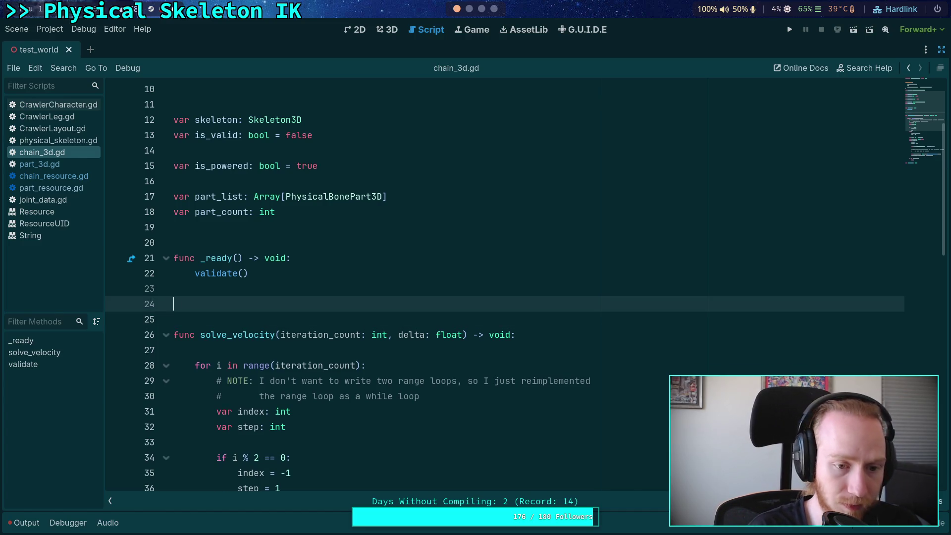
{"action": "type", "text": "func setup_velocity() -> v"}
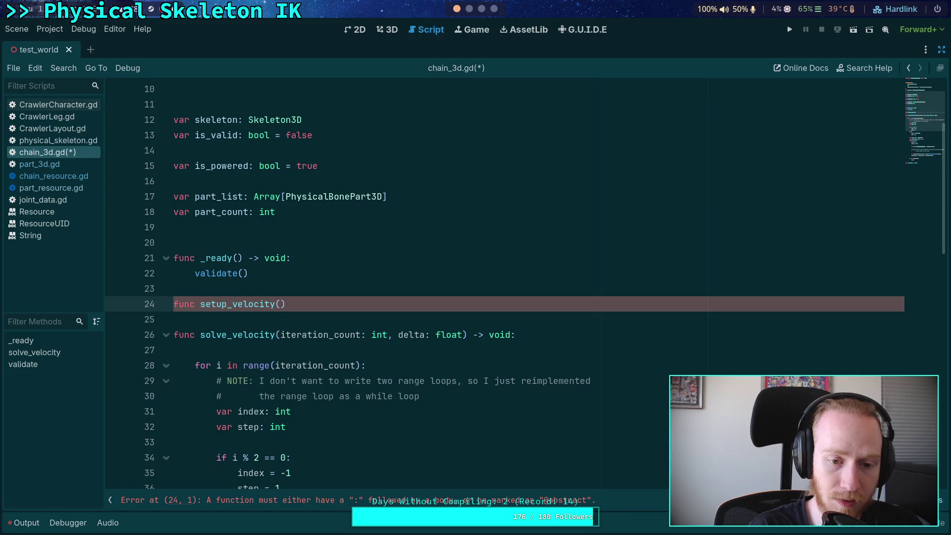
{"action": "type", "text": "oid:"}
{"action": "key", "text": "Return"}
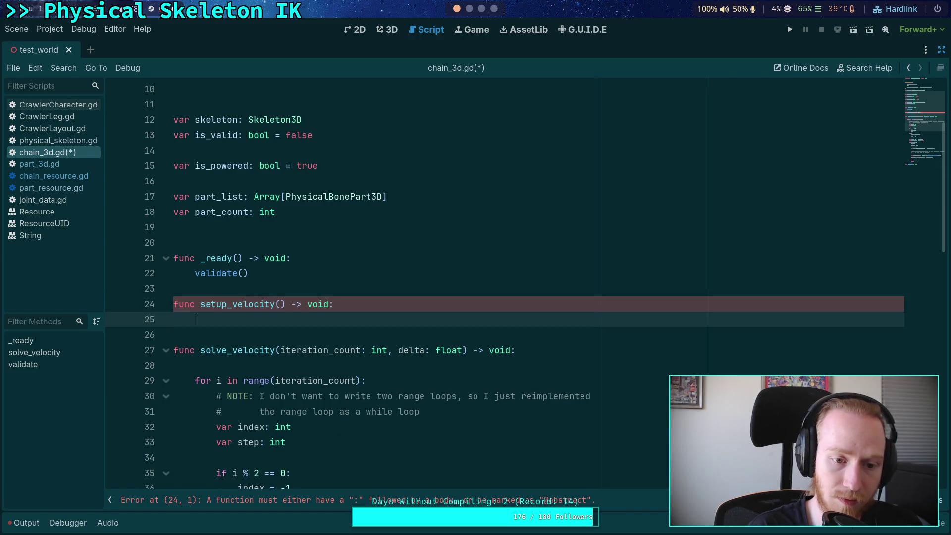
{"action": "left_click_drag", "start_coordinate": [201, 303], "coordinate": [275, 304]}
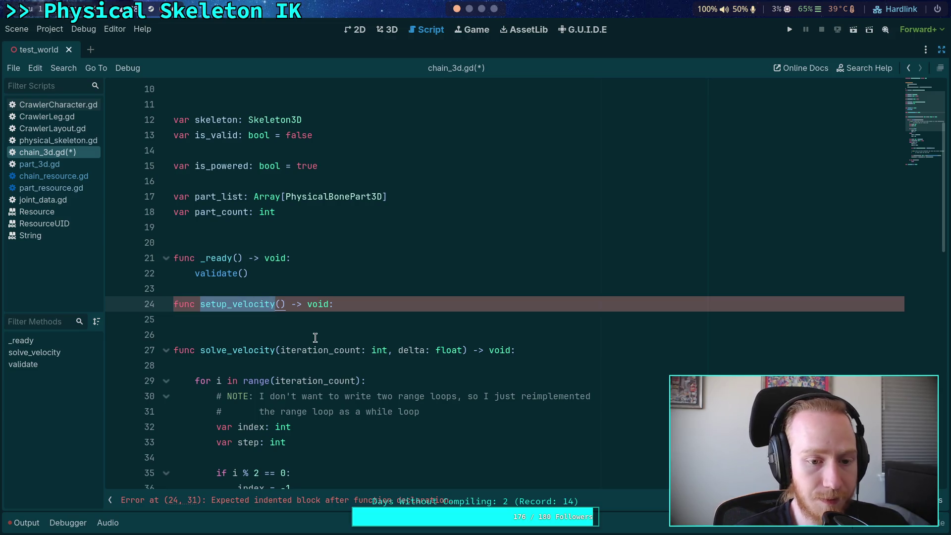
{"action": "type", "text": "update"}
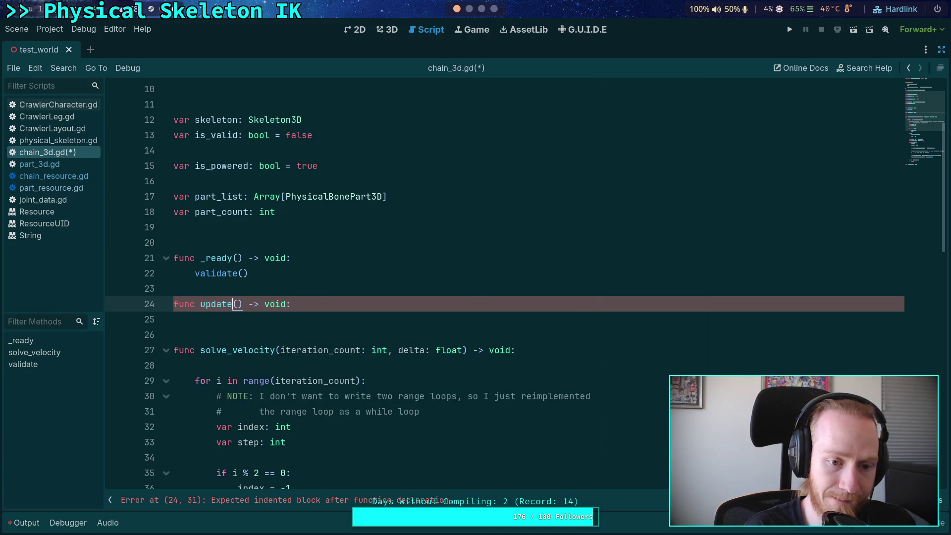
- Give update() a pass body, save chain_3d.gd, and switch to physical_skeleton.gd
{"action": "left_click", "coordinate": [303, 327]}
{"action": "left_click", "coordinate": [304, 310]}
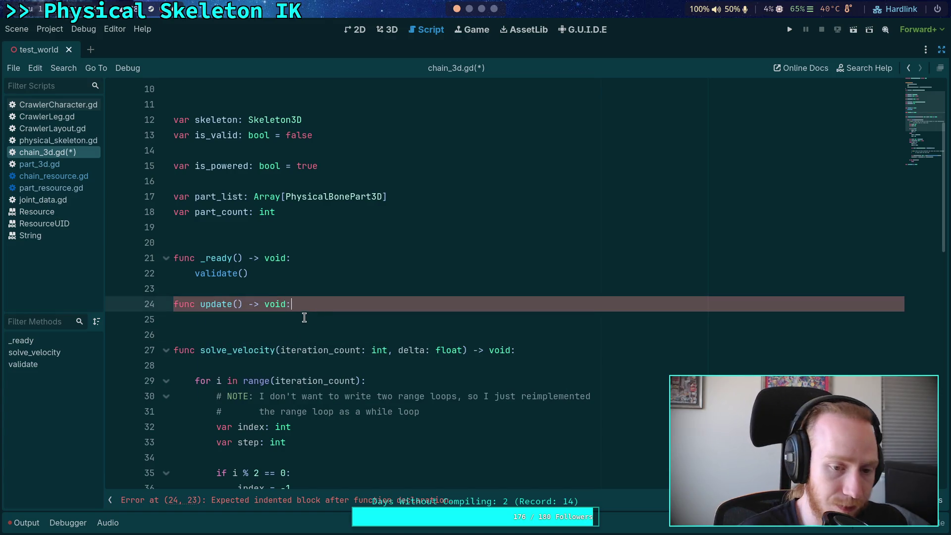
{"action": "left_click", "coordinate": [304, 317]}
{"action": "type", "text": "pass"}
{"action": "key", "text": "ctrl+s"}
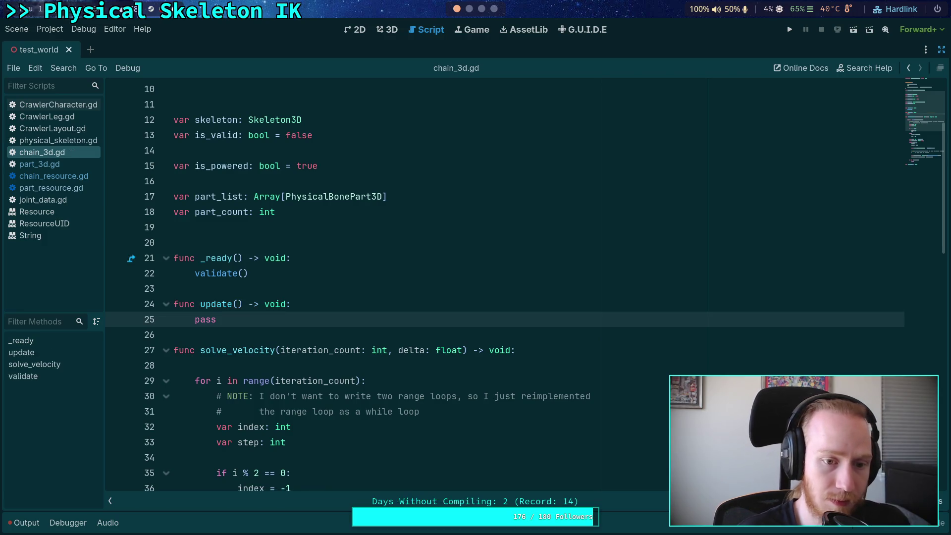
{"action": "left_click", "coordinate": [68, 141]}
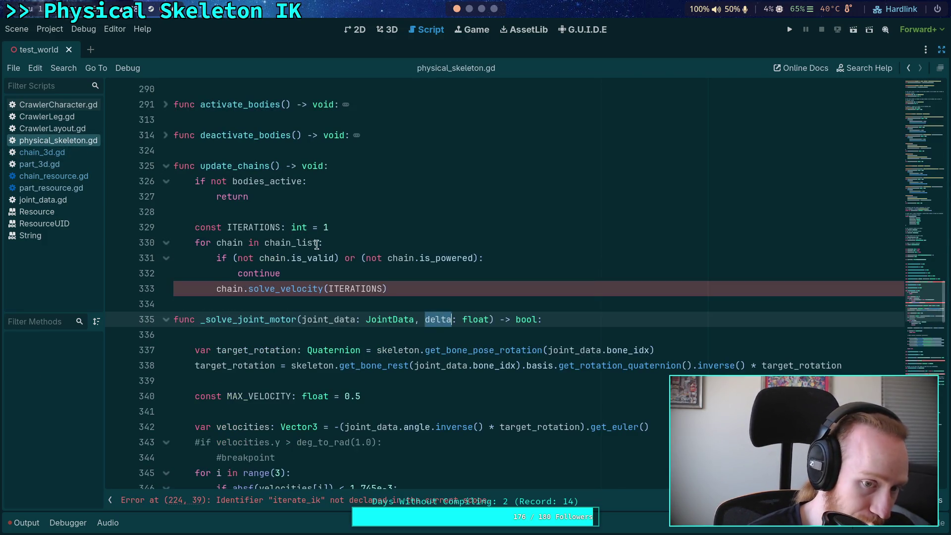
- Unfold _process_modification_with_delta in physical_skeleton.gd and review the code around cached_delta
{"action": "scroll", "coordinate": [323, 275], "scroll_direction": "up", "scroll_amount": 3}
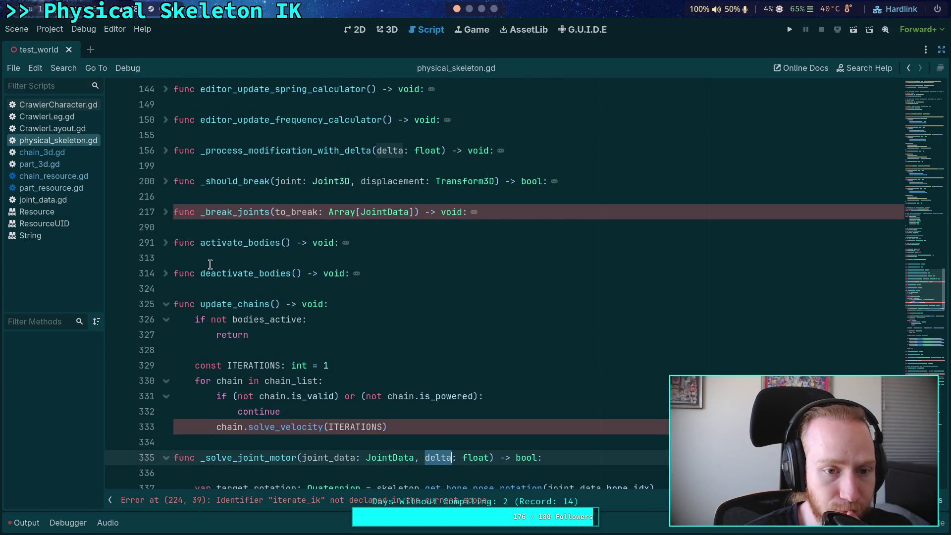
{"action": "scroll", "coordinate": [210, 265], "scroll_direction": "up", "scroll_amount": 1}
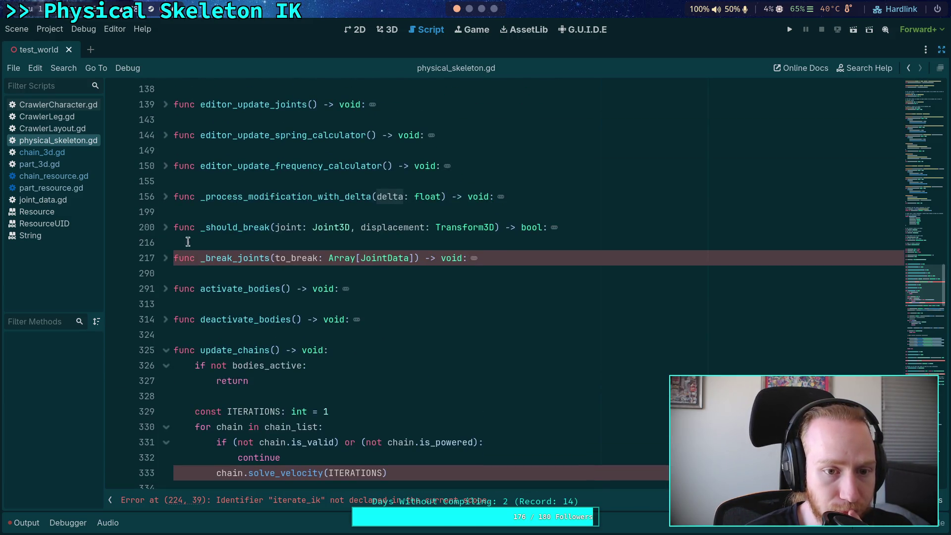
{"action": "left_click", "coordinate": [166, 198]}
{"action": "scroll", "coordinate": [342, 294], "scroll_direction": "down", "scroll_amount": 8}
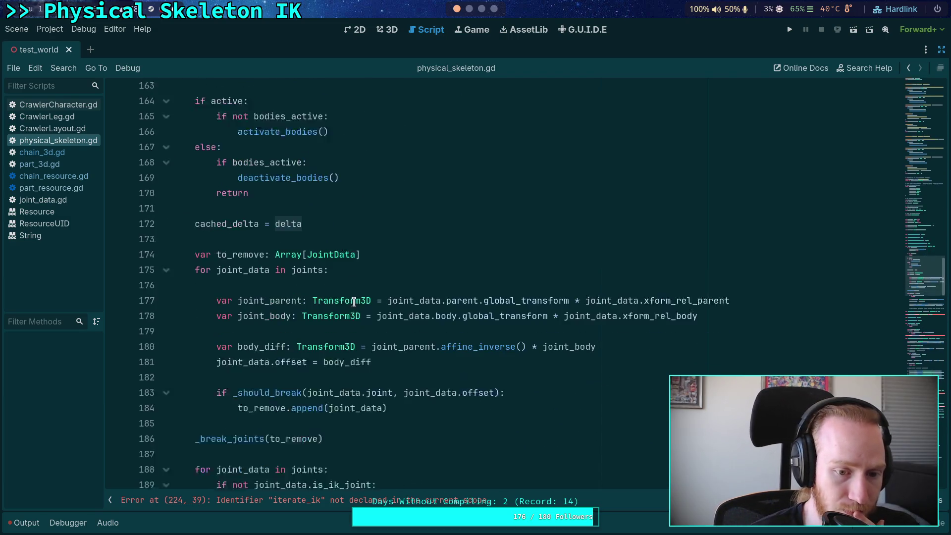
{"action": "scroll", "coordinate": [341, 294], "scroll_direction": "up", "scroll_amount": 3}
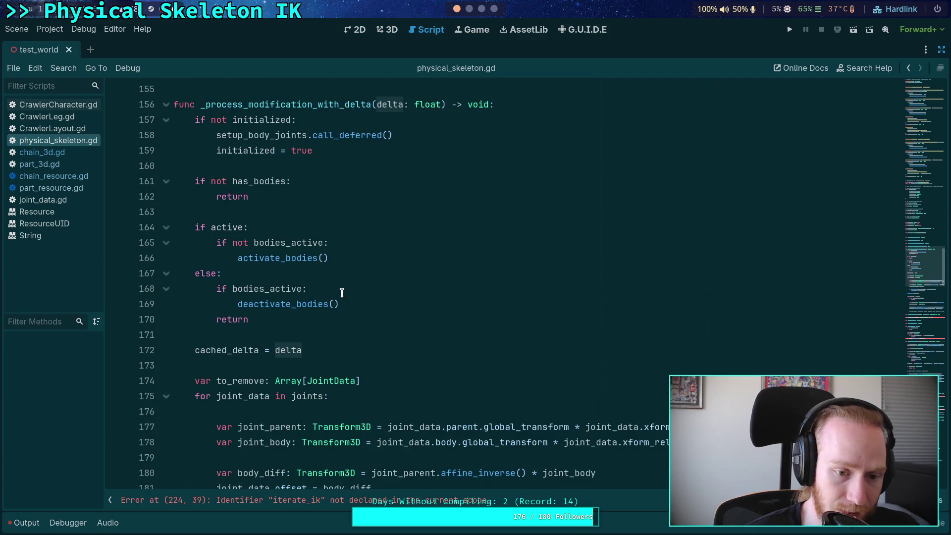
{"action": "scroll", "coordinate": [342, 294], "scroll_direction": "down", "scroll_amount": 4}
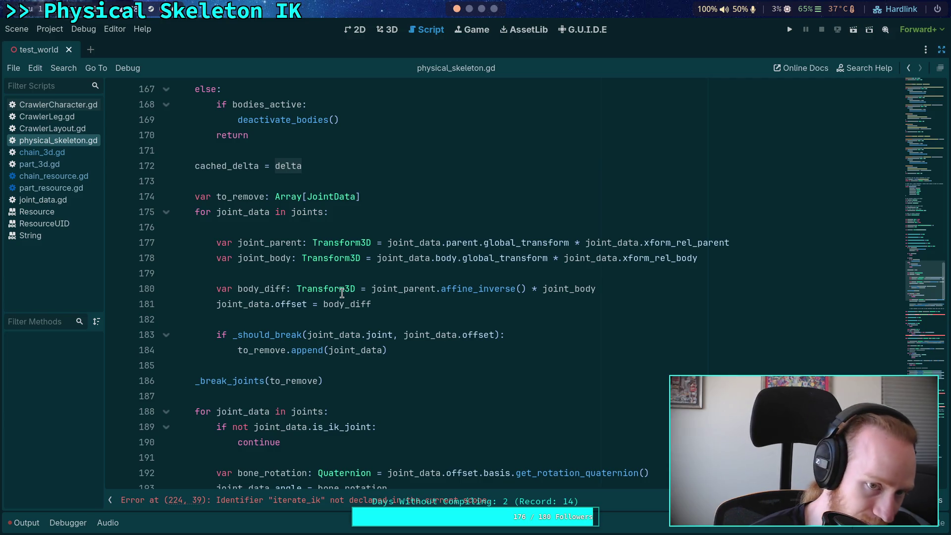
{"action": "left_click", "coordinate": [390, 181]}
{"action": "scroll", "coordinate": [461, 322], "scroll_direction": "down", "scroll_amount": 2}
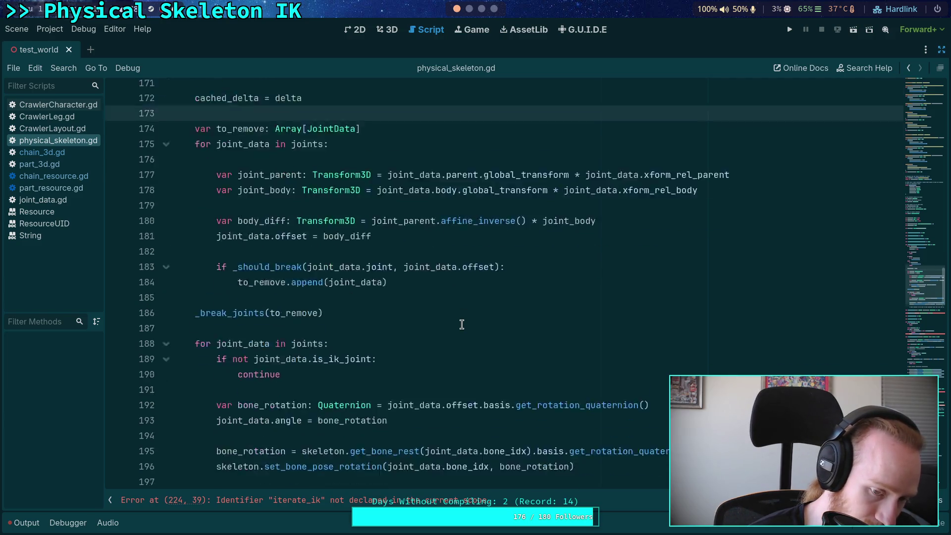
{"action": "scroll", "coordinate": [462, 324], "scroll_direction": "down", "scroll_amount": 3}
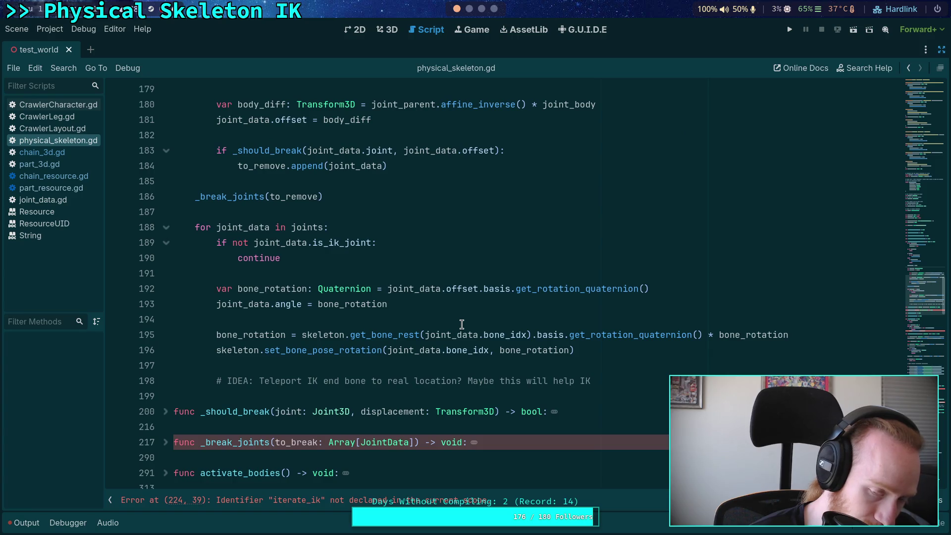
{"action": "scroll", "coordinate": [462, 325], "scroll_direction": "up", "scroll_amount": 3}
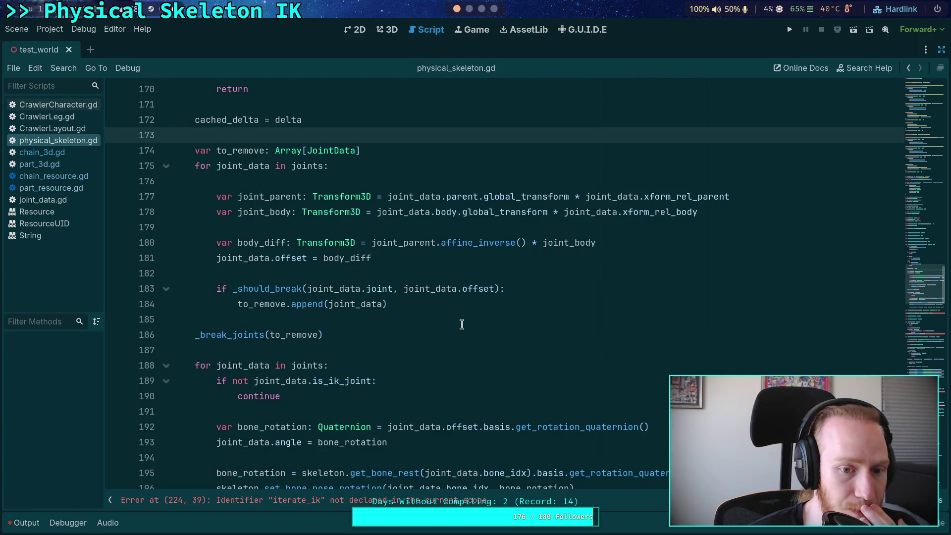
{"action": "scroll", "coordinate": [462, 324], "scroll_direction": "down", "scroll_amount": 2}
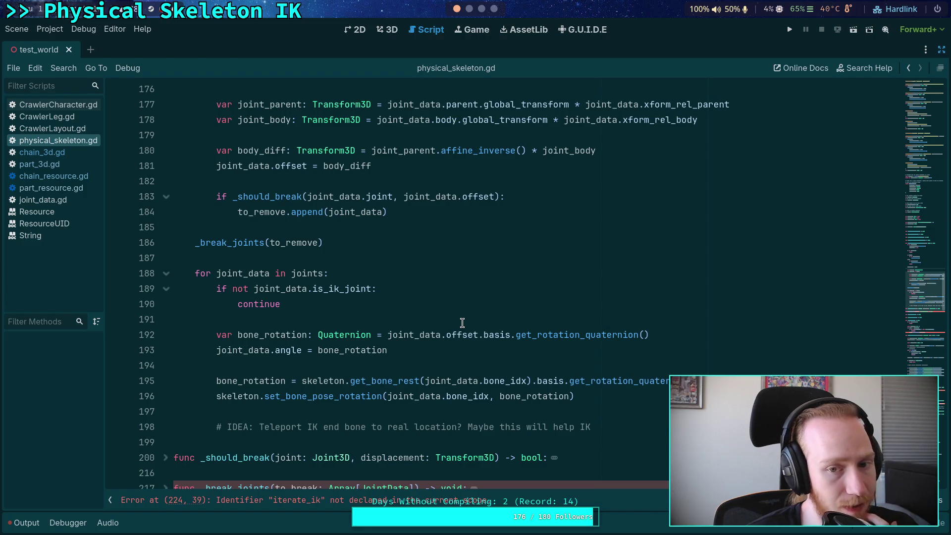
{"action": "scroll", "coordinate": [462, 323], "scroll_direction": "down", "scroll_amount": 2}
- Unfold _break_joints on line 217 and select the whole function from header through body
{"action": "left_click", "coordinate": [166, 397]}
{"action": "scroll", "coordinate": [168, 397], "scroll_direction": "down", "scroll_amount": 5}
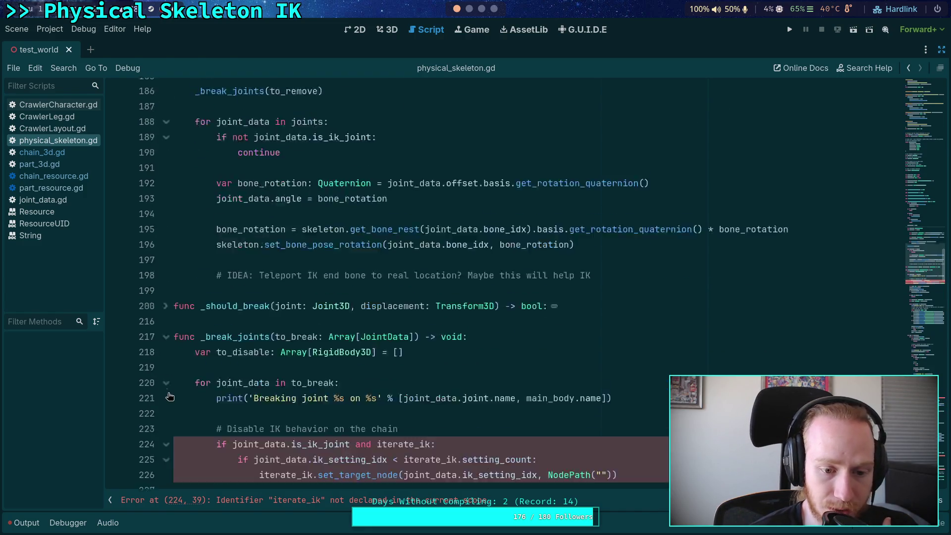
{"action": "scroll", "coordinate": [183, 311], "scroll_direction": "up", "scroll_amount": 3}
{"action": "left_click", "coordinate": [167, 304]}
{"action": "scroll", "coordinate": [178, 303], "scroll_direction": "up", "scroll_amount": 3}
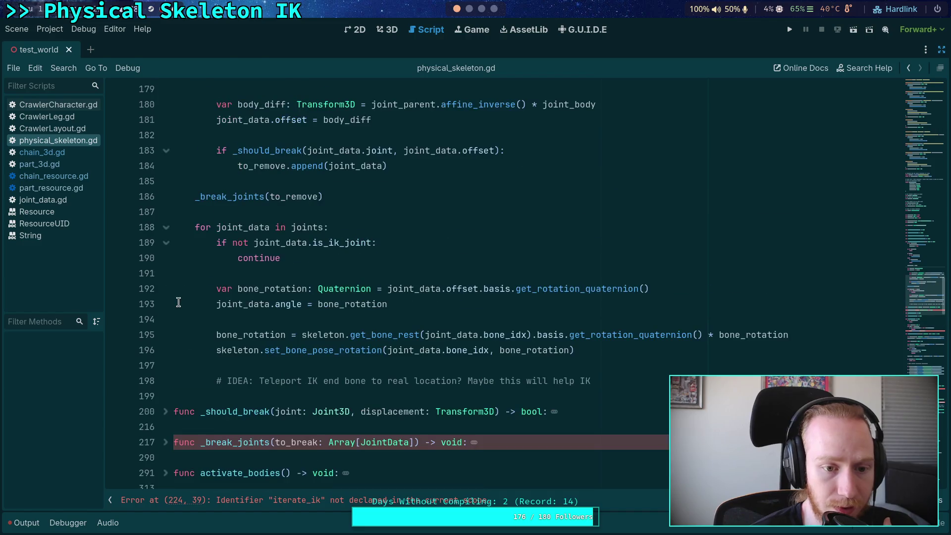
{"action": "left_click", "coordinate": [241, 442]}
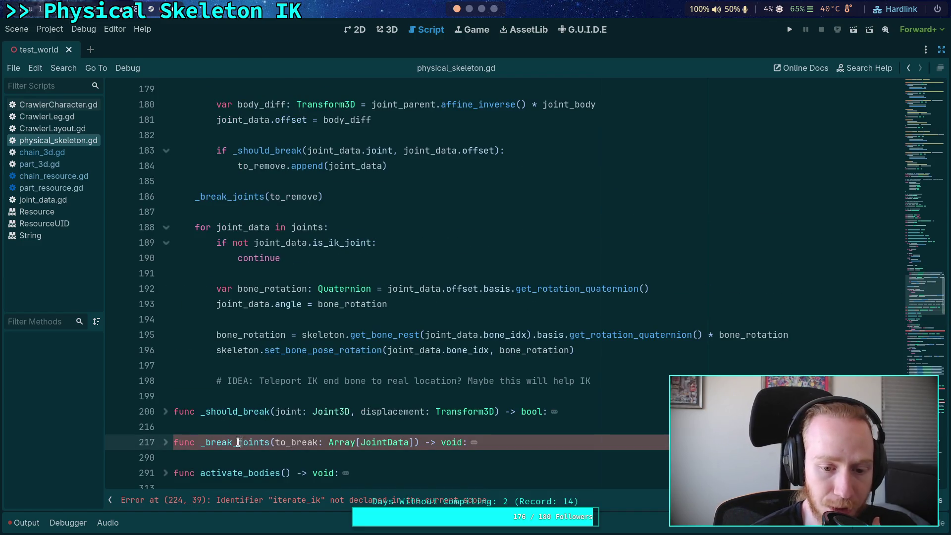
{"action": "left_click", "coordinate": [166, 443]}
{"action": "scroll", "coordinate": [236, 420], "scroll_direction": "down", "scroll_amount": 6}
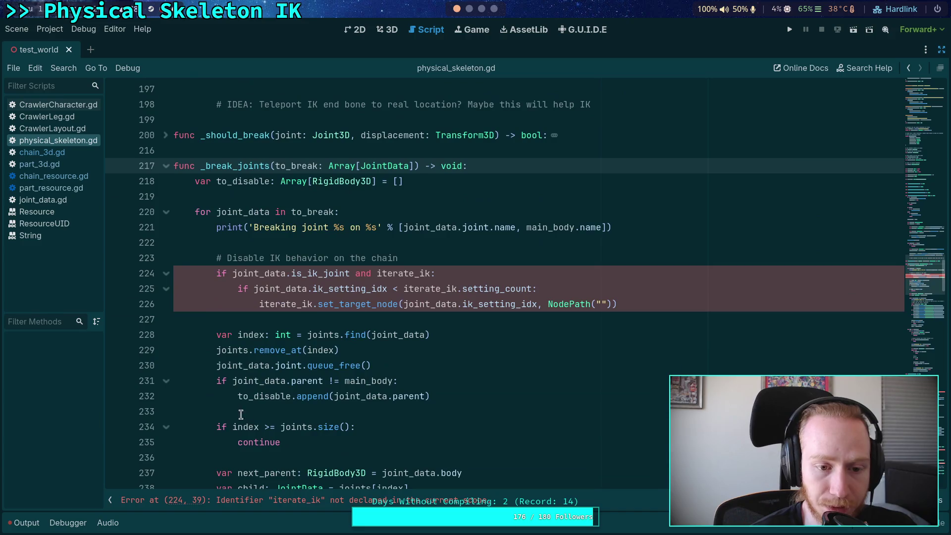
{"action": "mouse_move", "coordinate": [177, 168]}
{"action": "left_mouse_down"}
{"action": "mouse_move", "coordinate": [277, 204]}
{"action": "mouse_move", "coordinate": [276, 326]}
{"action": "mouse_move", "coordinate": [276, 304]}
{"action": "mouse_move", "coordinate": [276, 315]}
{"action": "mouse_move", "coordinate": [382, 397]}
{"action": "mouse_move", "coordinate": [479, 263]}
{"action": "left_mouse_up"}
- Move _break_joints out of physical_skeleton.gd and paste it below update() in chain_3d.gd
{"action": "key", "text": "Delete"}
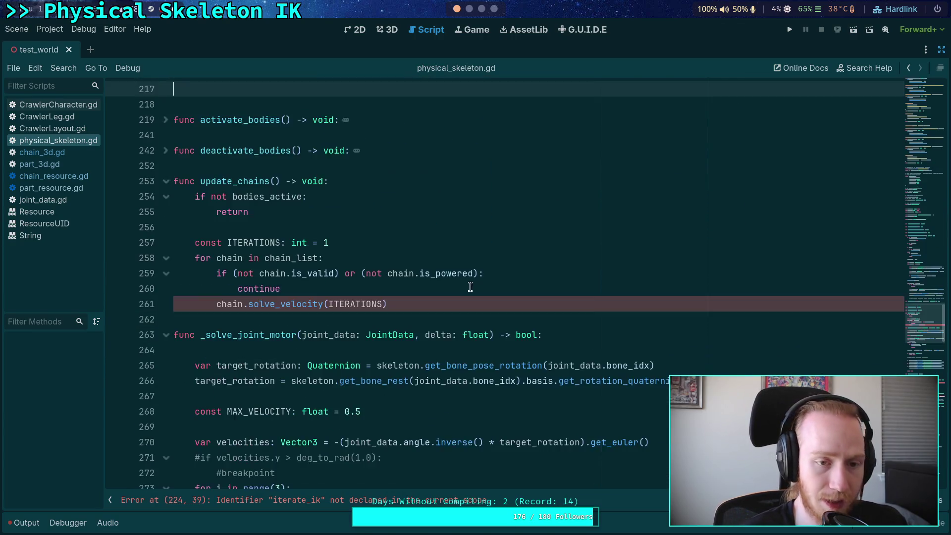
{"action": "key", "text": "Delete"}
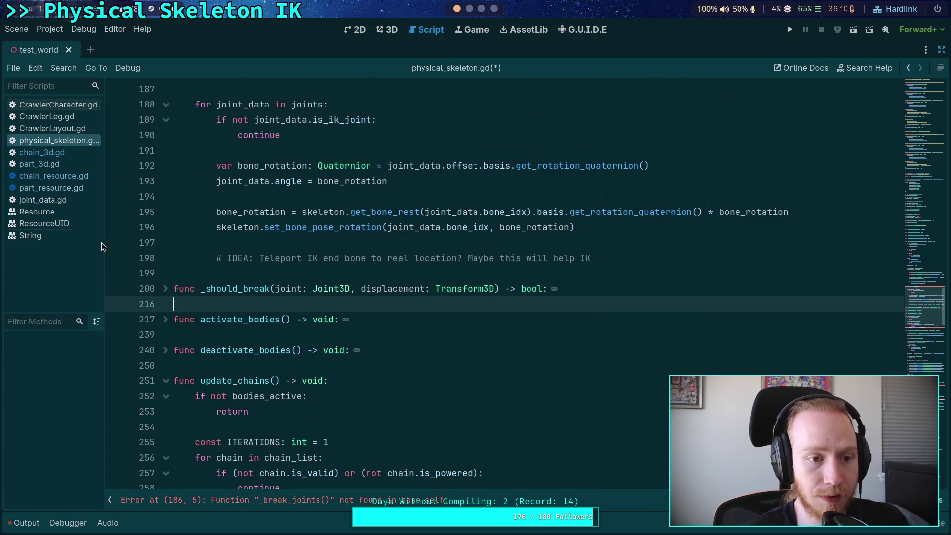
{"action": "left_click", "coordinate": [74, 152]}
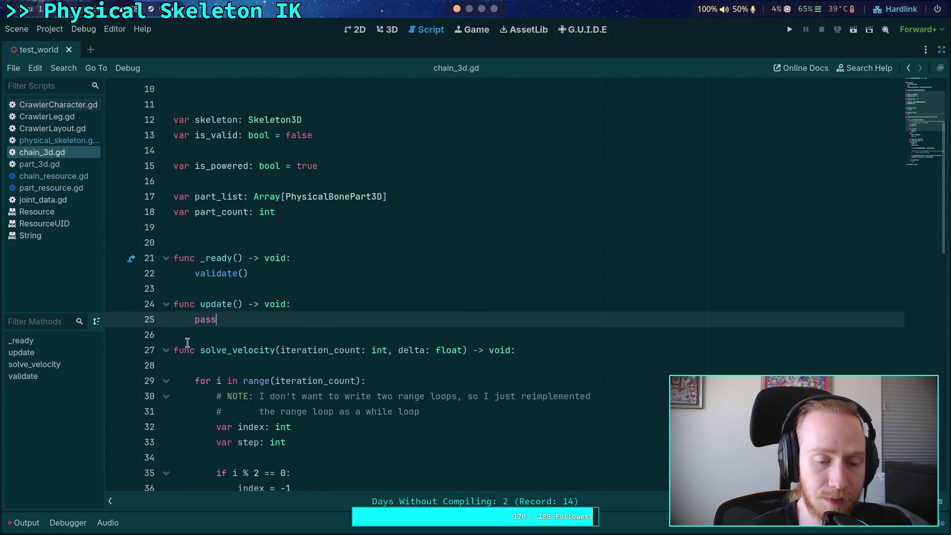
{"action": "left_click", "coordinate": [278, 335]}
{"action": "key", "text": "Return"}
{"action": "key", "text": "Return"}
{"action": "key", "text": "Up"}
{"action": "key", "text": "ctrl+v"}
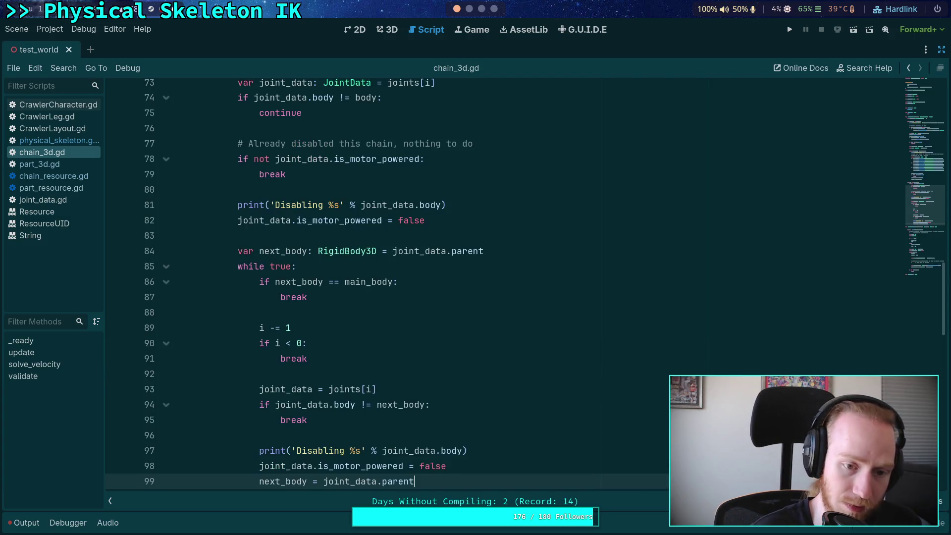
{"action": "scroll", "coordinate": [299, 335], "scroll_direction": "up", "scroll_amount": 15}
{"action": "scroll", "coordinate": [299, 335], "scroll_direction": "up", "scroll_amount": 4}
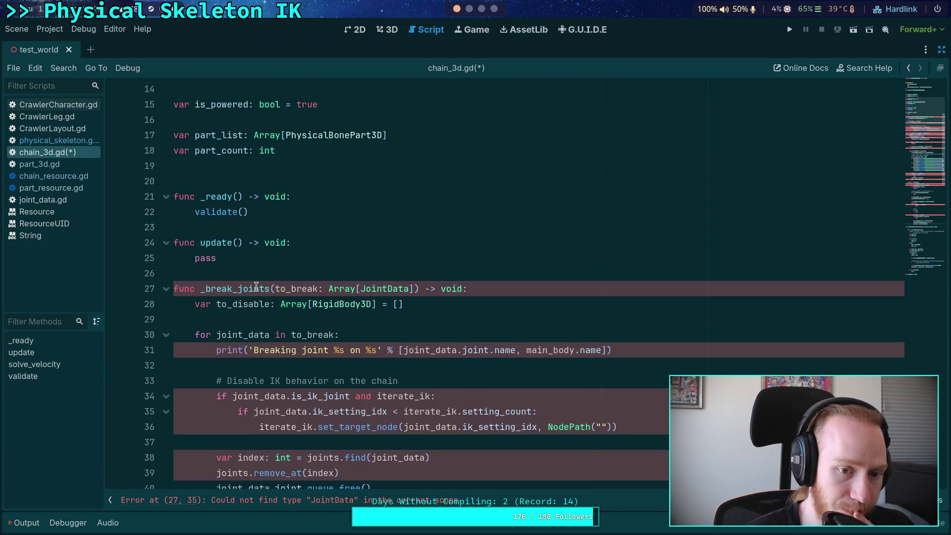
{"action": "left_click", "coordinate": [272, 274]}
- Select the _should_break function in physical_skeleton.gd and cut it out
{"action": "left_click", "coordinate": [72, 141]}
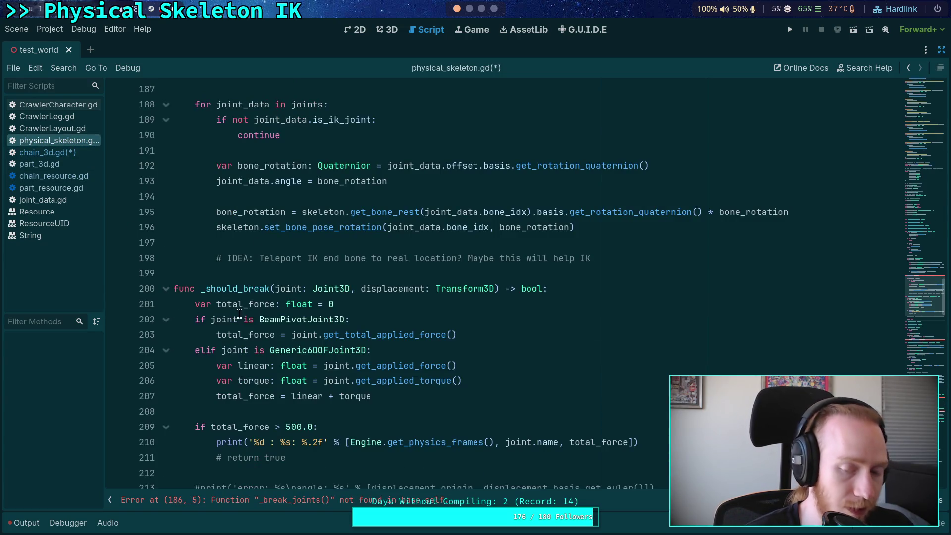
{"action": "scroll", "coordinate": [240, 314], "scroll_direction": "down", "scroll_amount": 1}
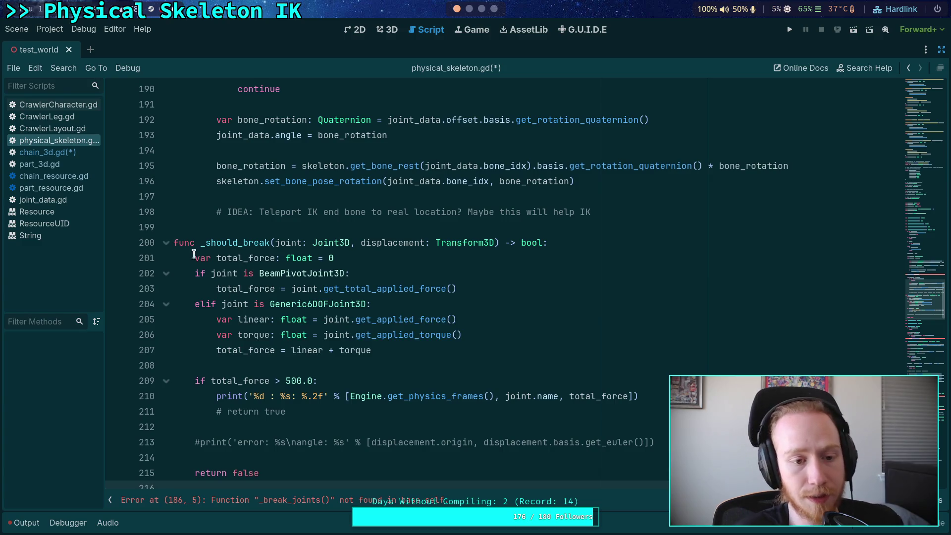
{"action": "mouse_move", "coordinate": [175, 243]}
{"action": "left_mouse_down"}
{"action": "mouse_move", "coordinate": [276, 431]}
{"action": "mouse_move", "coordinate": [297, 442]}
{"action": "mouse_move", "coordinate": [304, 393]}
{"action": "mouse_move", "coordinate": [286, 430]}
{"action": "left_mouse_up"}
{"action": "scroll", "coordinate": [304, 393], "scroll_direction": "up", "scroll_amount": 1}
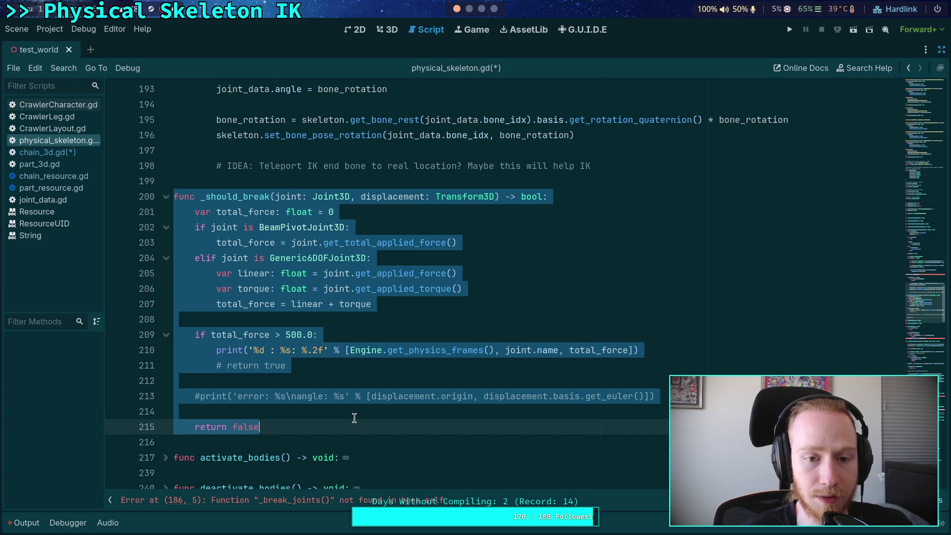
{"action": "key", "text": "ctrl+x"}
{"action": "key", "text": "Delete"}
{"action": "key", "text": "Delete"}
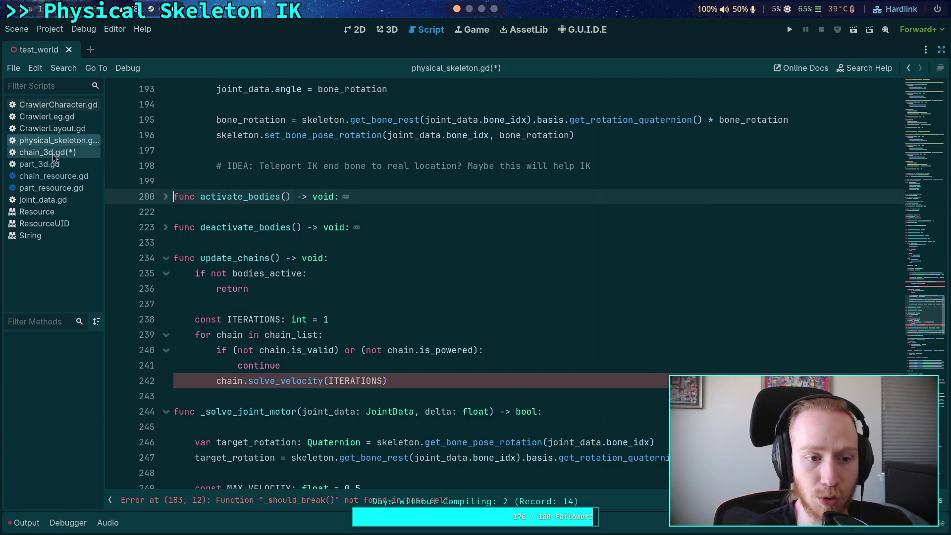
- Paste _should_break into part_3d.gd on a new line right after _ready()
{"action": "left_click", "coordinate": [49, 164]}
{"action": "key", "text": "Return"}
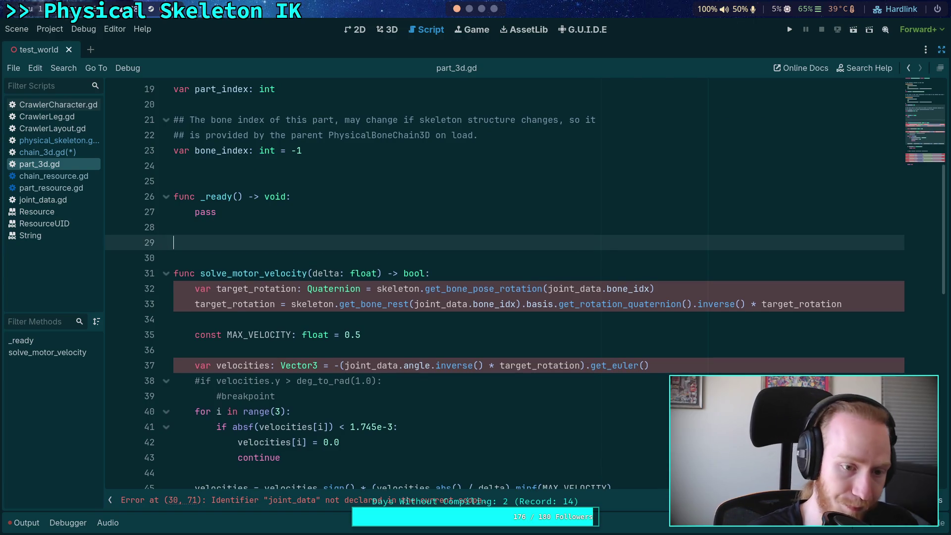
{"action": "key", "text": "ctrl+v"}
{"action": "scroll", "coordinate": [396, 278], "scroll_direction": "down", "scroll_amount": 2}
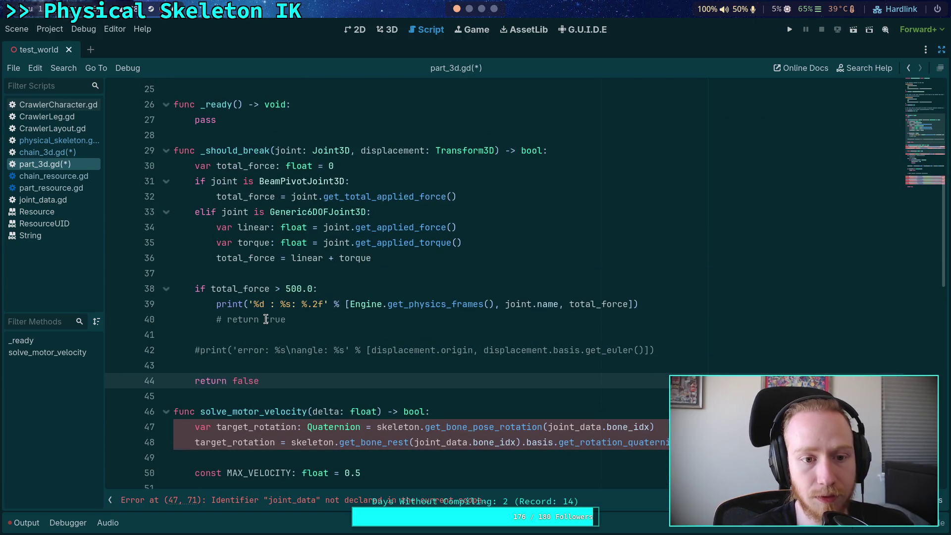
- Return to physical_skeleton.gd's processing code and select the cached_delta variable name
{"action": "left_click", "coordinate": [59, 140]}
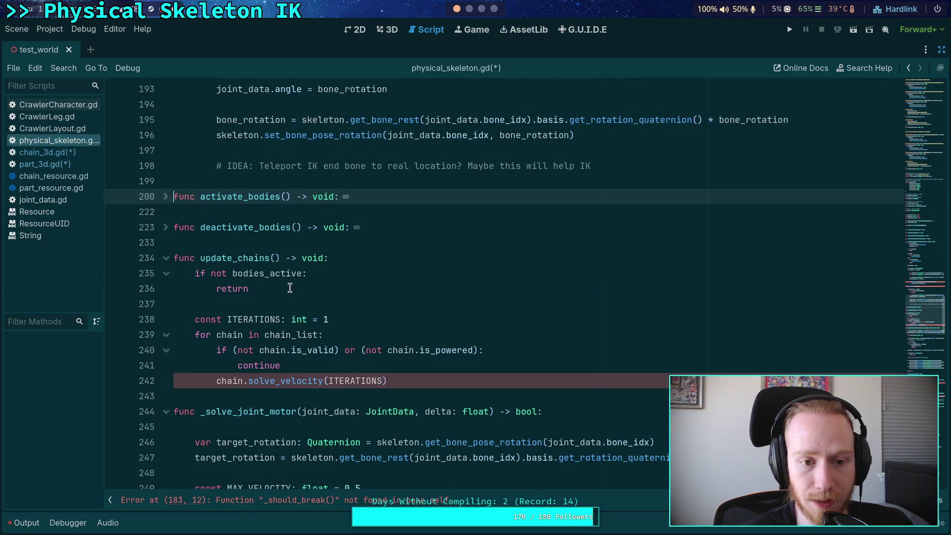
{"action": "scroll", "coordinate": [247, 313], "scroll_direction": "up", "scroll_amount": 5}
{"action": "scroll", "coordinate": [247, 312], "scroll_direction": "up", "scroll_amount": 4}
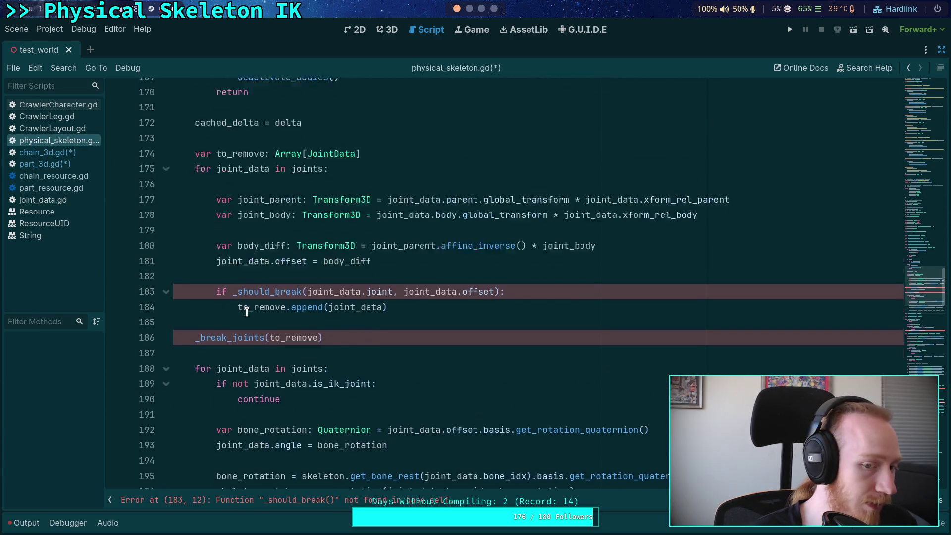
{"action": "scroll", "coordinate": [246, 313], "scroll_direction": "up", "scroll_amount": 4}
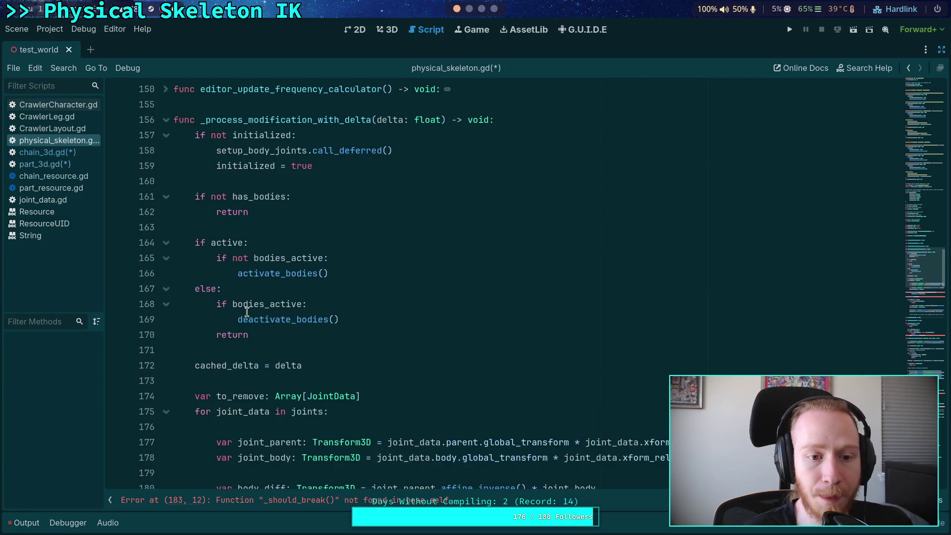
{"action": "scroll", "coordinate": [247, 313], "scroll_direction": "down", "scroll_amount": 2}
{"action": "double_click", "coordinate": [238, 275]}
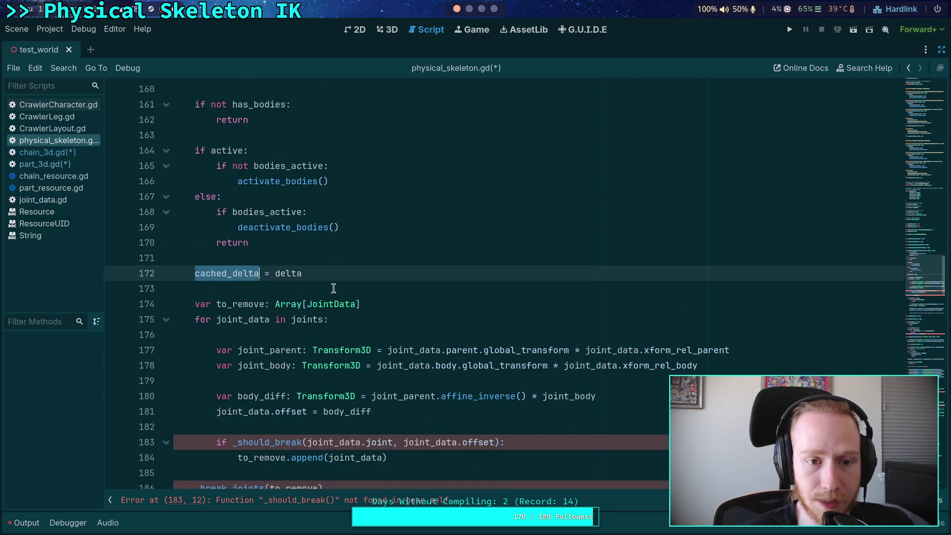
- Search physical_skeleton.gd for cached_delta, locating its float declaration on line 129 and later uses
{"action": "scroll", "coordinate": [333, 288], "scroll_direction": "up", "scroll_amount": 3}
{"action": "scroll", "coordinate": [388, 348], "scroll_direction": "down", "scroll_amount": 10}
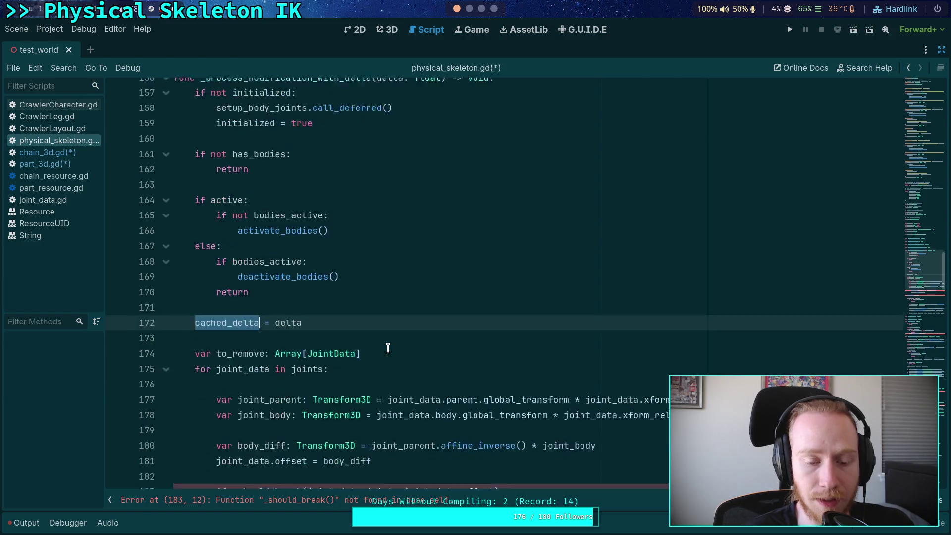
{"action": "scroll", "coordinate": [389, 340], "scroll_direction": "down", "scroll_amount": 5}
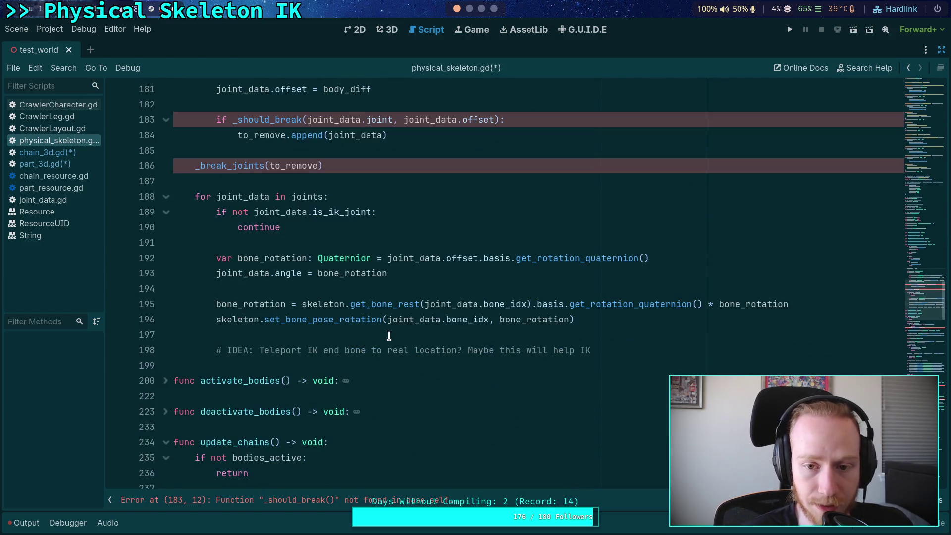
{"action": "scroll", "coordinate": [397, 313], "scroll_direction": "down", "scroll_amount": 3}
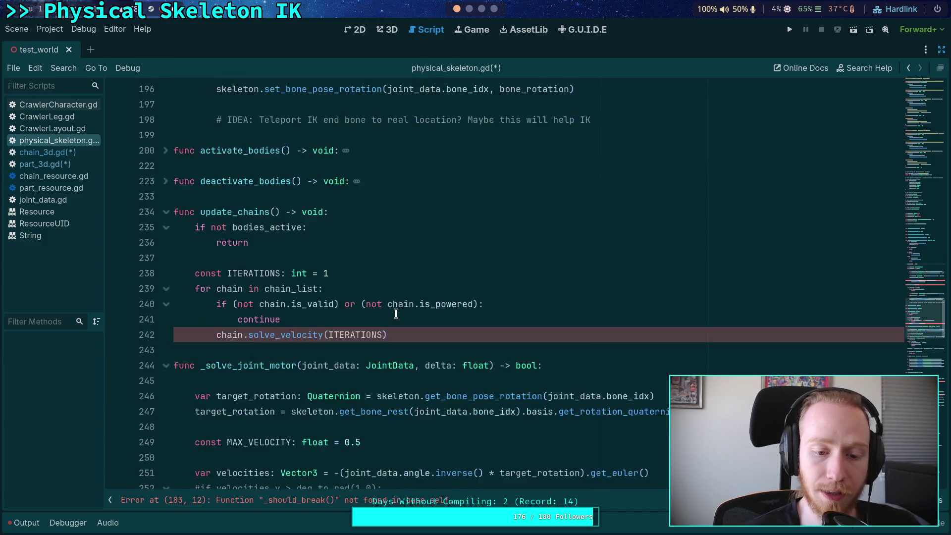
{"action": "scroll", "coordinate": [347, 277], "scroll_direction": "up", "scroll_amount": 11}
{"action": "double_click", "coordinate": [239, 227]}
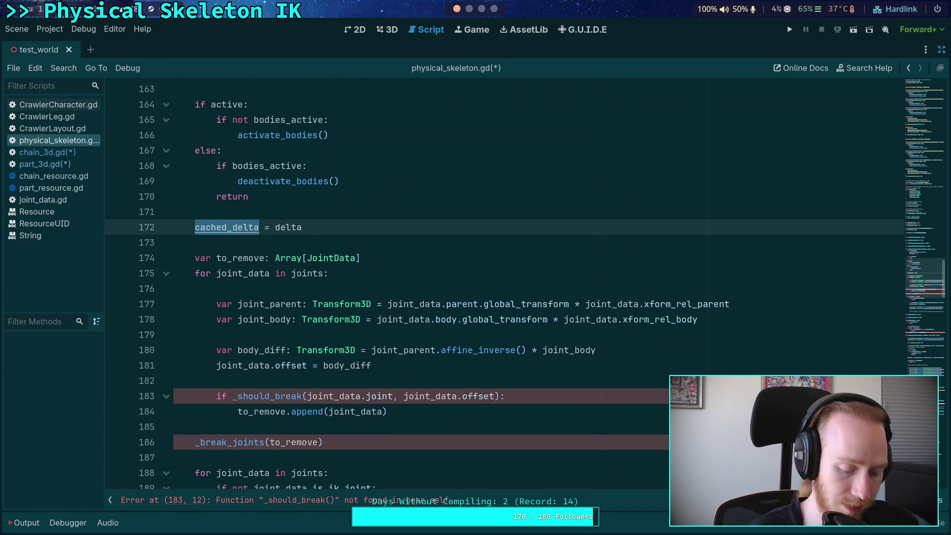
{"action": "key", "text": "ctrl+f"}
{"action": "key", "text": "Return"}
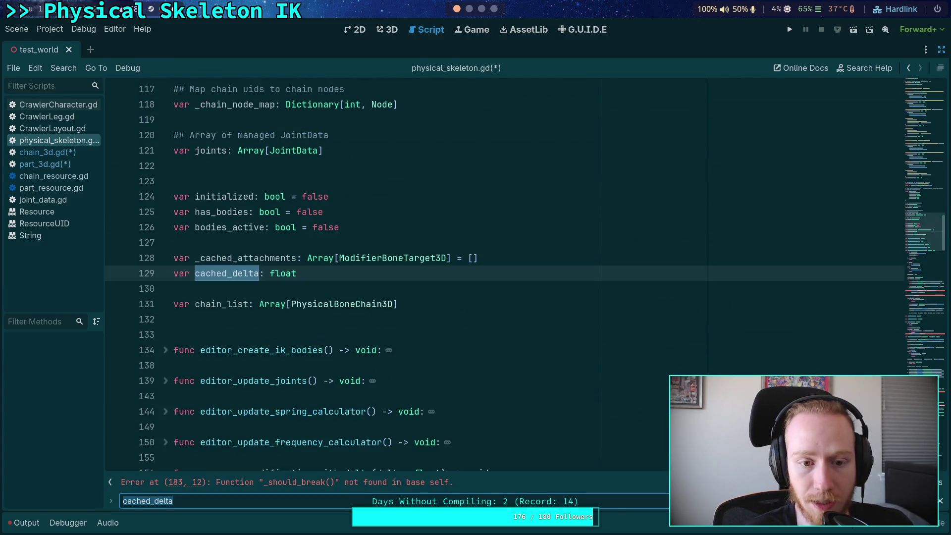
{"action": "key", "text": "Return"}
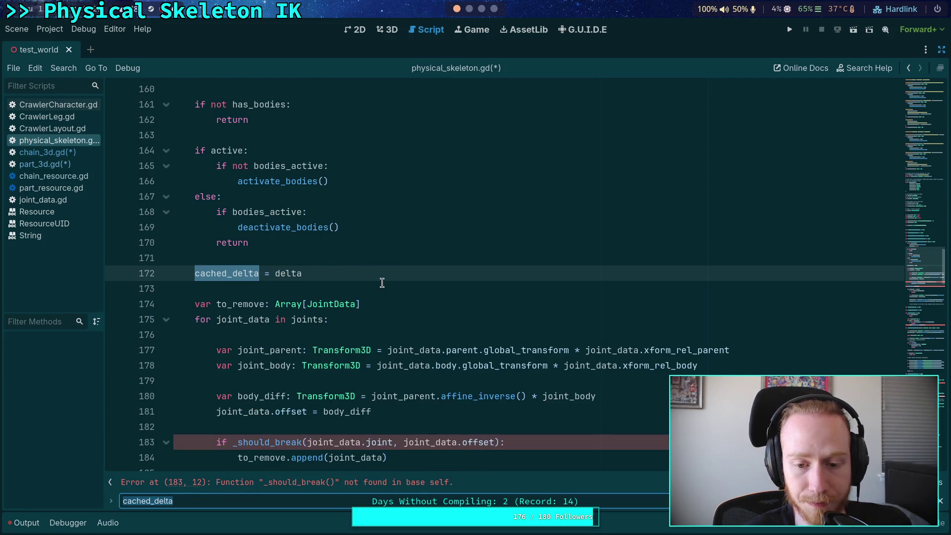
- Review chain_3d.gd and part_3d.gd, then come back to physical_skeleton.gd below cached_delta
{"action": "left_click", "coordinate": [42, 152]}
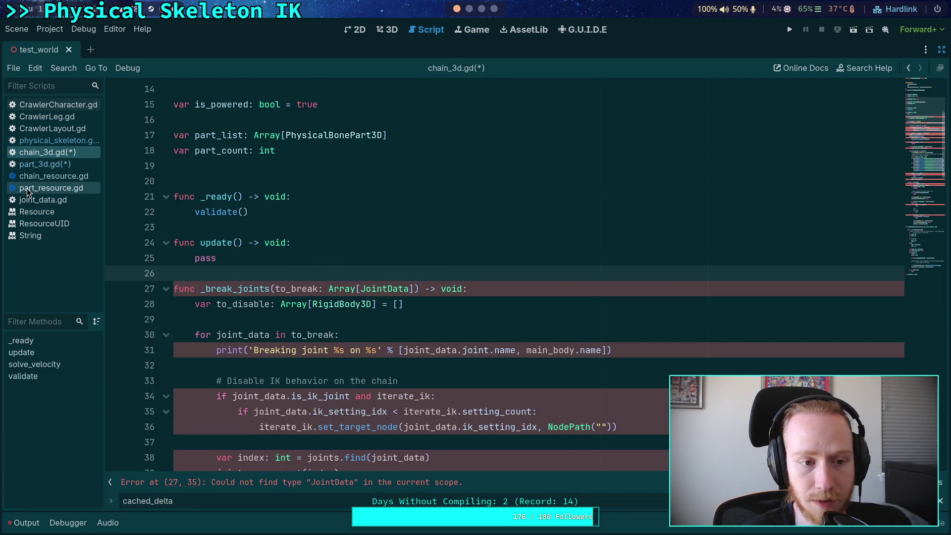
{"action": "left_click", "coordinate": [42, 165]}
{"action": "left_click", "coordinate": [386, 394]}
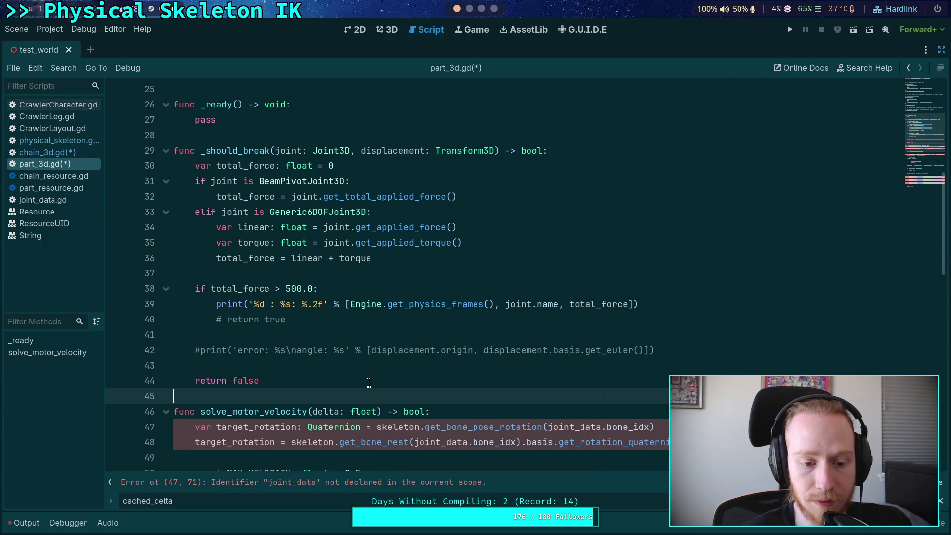
{"action": "left_click", "coordinate": [75, 142]}
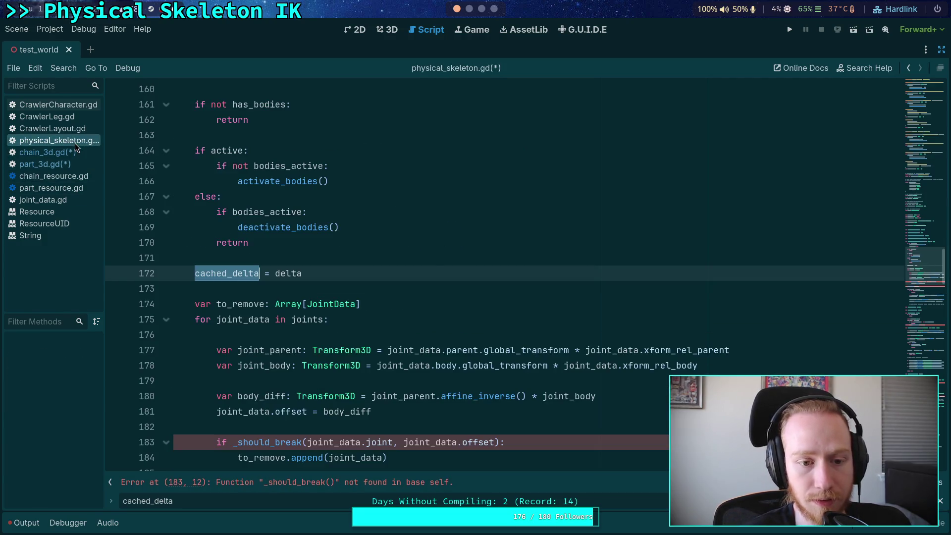
{"action": "left_click", "coordinate": [276, 287]}
- Scroll down to inspect update_chains and its chain.solve_velocity(ITERATIONS) call
{"action": "scroll", "coordinate": [277, 301], "scroll_direction": "down", "scroll_amount": 3}
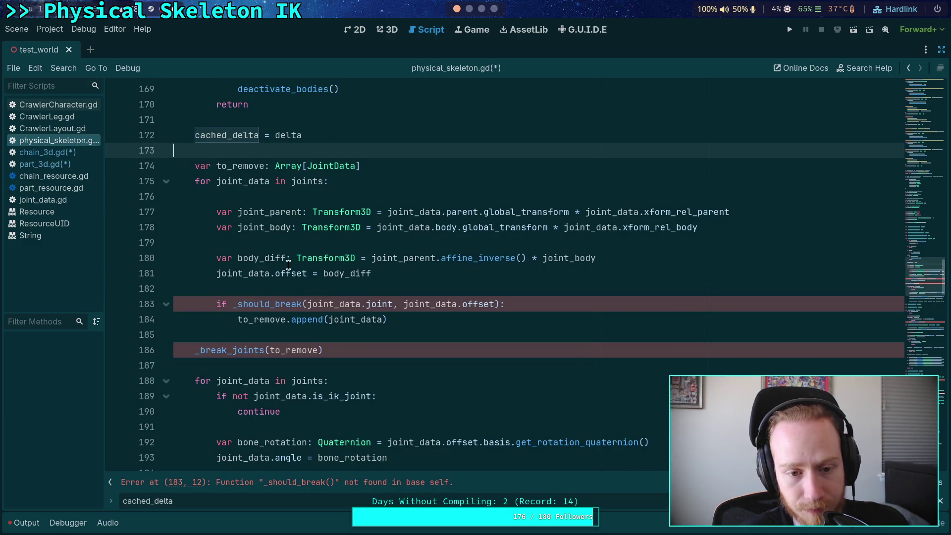
{"action": "scroll", "coordinate": [288, 266], "scroll_direction": "down", "scroll_amount": 3}
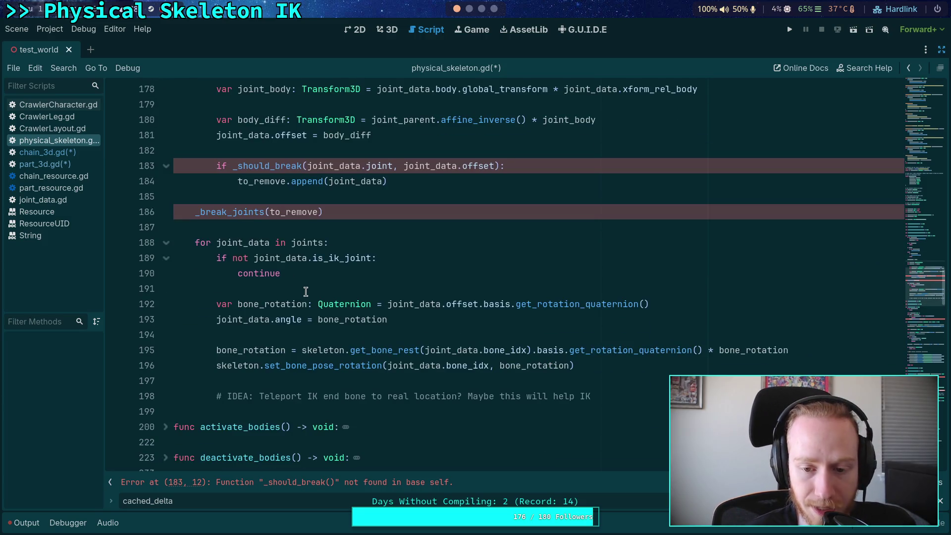
{"action": "scroll", "coordinate": [298, 290], "scroll_direction": "down", "scroll_amount": 5}
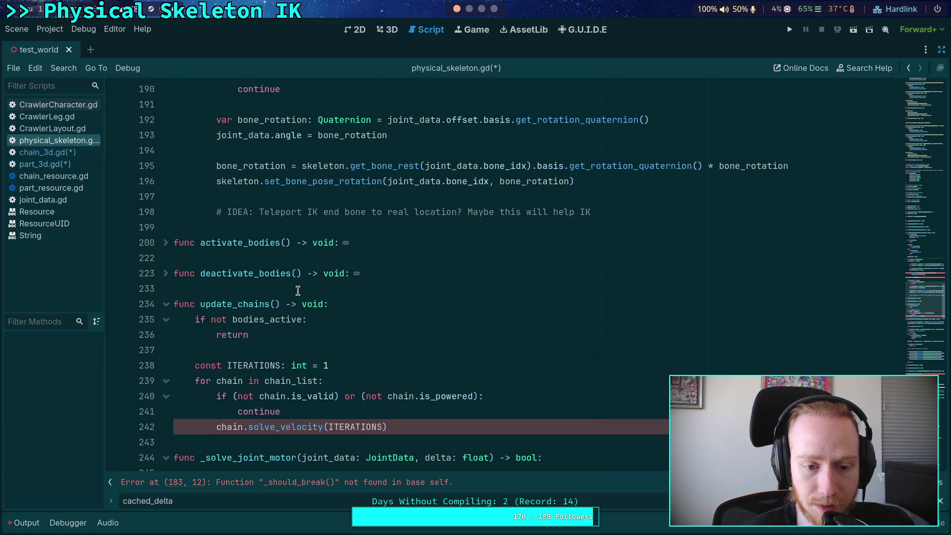
{"action": "scroll", "coordinate": [298, 290], "scroll_direction": "down", "scroll_amount": 1}
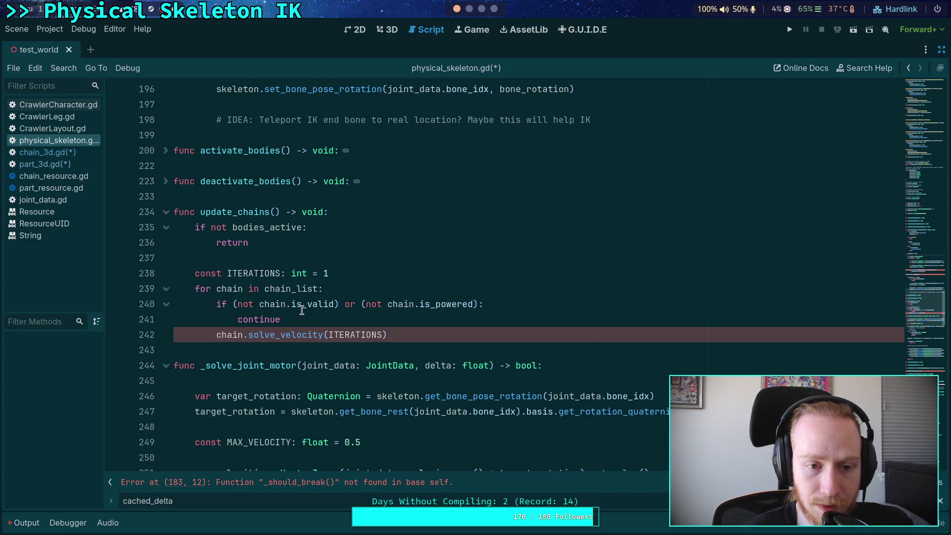
{"action": "left_click", "coordinate": [273, 212]}
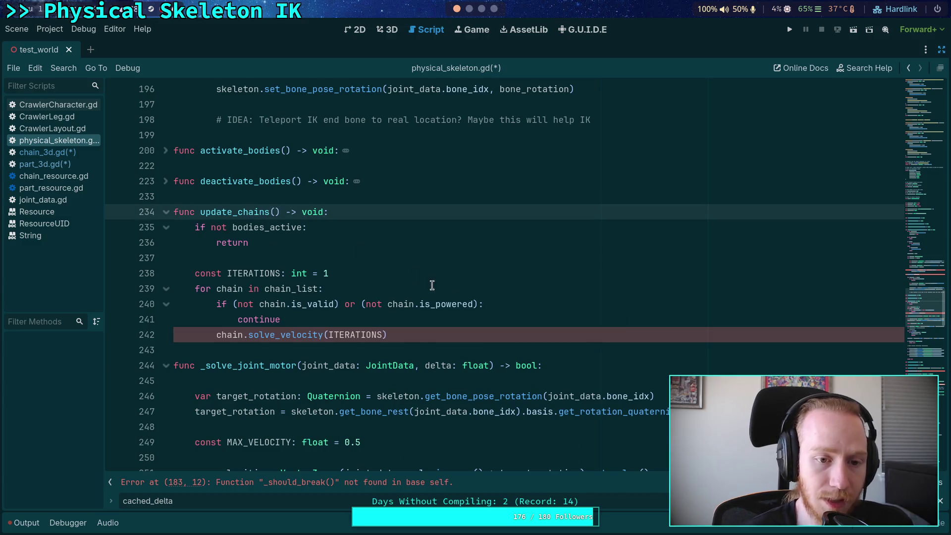
{"action": "mouse_move", "coordinate": [468, 303]}
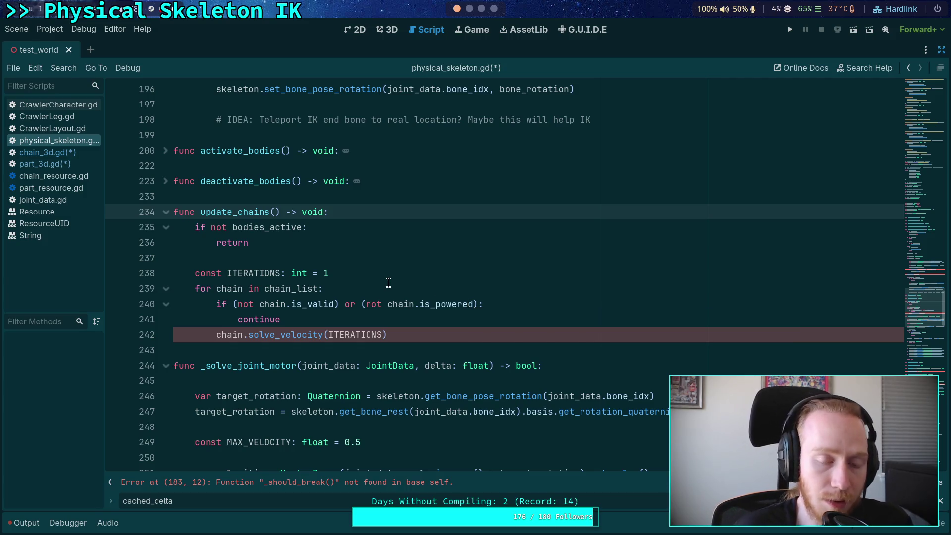
{"action": "scroll", "coordinate": [387, 278], "scroll_direction": "up", "scroll_amount": 10}
{"action": "scroll", "coordinate": [340, 243], "scroll_direction": "up", "scroll_amount": 5}
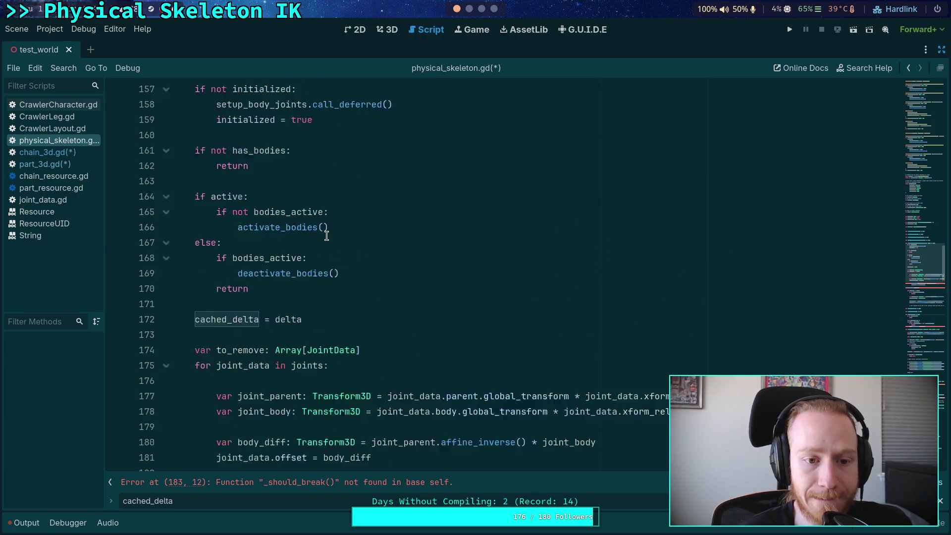
{"action": "scroll", "coordinate": [333, 236], "scroll_direction": "down", "scroll_amount": 13}
{"action": "scroll", "coordinate": [334, 237], "scroll_direction": "down", "scroll_amount": 1}
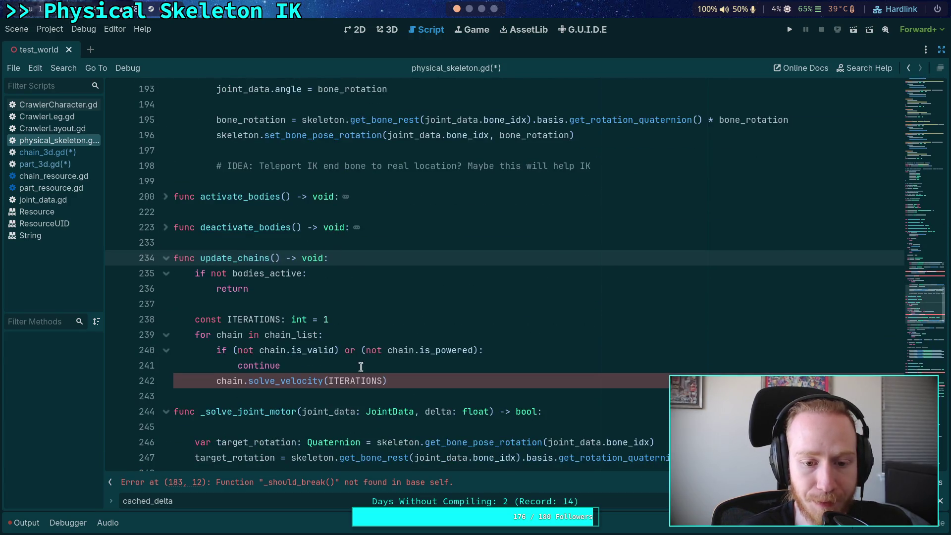
- Add cached_delta as the second argument to chain.solve_velocity(ITERATIONS) on line 242
{"action": "left_click", "coordinate": [383, 380]}
{"action": "type", "text": ", "}
{"action": "type", "text": "cache"}
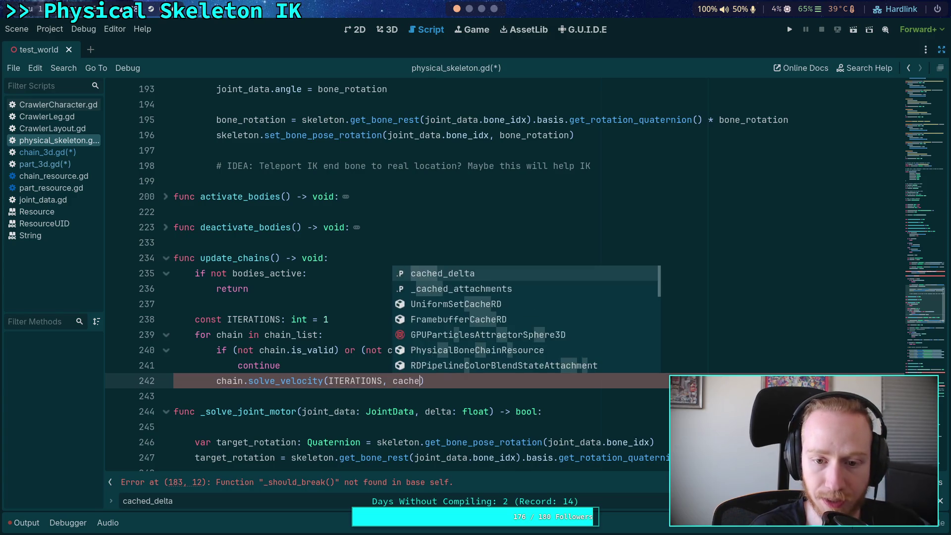
{"action": "key", "text": "Return"}
{"action": "left_click", "coordinate": [333, 324]}
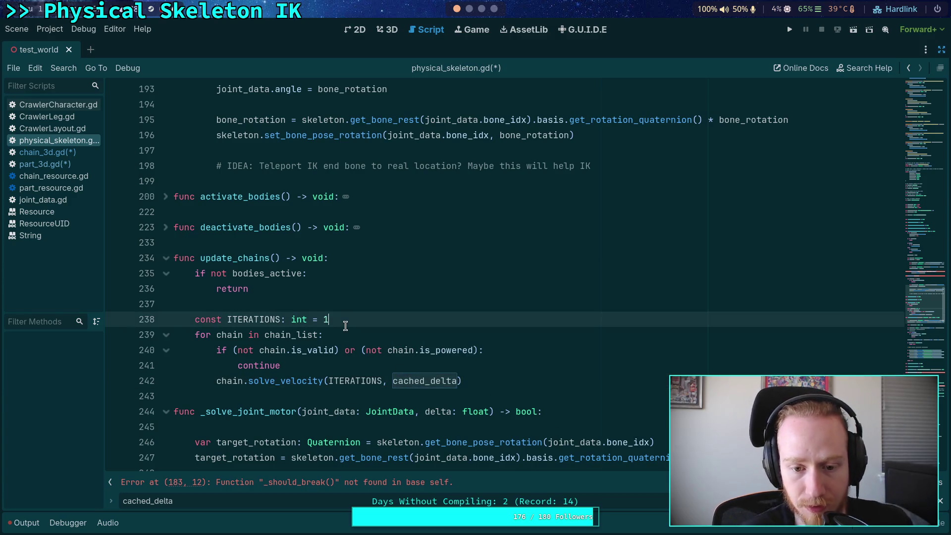
{"action": "scroll", "coordinate": [370, 312], "scroll_direction": "up", "scroll_amount": 5}
{"action": "scroll", "coordinate": [370, 312], "scroll_direction": "up", "scroll_amount": 5}
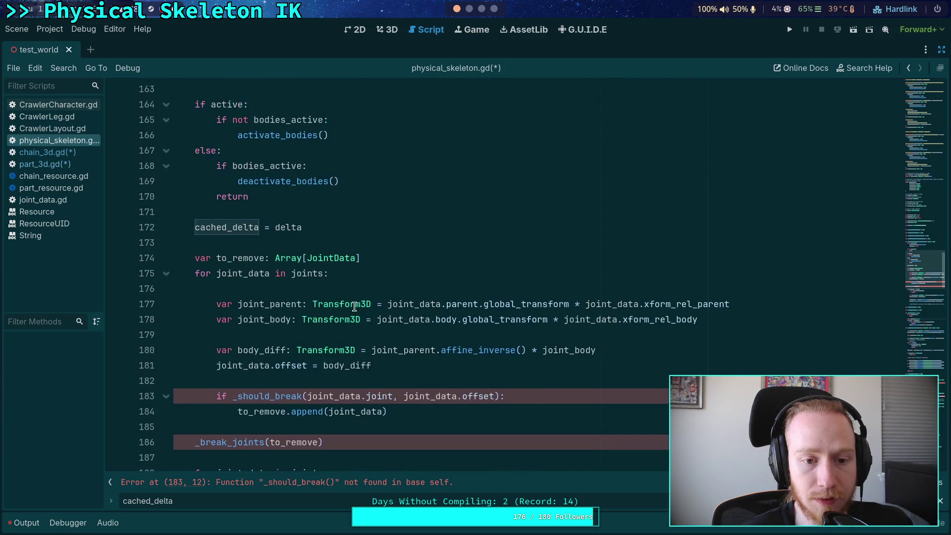
{"action": "mouse_move", "coordinate": [314, 276]}
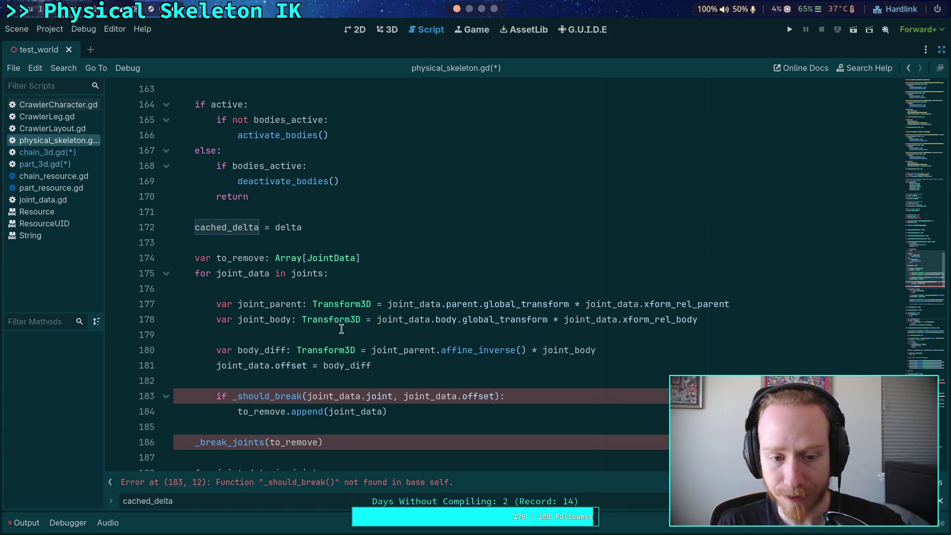
{"action": "left_click", "coordinate": [397, 236]}
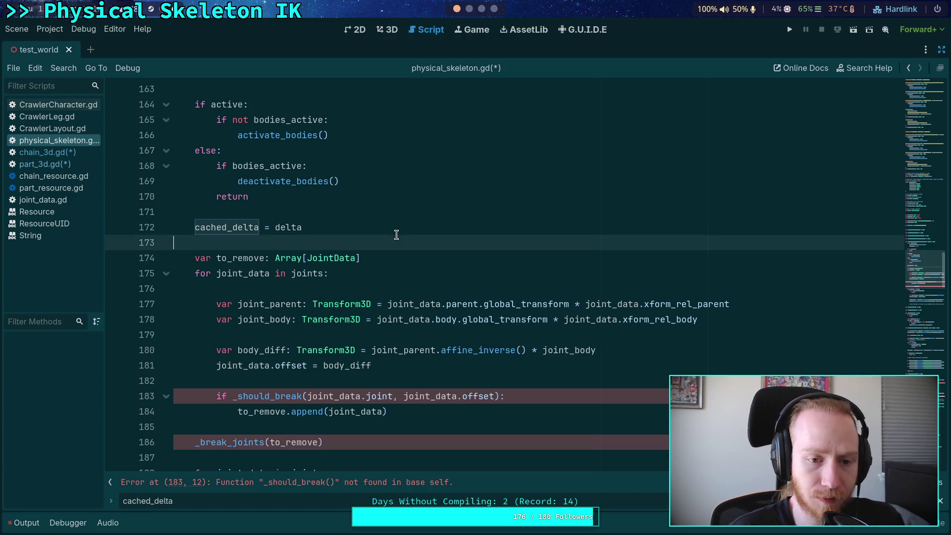
- After cached_delta = delta, write a 'for chain in chain_list:' loop calling chain.update()
{"action": "key", "text": "Return"}
{"action": "key", "text": "Return"}
{"action": "key", "text": "Up"}
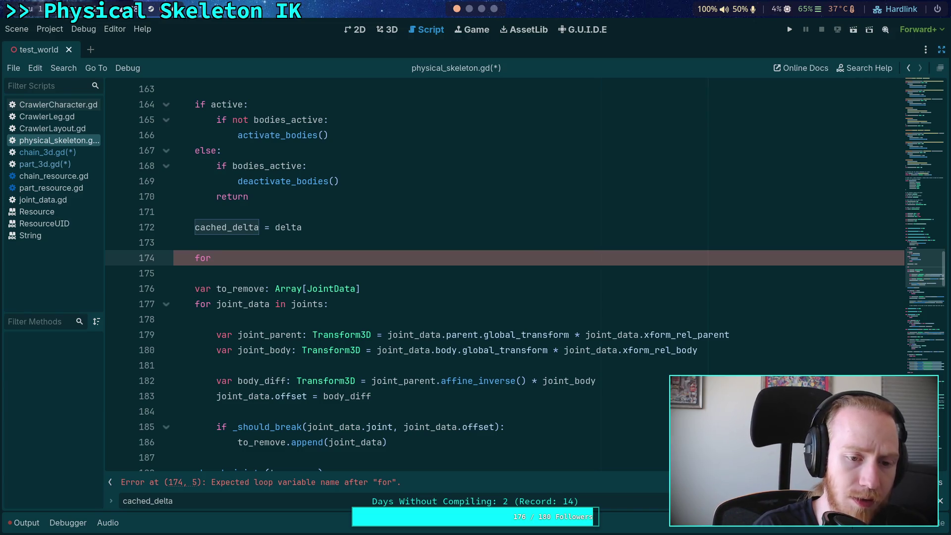
{"action": "type", "text": "chain in chai"}
{"action": "key", "text": "Return"}
{"action": "type", "text": ":"}
{"action": "key", "text": "Return"}
{"action": "type", "text": "chain.up"}
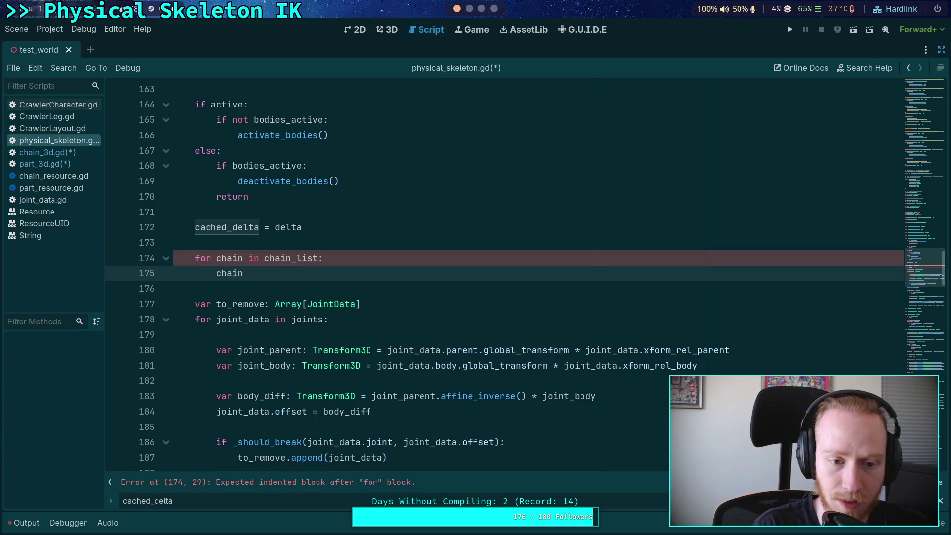
{"action": "type", "text": "d"}
{"action": "key", "text": "Return"}
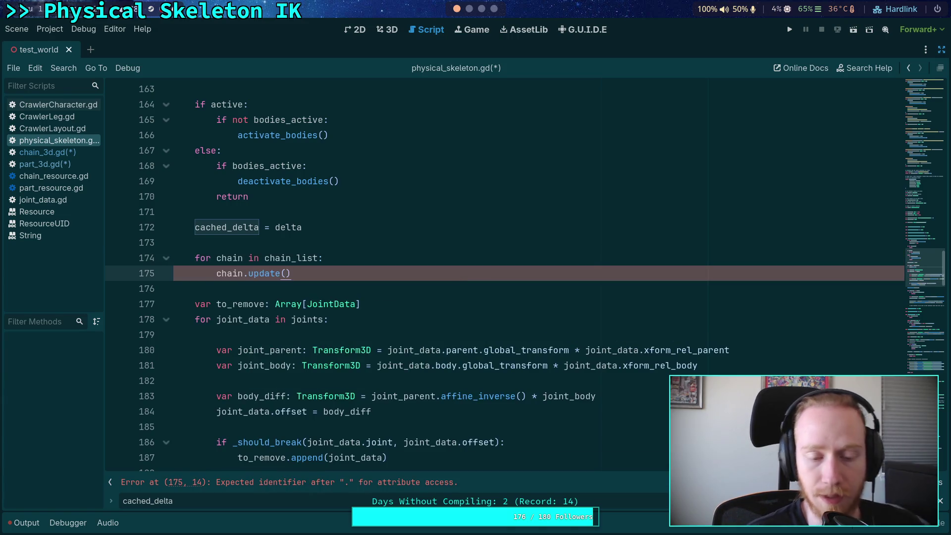
- Scroll through physical_skeleton.gd to review the new chain update loop
{"action": "scroll", "coordinate": [453, 294], "scroll_direction": "down", "scroll_amount": 2}
{"action": "scroll", "coordinate": [454, 294], "scroll_direction": "down", "scroll_amount": 1}
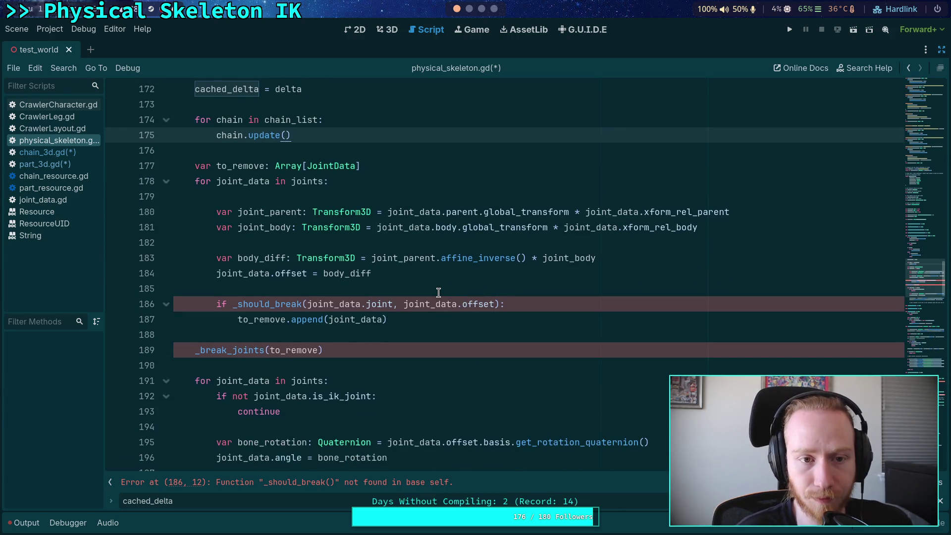
{"action": "scroll", "coordinate": [438, 292], "scroll_direction": "up", "scroll_amount": 8}
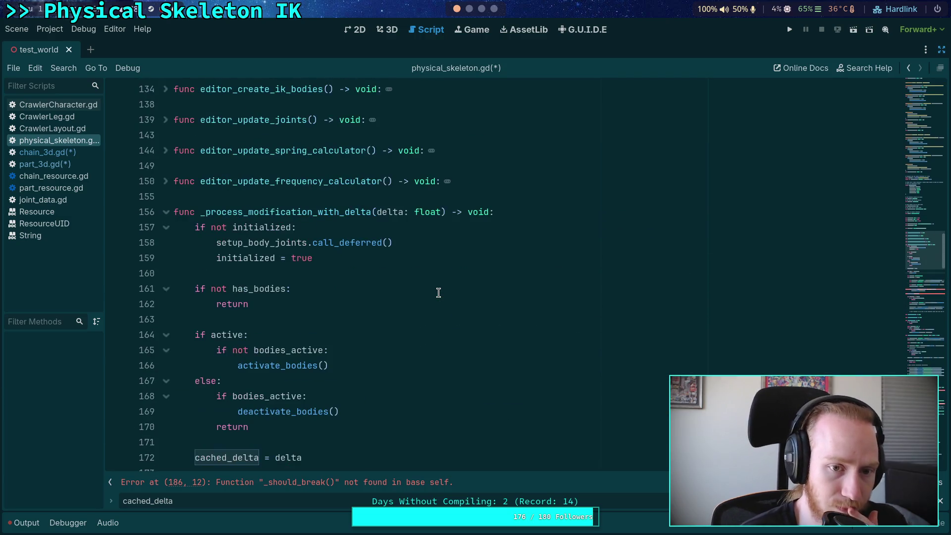
{"action": "scroll", "coordinate": [438, 292], "scroll_direction": "down", "scroll_amount": 13}
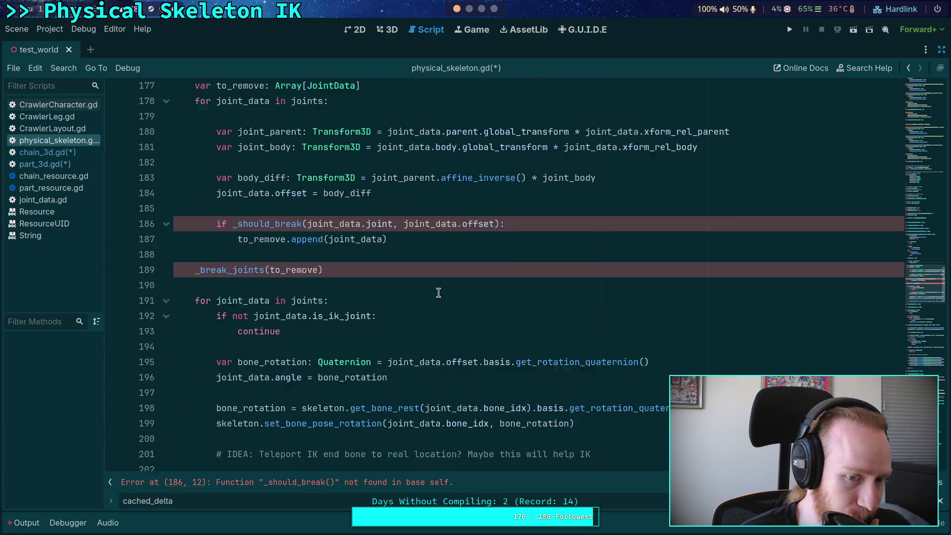
{"action": "scroll", "coordinate": [453, 286], "scroll_direction": "up", "scroll_amount": 2}
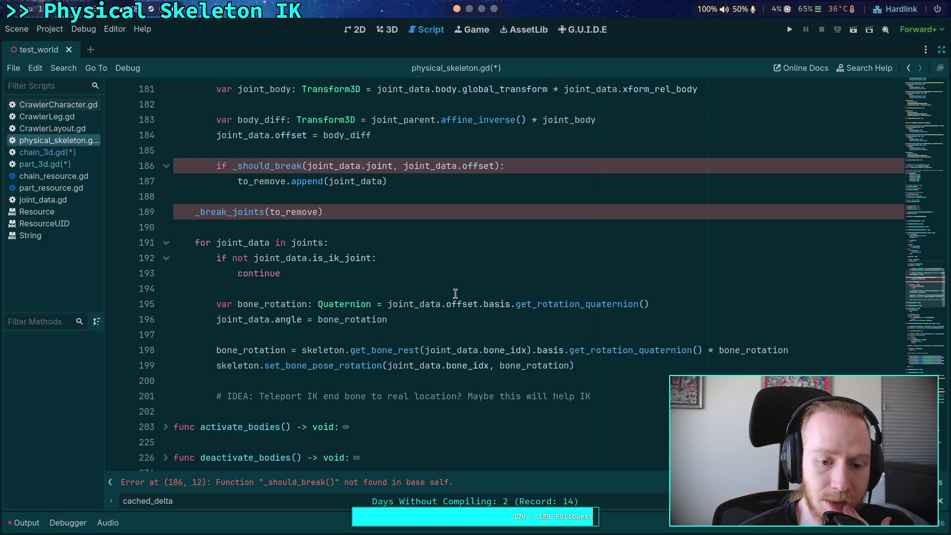
{"action": "scroll", "coordinate": [455, 293], "scroll_direction": "up", "scroll_amount": 1}
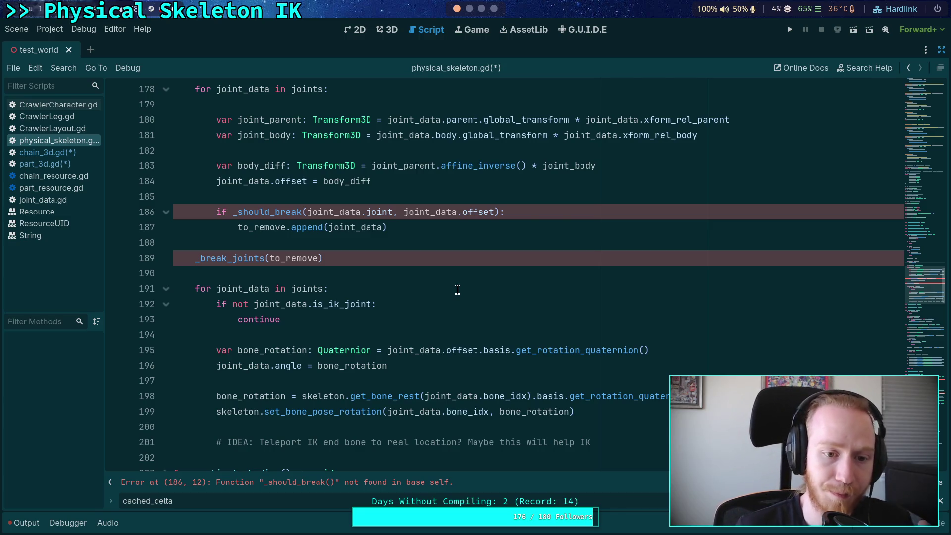
{"action": "scroll", "coordinate": [461, 293], "scroll_direction": "up", "scroll_amount": 3}
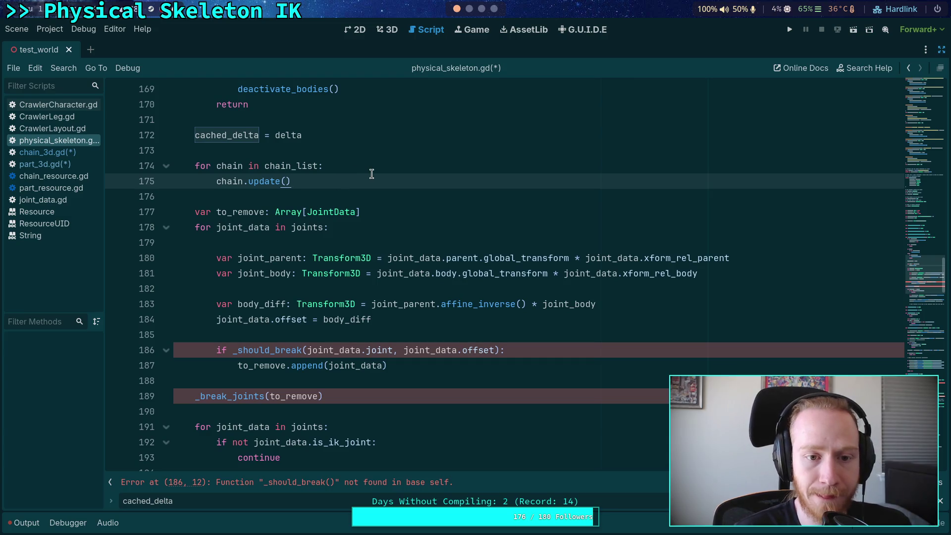
{"action": "scroll", "coordinate": [381, 177], "scroll_direction": "down", "scroll_amount": 1}
{"action": "scroll", "coordinate": [501, 216], "scroll_direction": "down", "scroll_amount": 2}
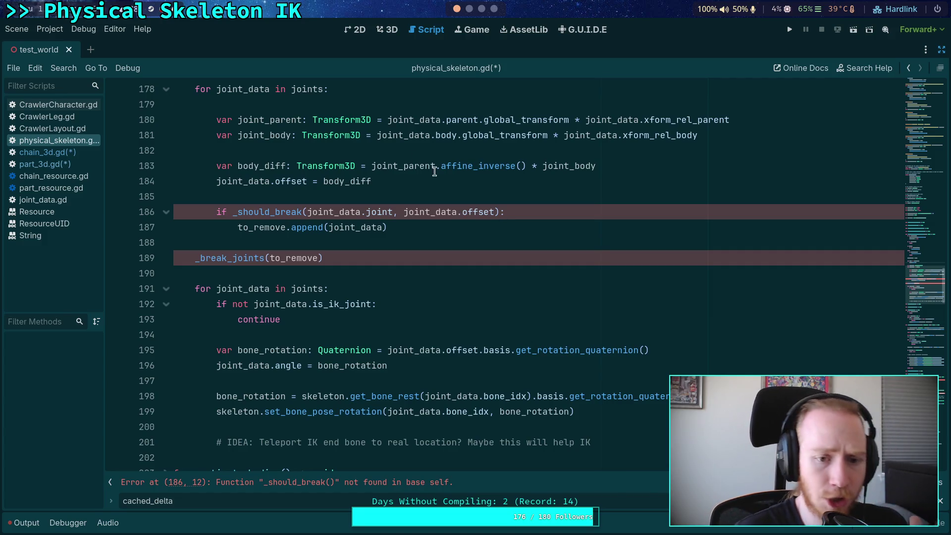
- Check chain_3d.gd's skeleton variable, then return to the to_remove declaration in physical_skeleton.gd
{"action": "left_click", "coordinate": [78, 152]}
{"action": "scroll", "coordinate": [215, 181], "scroll_direction": "up", "scroll_amount": 3}
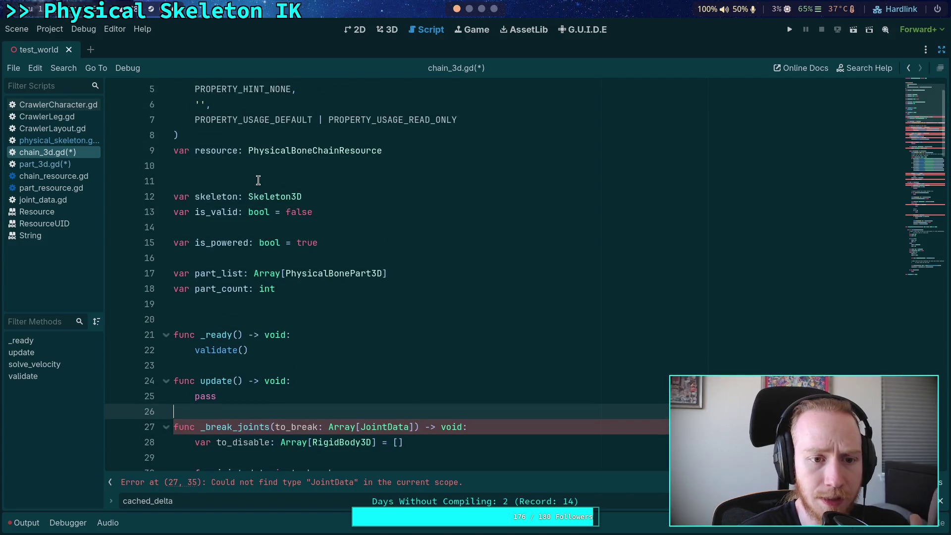
{"action": "left_click", "coordinate": [206, 210]}
{"action": "double_click", "coordinate": [212, 192]}
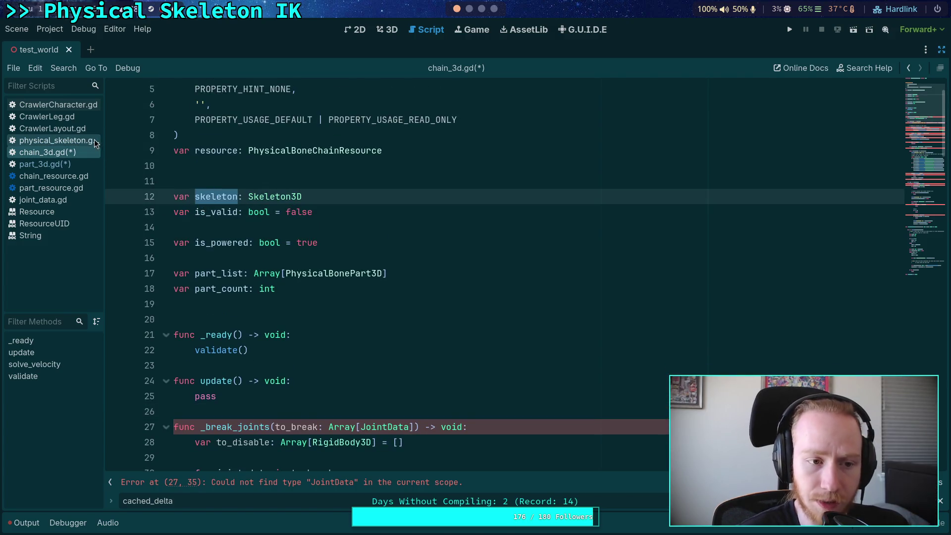
{"action": "left_click", "coordinate": [76, 140]}
{"action": "scroll", "coordinate": [335, 208], "scroll_direction": "up", "scroll_amount": 2}
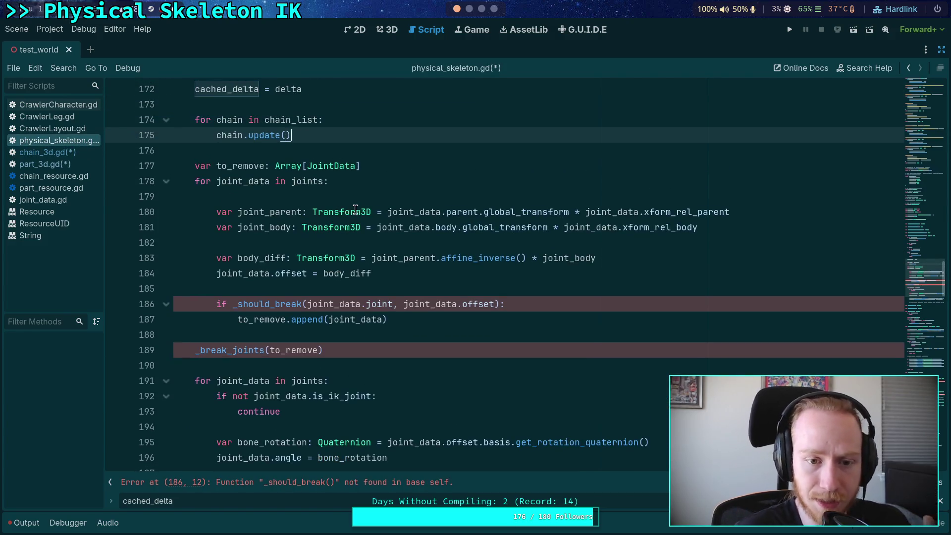
{"action": "scroll", "coordinate": [355, 210], "scroll_direction": "up", "scroll_amount": 2}
{"action": "scroll", "coordinate": [322, 283], "scroll_direction": "down", "scroll_amount": 3}
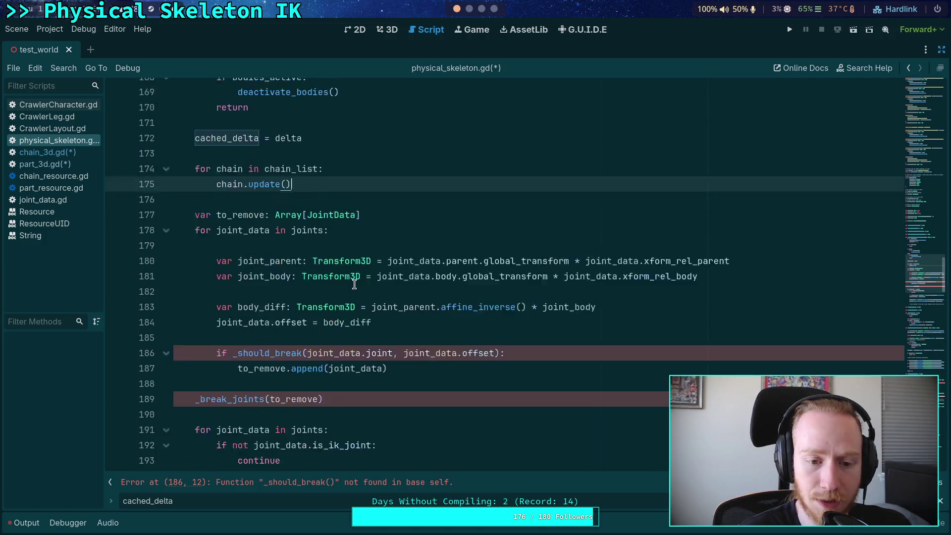
{"action": "left_click", "coordinate": [200, 119]}
- Cut lines 177–187, the to_remove declaration and joint-offset checking loop, from physical_skeleton.gd
{"action": "left_click_drag", "start_coordinate": [199, 120], "coordinate": [429, 271]}
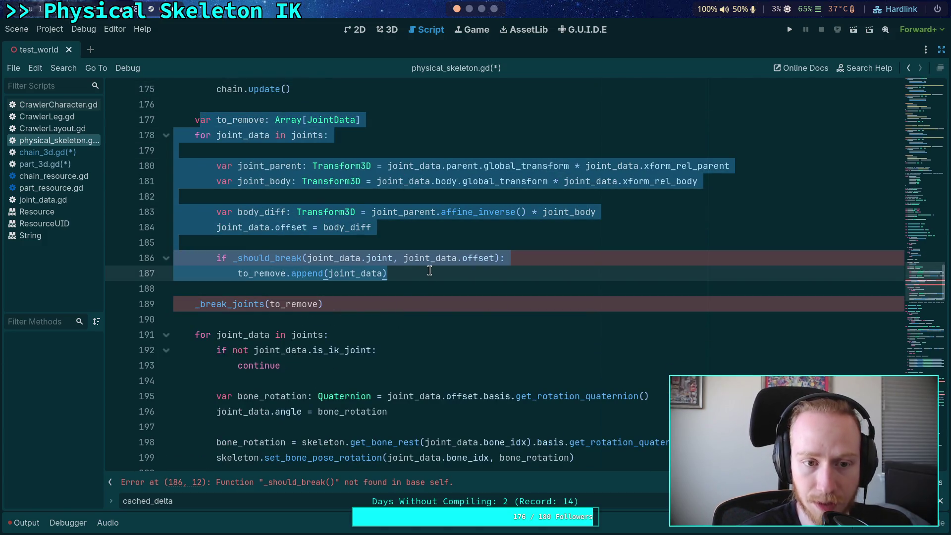
{"action": "left_click", "coordinate": [382, 289]}
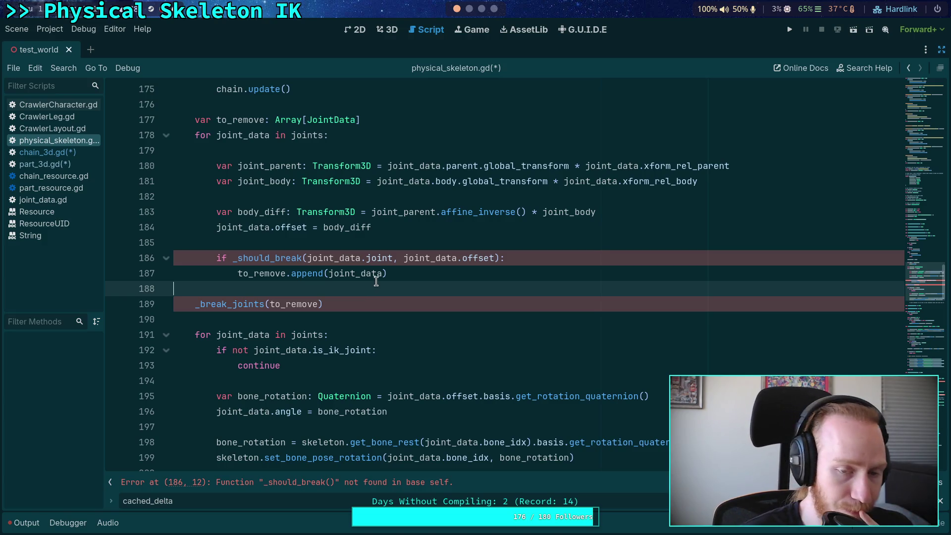
{"action": "double_click", "coordinate": [508, 166]}
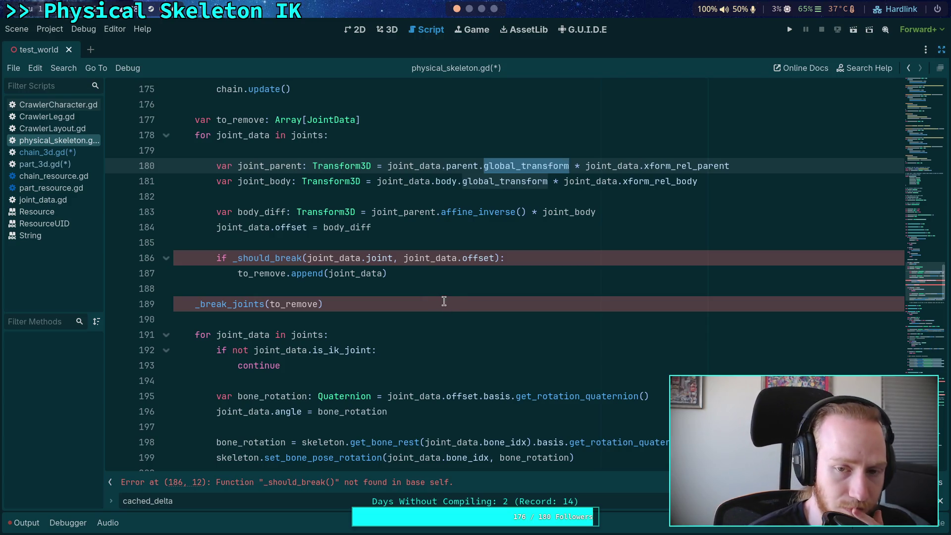
{"action": "scroll", "coordinate": [369, 282], "scroll_direction": "up", "scroll_amount": 2}
{"action": "mouse_move", "coordinate": [196, 212]}
{"action": "left_mouse_down"}
{"action": "mouse_move", "coordinate": [382, 365]}
{"action": "mouse_move", "coordinate": [402, 364]}
{"action": "mouse_move", "coordinate": [414, 397]}
{"action": "mouse_move", "coordinate": [190, 242]}
{"action": "mouse_move", "coordinate": [195, 212]}
{"action": "left_mouse_up"}
{"action": "left_click", "coordinate": [401, 361]}
{"action": "key", "text": "ctrl+x"}
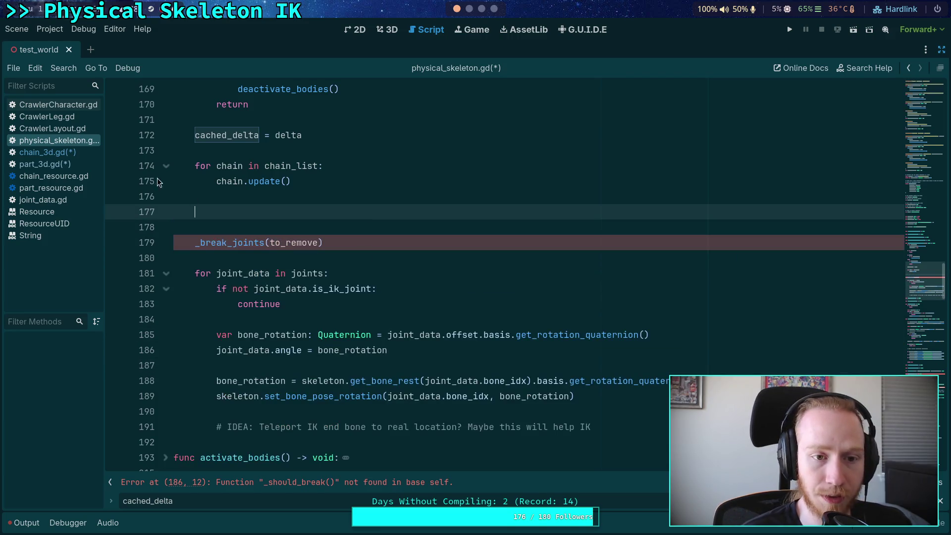
{"action": "left_click", "coordinate": [54, 152]}
- In part_3d.gd, add func update() -> void: after _ready and paste the to_remove joint loop into it
{"action": "left_click", "coordinate": [44, 164]}
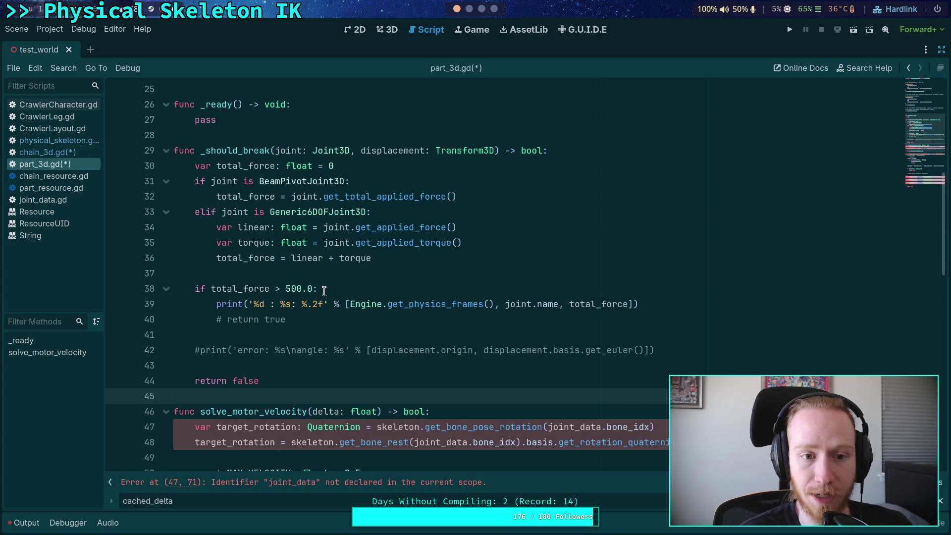
{"action": "scroll", "coordinate": [265, 248], "scroll_direction": "up", "scroll_amount": 2}
{"action": "scroll", "coordinate": [265, 248], "scroll_direction": "down", "scroll_amount": 2}
{"action": "scroll", "coordinate": [248, 221], "scroll_direction": "up", "scroll_amount": 3}
{"action": "left_click", "coordinate": [267, 227]}
{"action": "key", "text": "Return"}
{"action": "key", "text": "Return"}
{"action": "key", "text": "Up"}
{"action": "type", "text": "fu"}
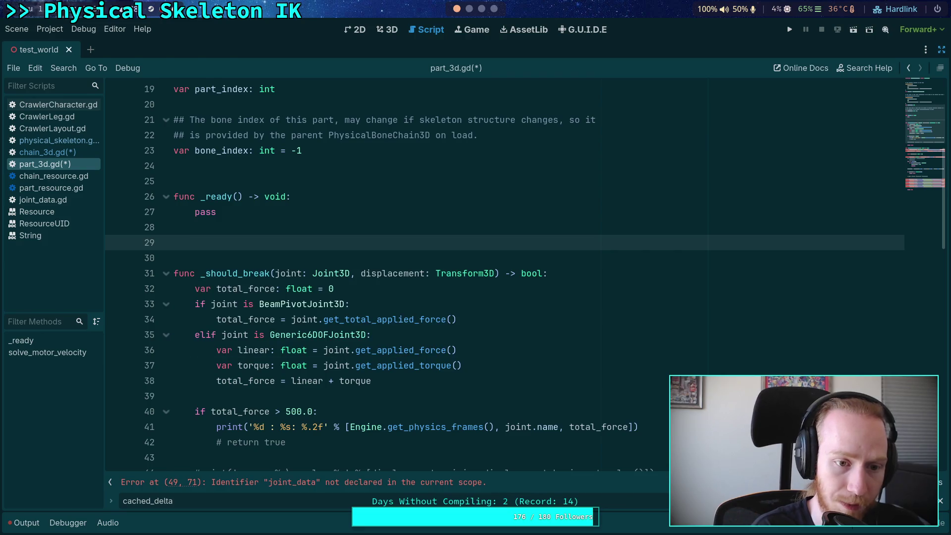
{"action": "type", "text": "nc update() -"}
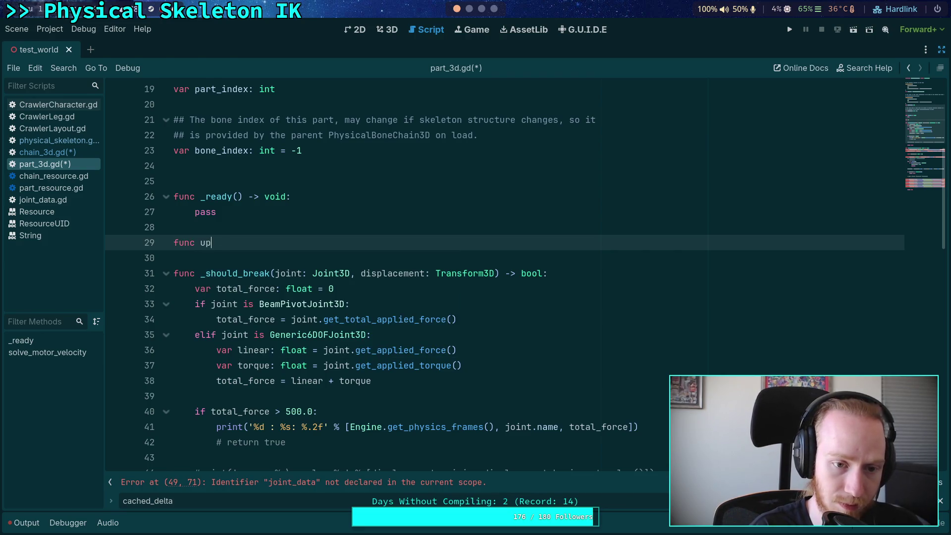
{"action": "type", "text": "> void:"}
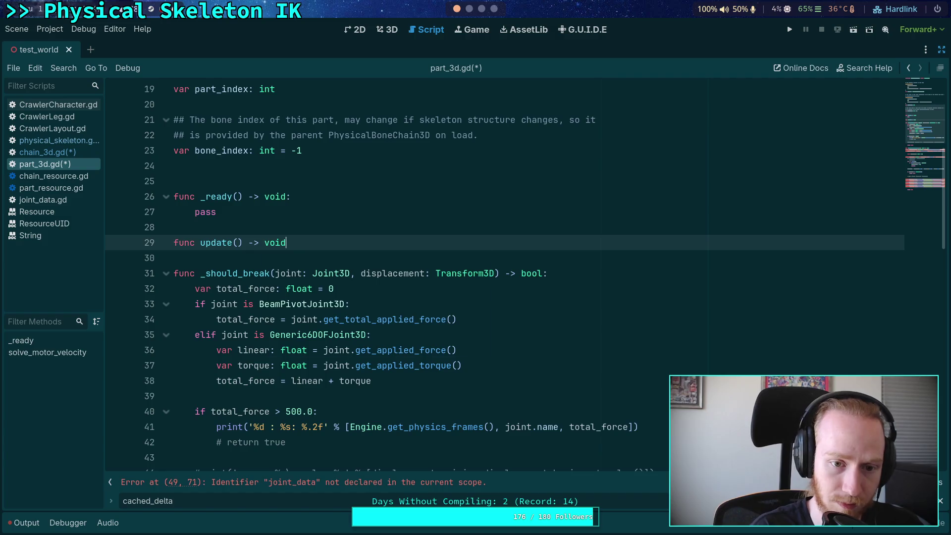
{"action": "key", "text": "Return"}
{"action": "key", "text": "ctrl+v"}
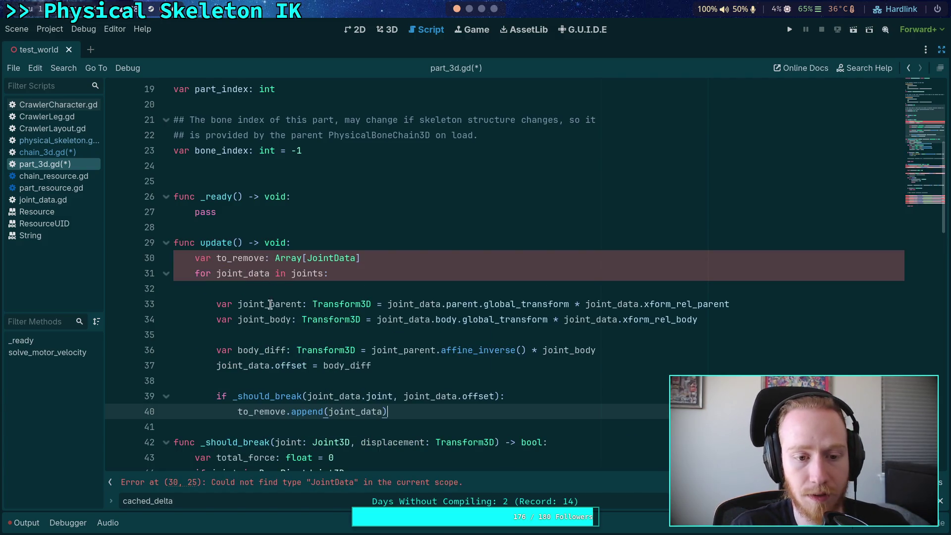
{"action": "scroll", "coordinate": [285, 293], "scroll_direction": "down", "scroll_amount": 1}
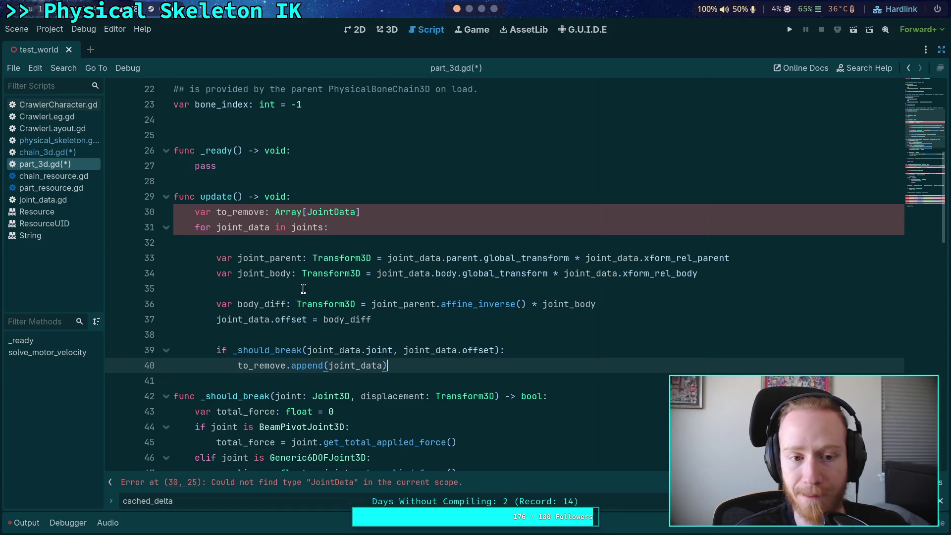
{"action": "mouse_move", "coordinate": [344, 306]}
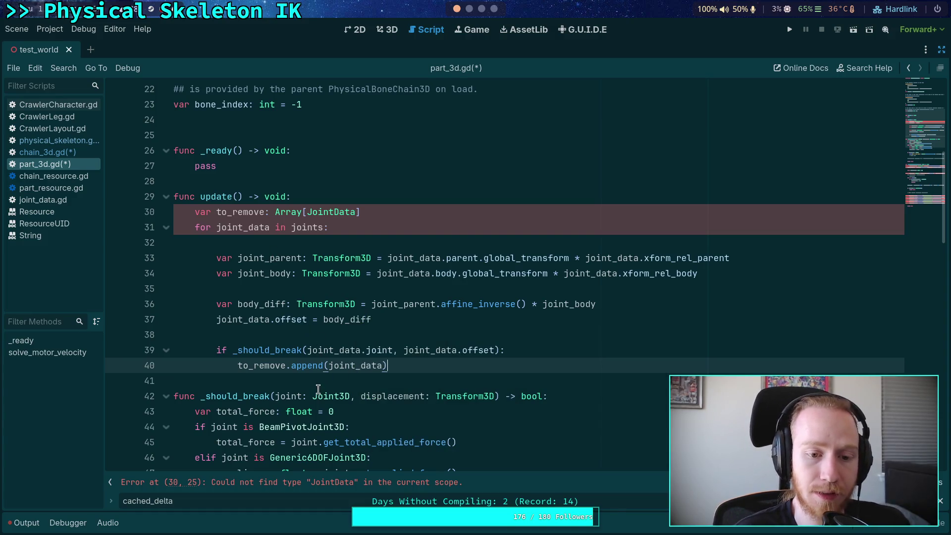
{"action": "left_click_drag", "start_coordinate": [414, 363], "coordinate": [110, 351]}
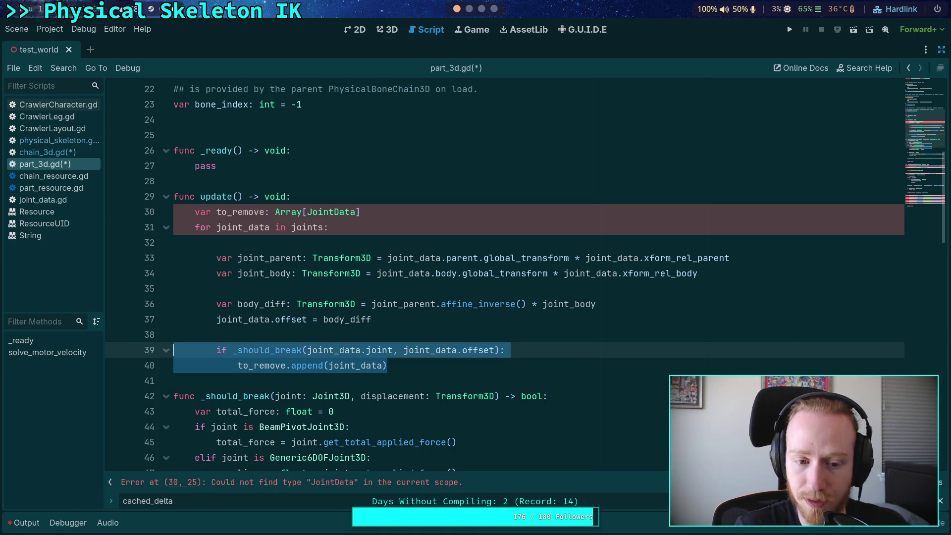
{"action": "left_click", "coordinate": [509, 330]}
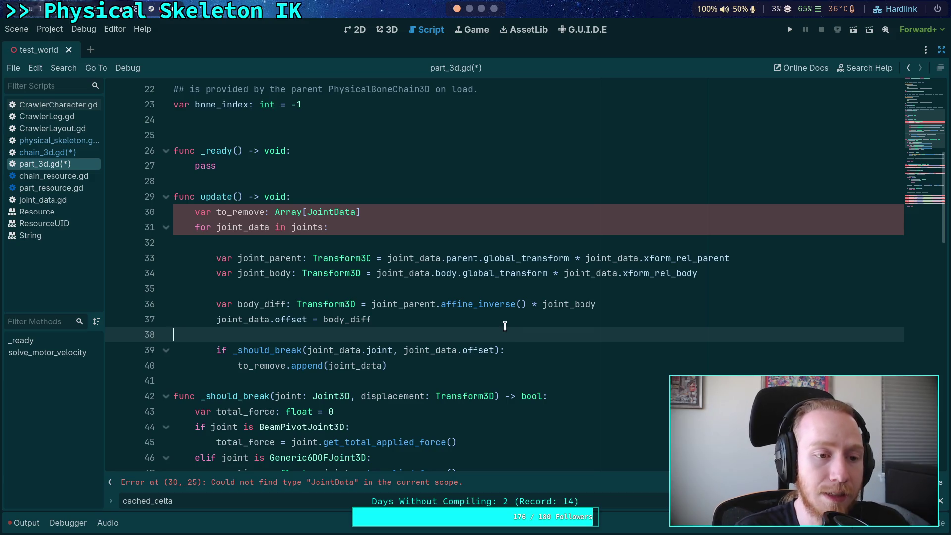
- Copy the _break_joints joint-breaking code (lines 27–99) from chain_3d.gd and return to part_3d.gd
{"action": "left_click", "coordinate": [62, 154]}
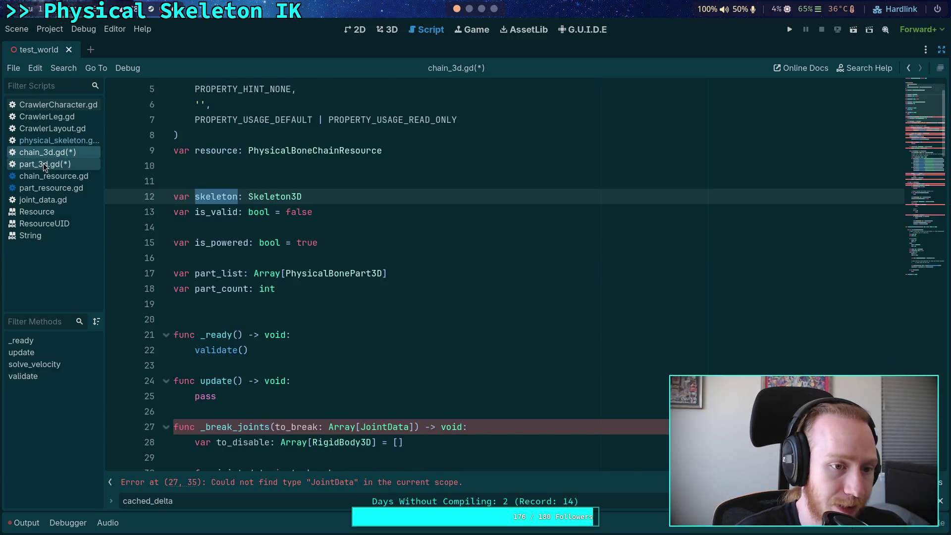
{"action": "left_click", "coordinate": [44, 164]}
{"action": "left_click", "coordinate": [51, 154]}
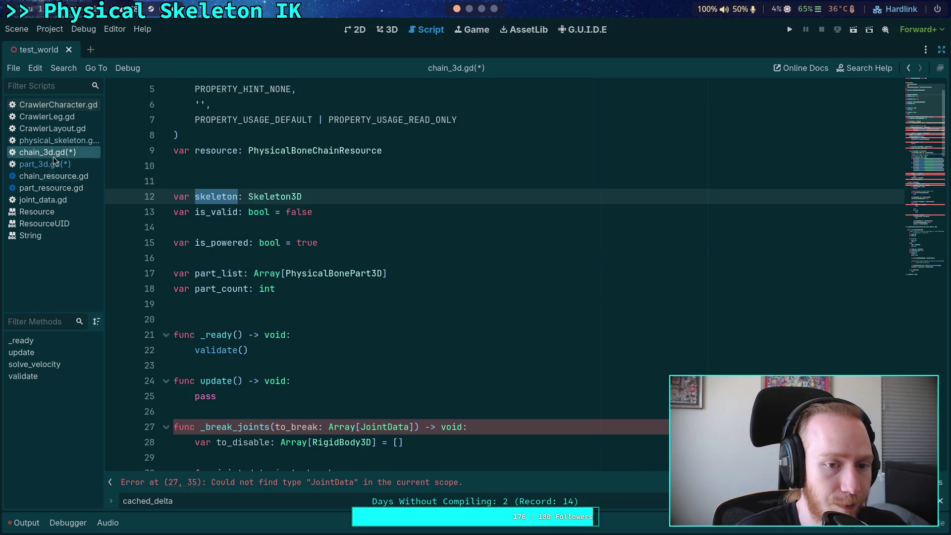
{"action": "scroll", "coordinate": [276, 296], "scroll_direction": "down", "scroll_amount": 5}
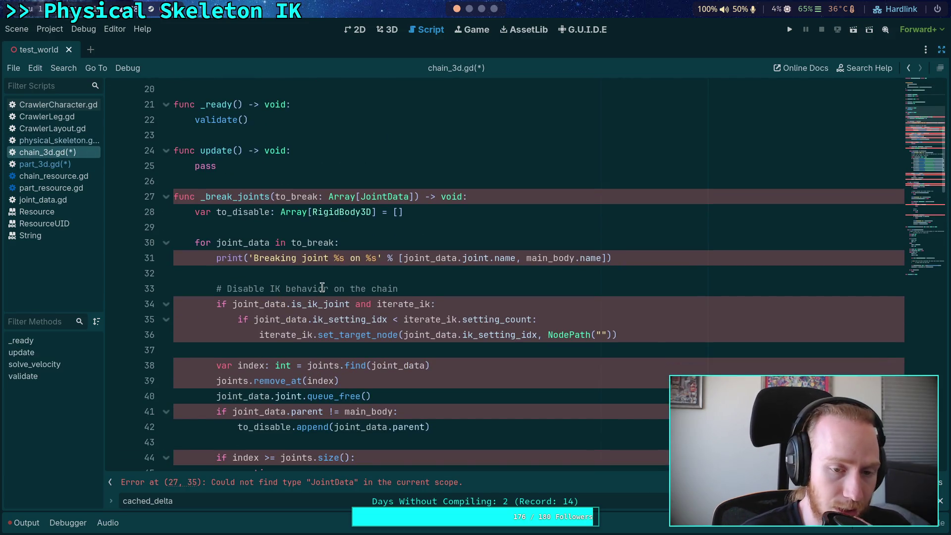
{"action": "mouse_move", "coordinate": [173, 196]}
{"action": "left_mouse_down"}
{"action": "mouse_move", "coordinate": [198, 206]}
{"action": "mouse_move", "coordinate": [248, 257]}
{"action": "mouse_move", "coordinate": [279, 269]}
{"action": "mouse_move", "coordinate": [278, 260]}
{"action": "mouse_move", "coordinate": [347, 248]}
{"action": "mouse_move", "coordinate": [441, 244]}
{"action": "left_mouse_up"}
{"action": "scroll", "coordinate": [248, 258], "scroll_direction": "down", "scroll_amount": 4}
{"action": "scroll", "coordinate": [248, 258], "scroll_direction": "down", "scroll_amount": 10}
{"action": "scroll", "coordinate": [277, 260], "scroll_direction": "down", "scroll_amount": 9}
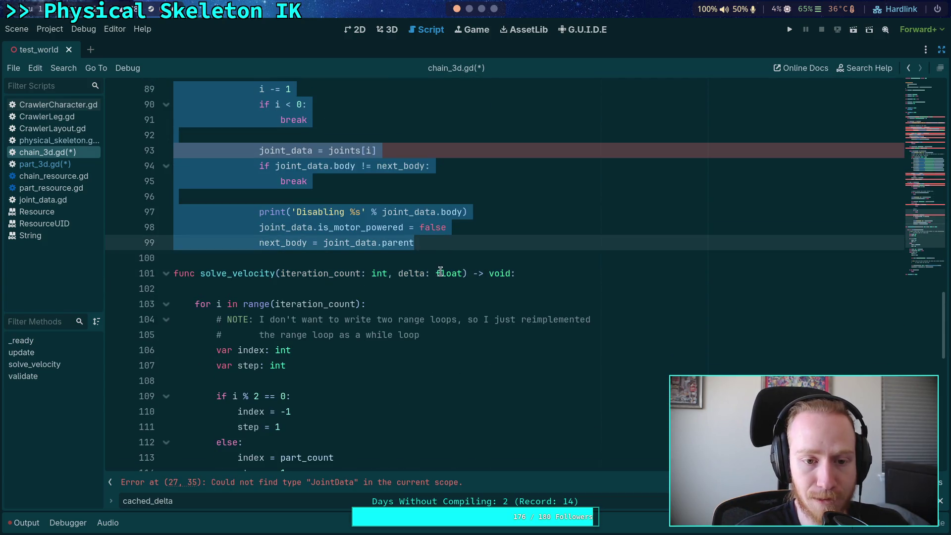
{"action": "scroll", "coordinate": [441, 271], "scroll_direction": "up", "scroll_amount": 9}
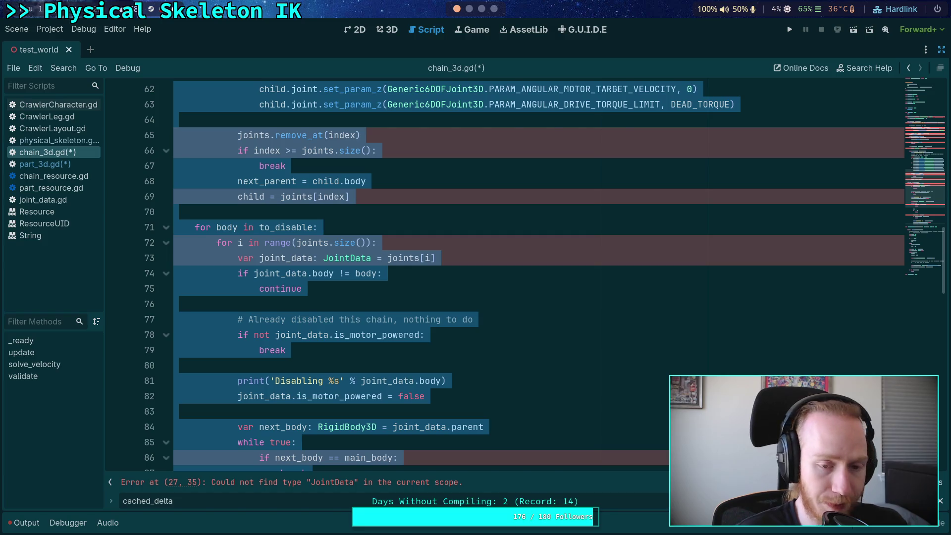
{"action": "scroll", "coordinate": [372, 261], "scroll_direction": "up", "scroll_amount": 3}
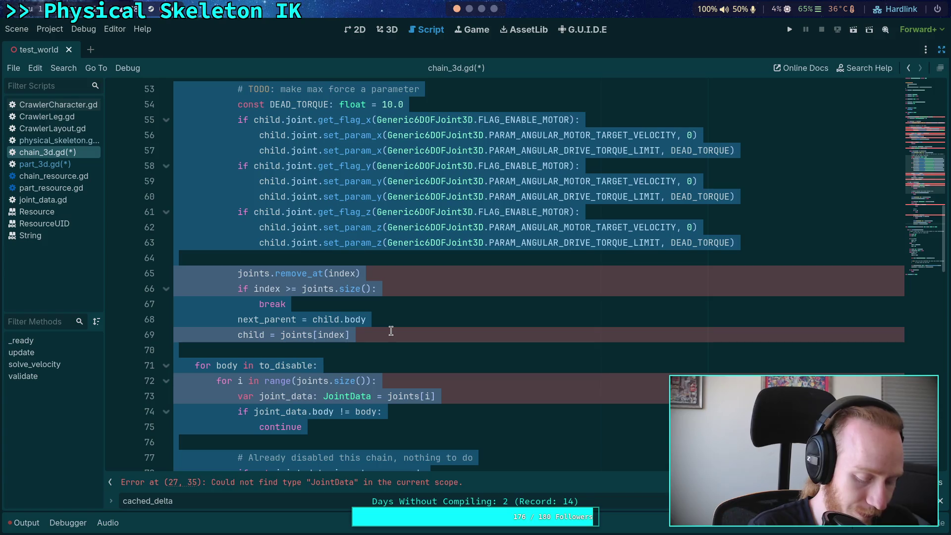
{"action": "left_click", "coordinate": [46, 166]}
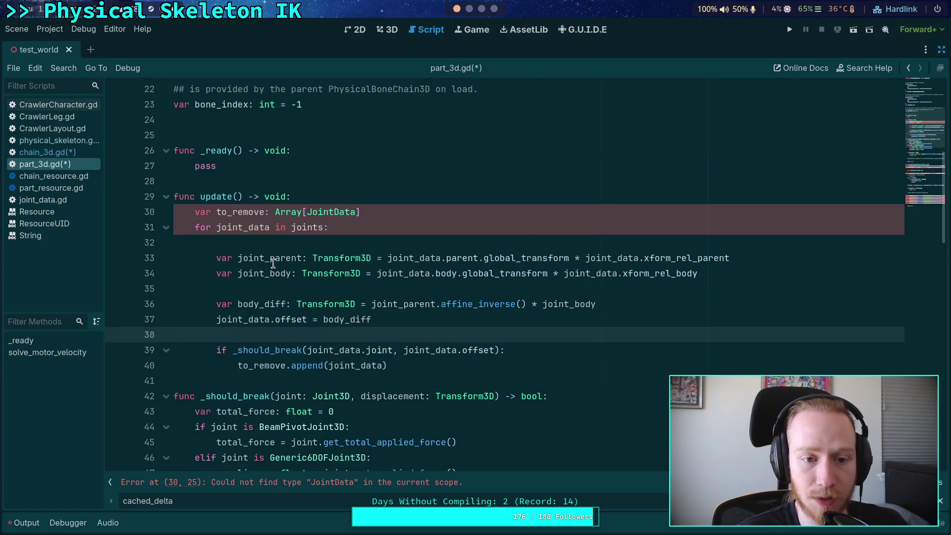
- Paste the copied joint-breaking code into part_3d.gd on new blank lines above solve_motor_velocity
{"action": "scroll", "coordinate": [270, 267], "scroll_direction": "down", "scroll_amount": 3}
{"action": "scroll", "coordinate": [258, 322], "scroll_direction": "down", "scroll_amount": 3}
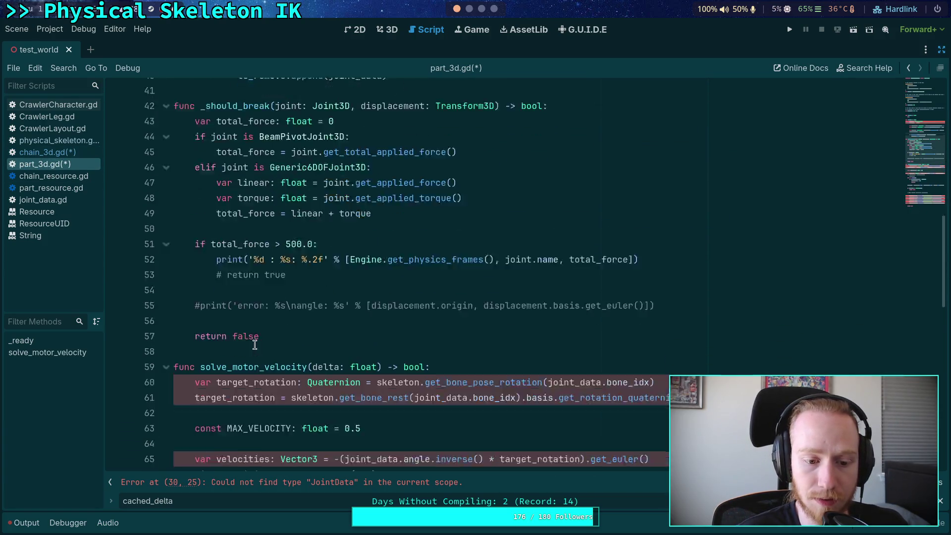
{"action": "scroll", "coordinate": [255, 344], "scroll_direction": "down", "scroll_amount": 2}
{"action": "left_click", "coordinate": [275, 273]}
{"action": "key", "text": "Return"}
{"action": "key", "text": "Return"}
{"action": "key", "text": "Up"}
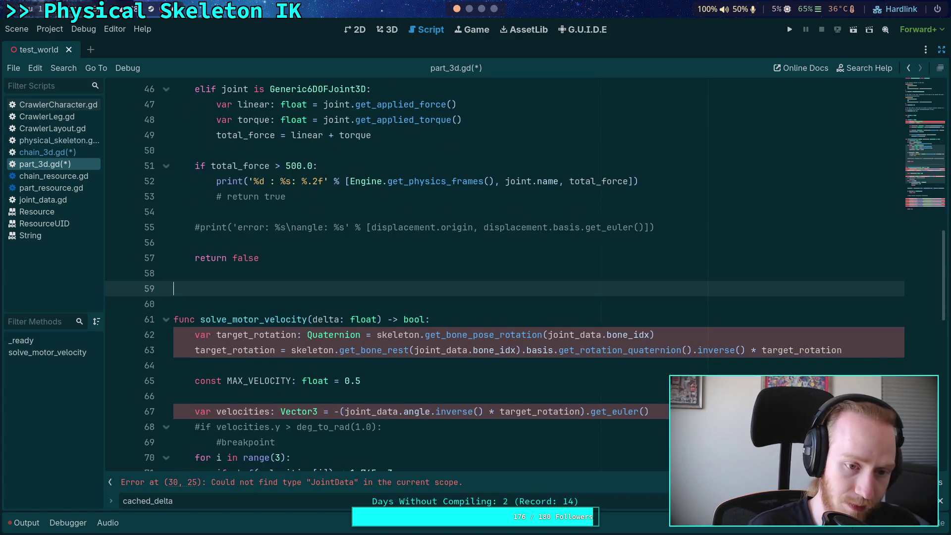
{"action": "key", "text": "ctrl+v"}
{"action": "scroll", "coordinate": [446, 300], "scroll_direction": "down", "scroll_amount": 3}
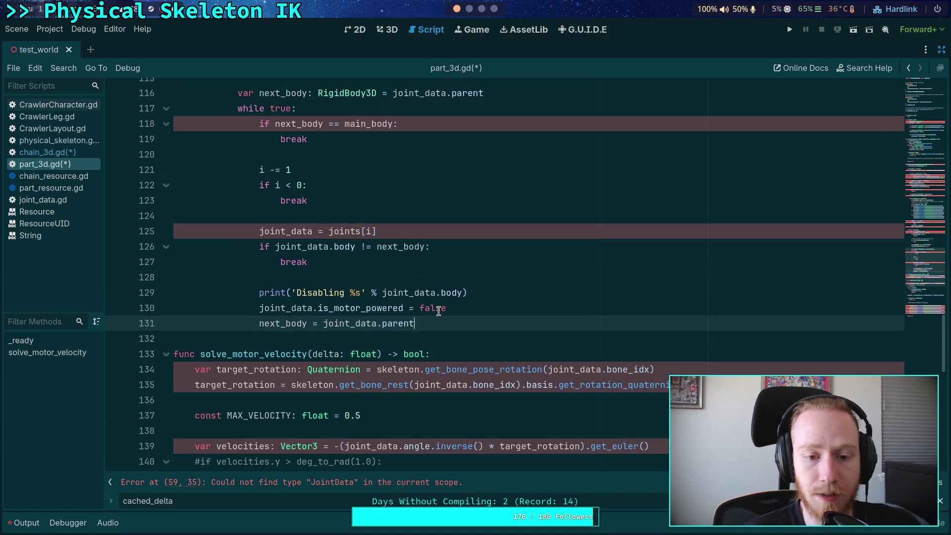
{"action": "scroll", "coordinate": [407, 313], "scroll_direction": "up", "scroll_amount": 1}
- Delete the surplus pasted lines 103–131 so the code ends at child = joints[index]
{"action": "left_click", "coordinate": [359, 318], "text": "shift"}
{"action": "mouse_move", "coordinate": [359, 318]}
{"action": "left_mouse_down"}
{"action": "mouse_move", "coordinate": [361, 303]}
{"action": "mouse_move", "coordinate": [263, 276]}
{"action": "mouse_move", "coordinate": [193, 270]}
{"action": "mouse_move", "coordinate": [198, 278]}
{"action": "mouse_move", "coordinate": [137, 208]}
{"action": "left_mouse_up"}
{"action": "scroll", "coordinate": [263, 276], "scroll_direction": "up", "scroll_amount": 3}
{"action": "scroll", "coordinate": [198, 278], "scroll_direction": "up", "scroll_amount": 3}
{"action": "key", "text": "Delete"}
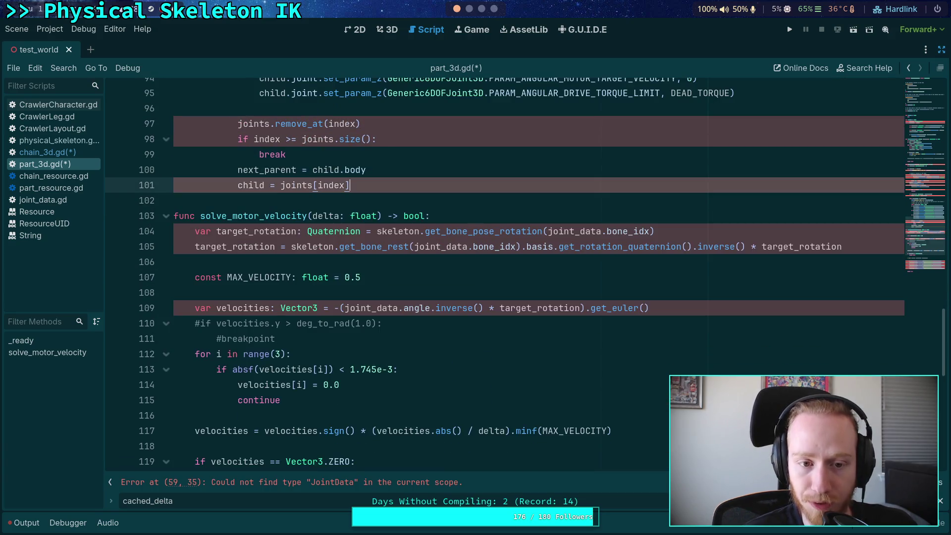
{"action": "scroll", "coordinate": [244, 235], "scroll_direction": "up", "scroll_amount": 3}
{"action": "scroll", "coordinate": [244, 235], "scroll_direction": "up", "scroll_amount": 3}
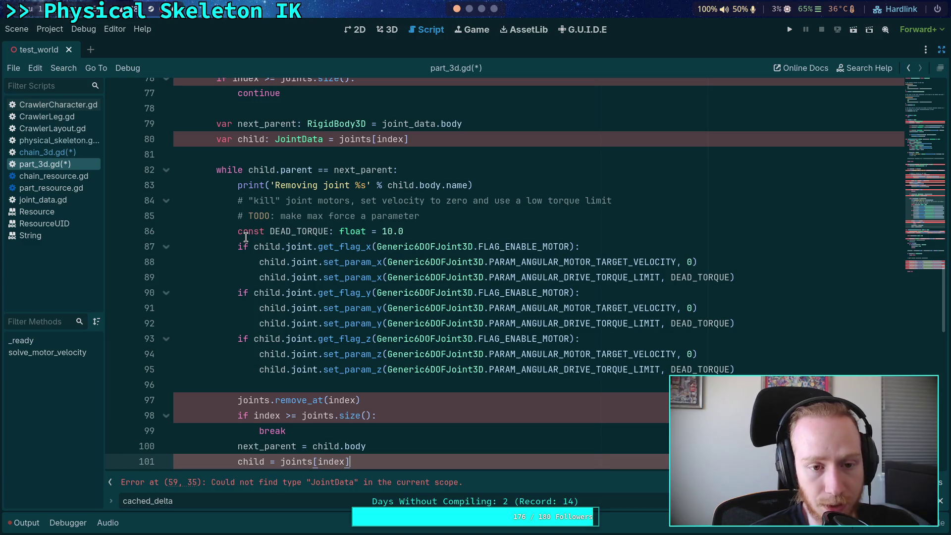
{"action": "left_click", "coordinate": [61, 156]}
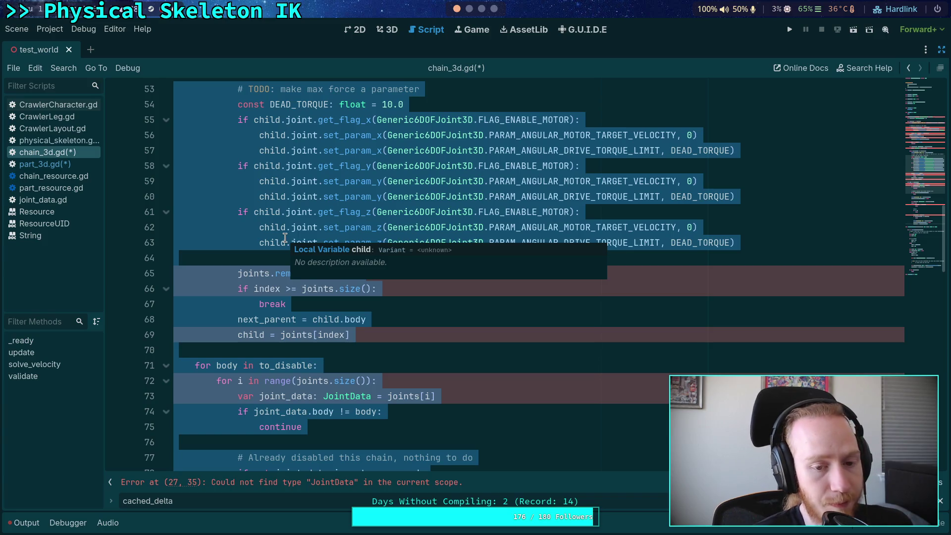
{"action": "left_click", "coordinate": [350, 348]}
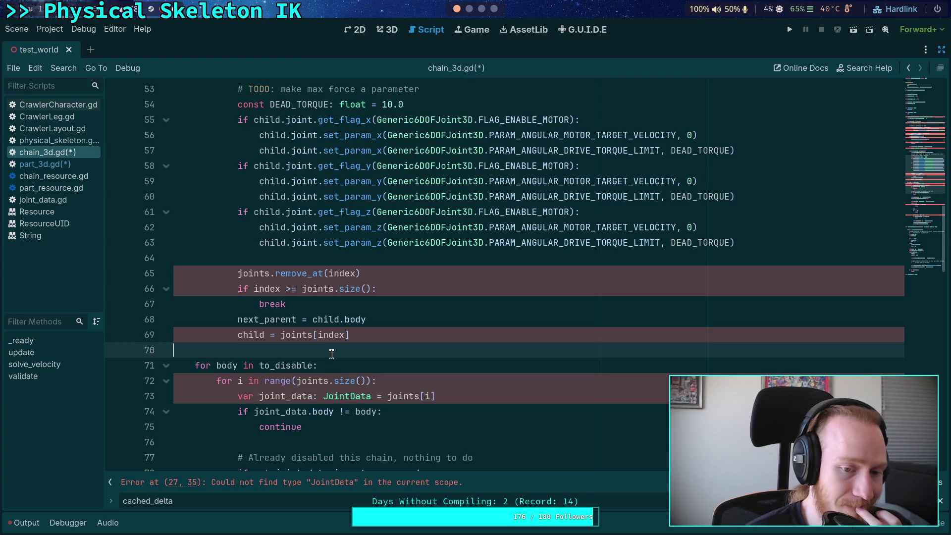
{"action": "scroll", "coordinate": [331, 353], "scroll_direction": "up", "scroll_amount": 3}
{"action": "scroll", "coordinate": [331, 354], "scroll_direction": "up", "scroll_amount": 3}
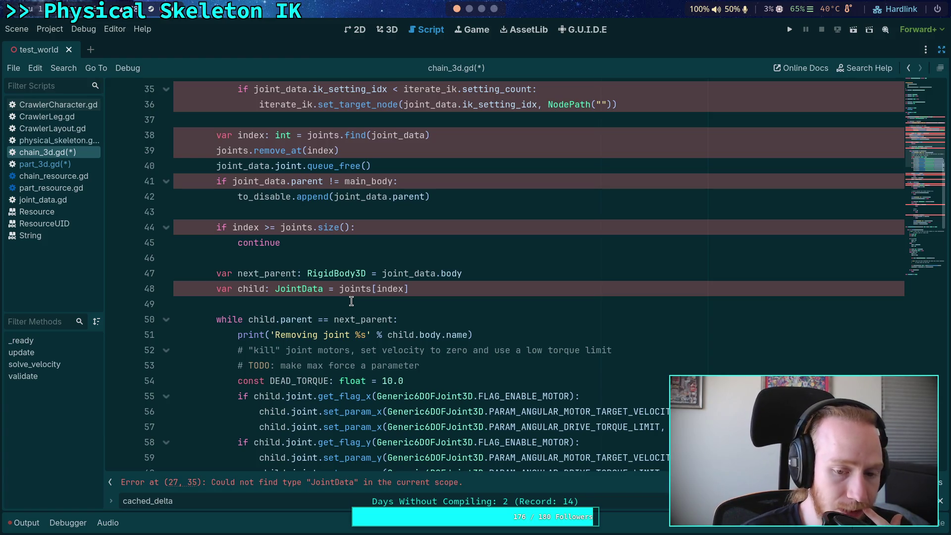
{"action": "scroll", "coordinate": [389, 338], "scroll_direction": "up", "scroll_amount": 5}
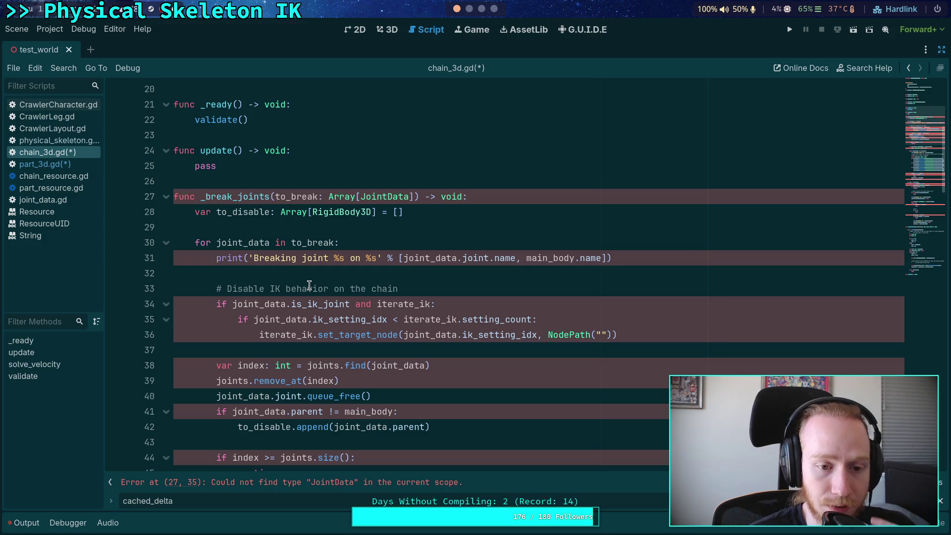
{"action": "left_click", "coordinate": [67, 142]}
- Inspect update_chains in physical_skeleton.gd, selecting the chain.solve_velocity call and the line 233 is_valid/is_powered check
{"action": "scroll", "coordinate": [301, 270], "scroll_direction": "up", "scroll_amount": 5}
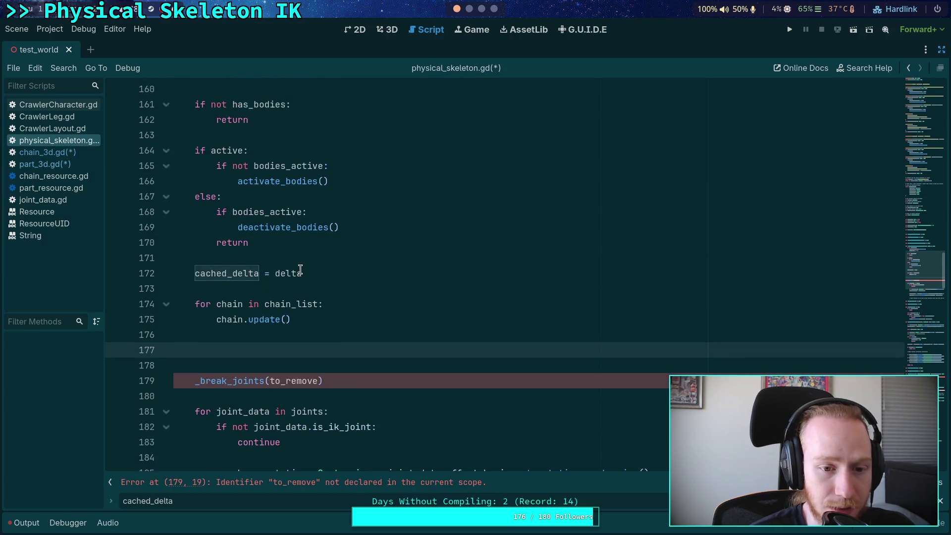
{"action": "scroll", "coordinate": [301, 270], "scroll_direction": "down", "scroll_amount": 8}
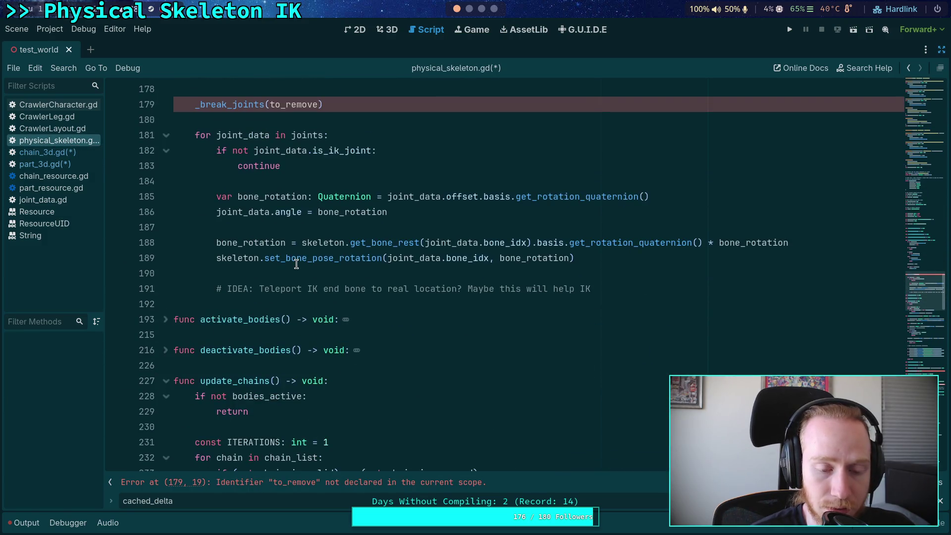
{"action": "scroll", "coordinate": [296, 264], "scroll_direction": "down", "scroll_amount": 4}
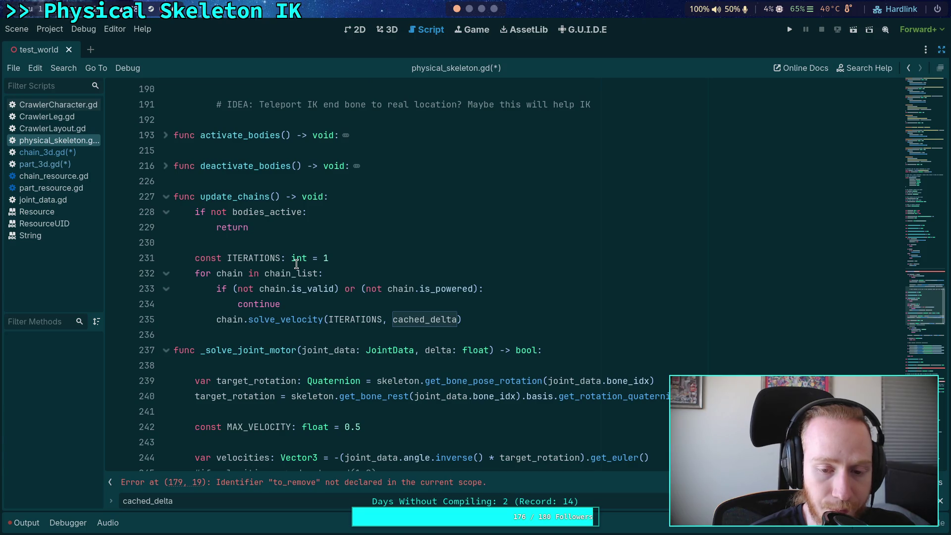
{"action": "left_click_drag", "start_coordinate": [217, 320], "coordinate": [462, 320]}
{"action": "left_click", "coordinate": [481, 317]}
{"action": "left_click", "coordinate": [502, 287]}
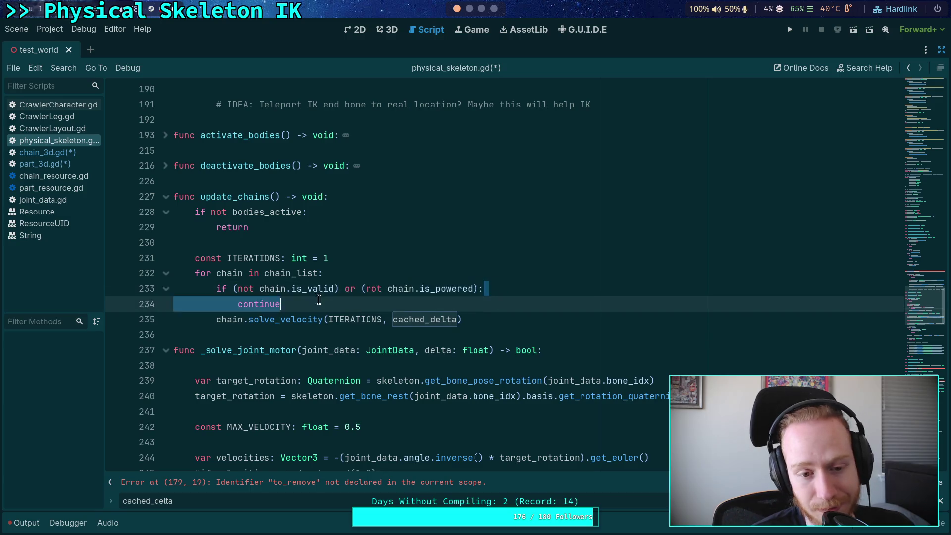
{"action": "left_click", "coordinate": [218, 288], "text": "shift"}
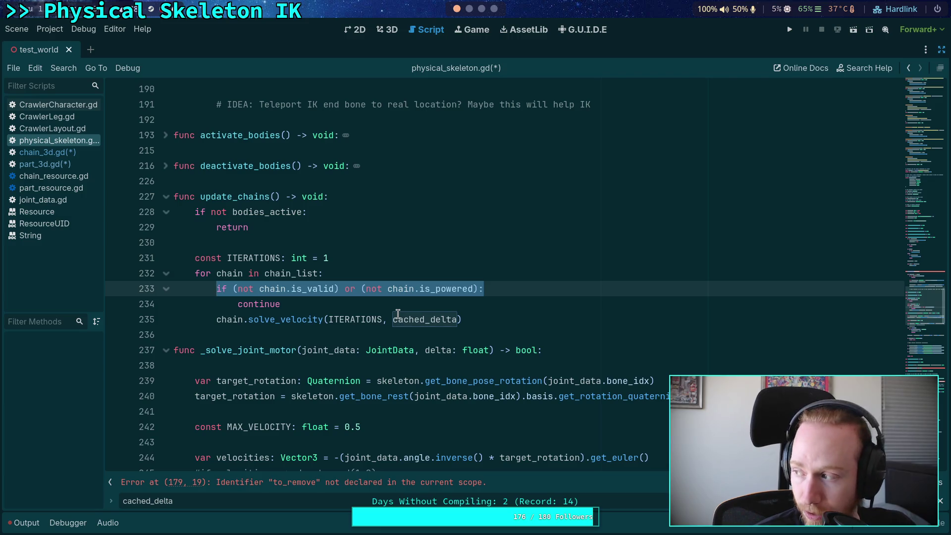
{"action": "left_click", "coordinate": [388, 274]}
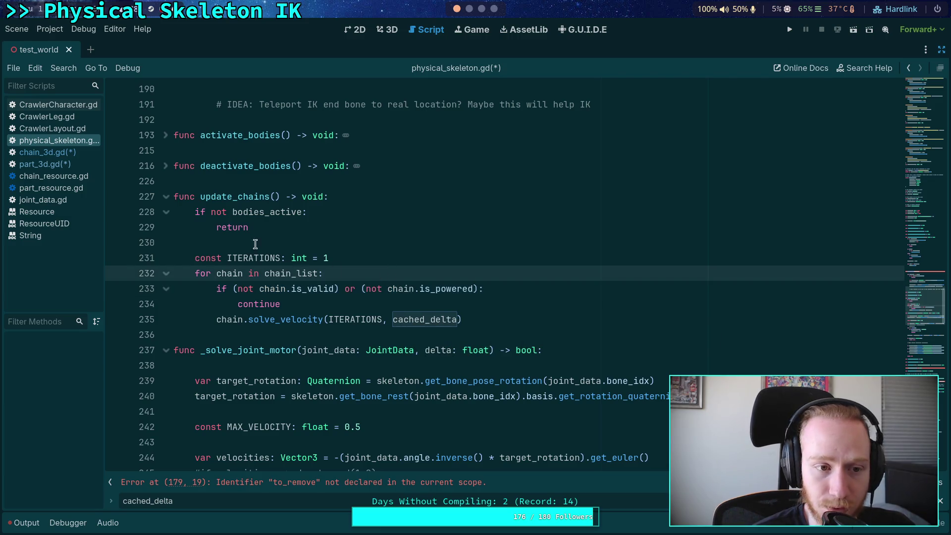
{"action": "left_click", "coordinate": [73, 155]}
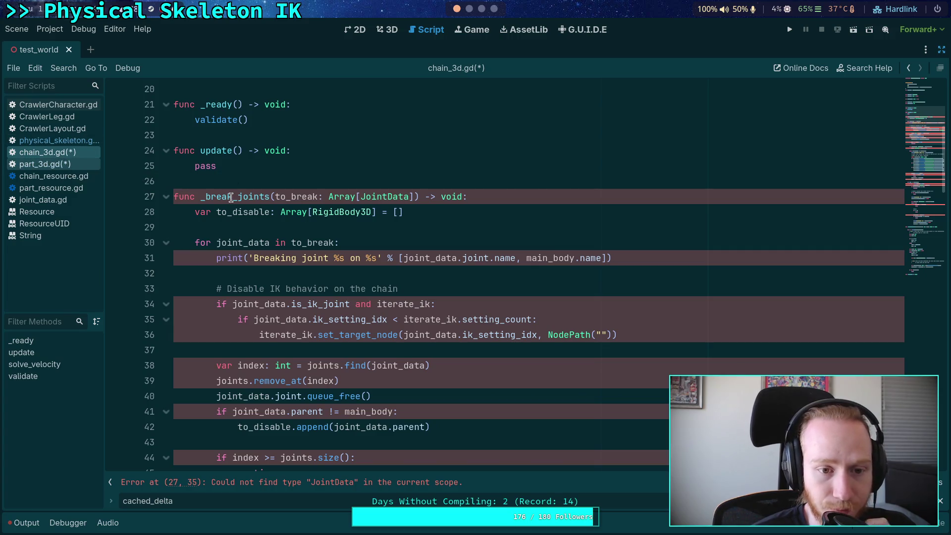
- Remove the pass placeholder from chain_3d.gd's update() function
{"action": "scroll", "coordinate": [225, 218], "scroll_direction": "up", "scroll_amount": 1}
{"action": "left_click", "coordinate": [196, 212]}
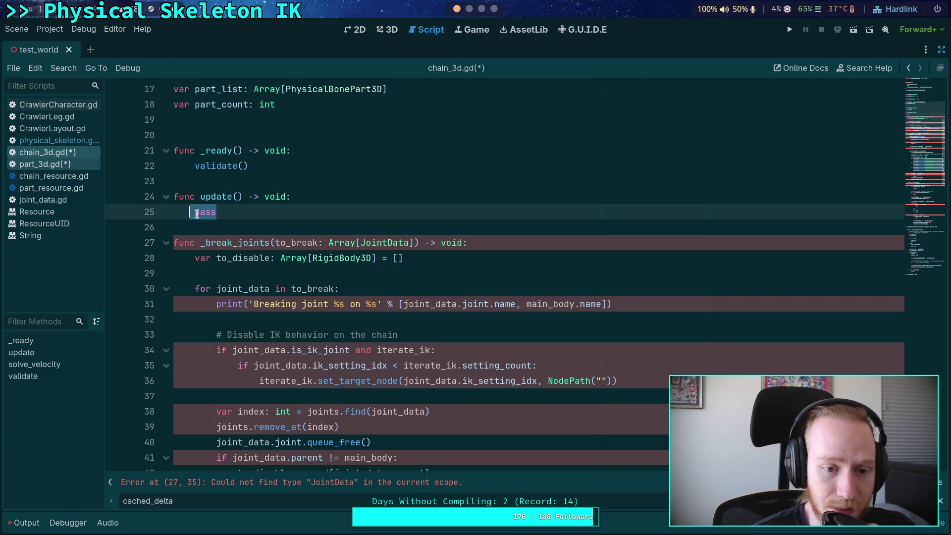
{"action": "left_click", "coordinate": [296, 273]}
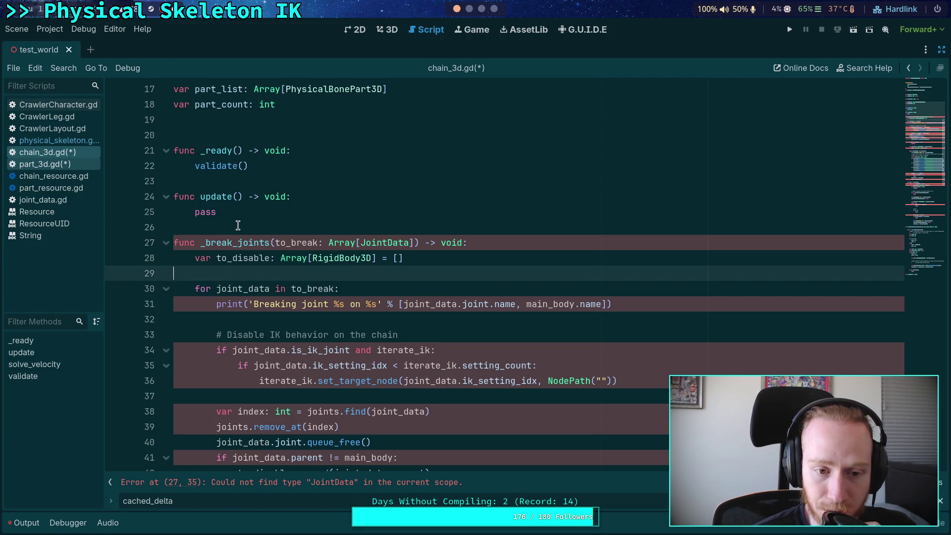
{"action": "scroll", "coordinate": [235, 224], "scroll_direction": "down", "scroll_amount": 2}
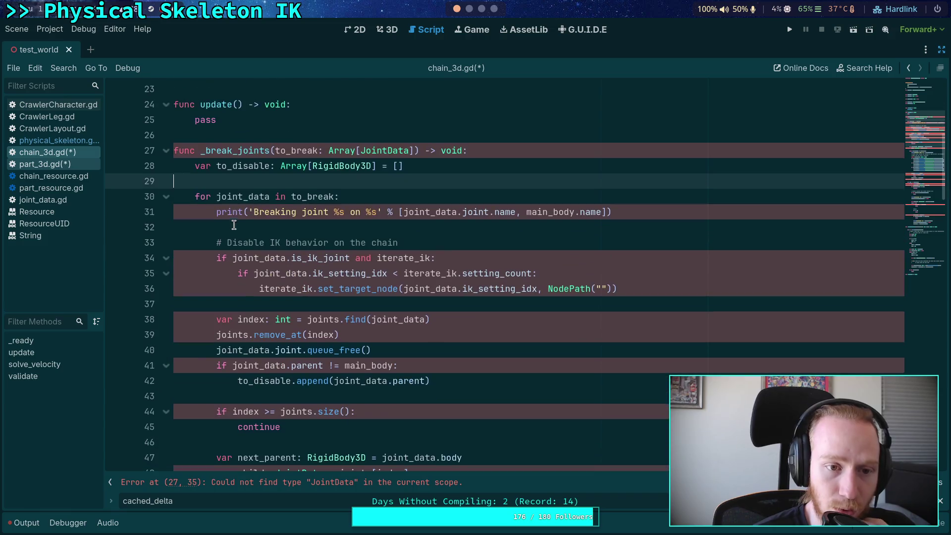
{"action": "left_click", "coordinate": [330, 106]}
{"action": "key", "text": "Return"}
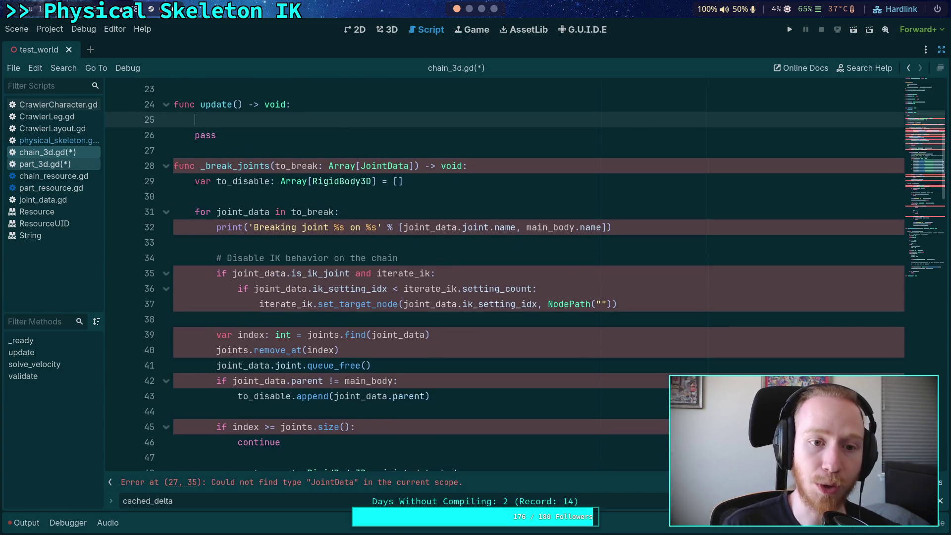
{"action": "scroll", "coordinate": [381, 236], "scroll_direction": "up", "scroll_amount": 2}
{"action": "scroll", "coordinate": [381, 237], "scroll_direction": "up", "scroll_amount": 1}
{"action": "left_click_drag", "start_coordinate": [265, 275], "coordinate": [240, 256]}
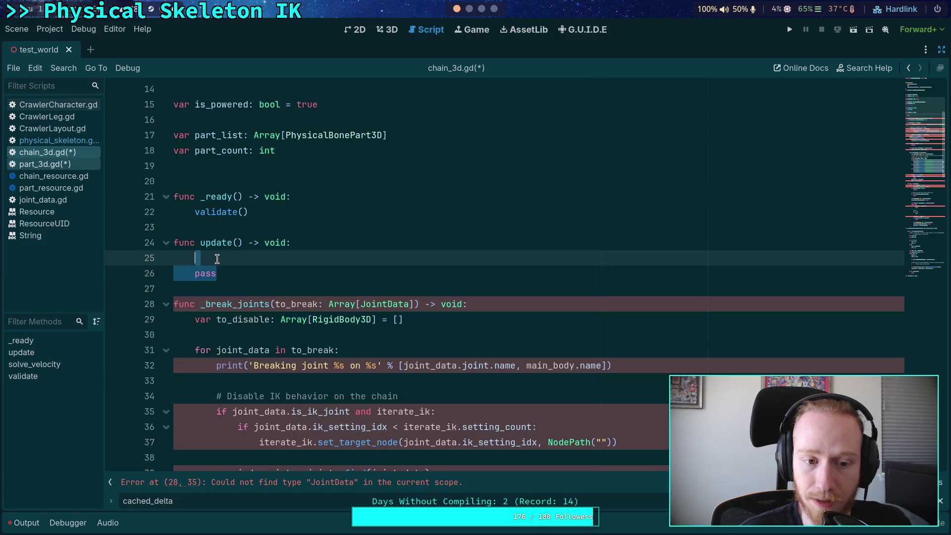
{"action": "key", "text": "BackSpace"}
- Write 'for part in part_list:' as the first line of update()
{"action": "type", "text": "for part in"}
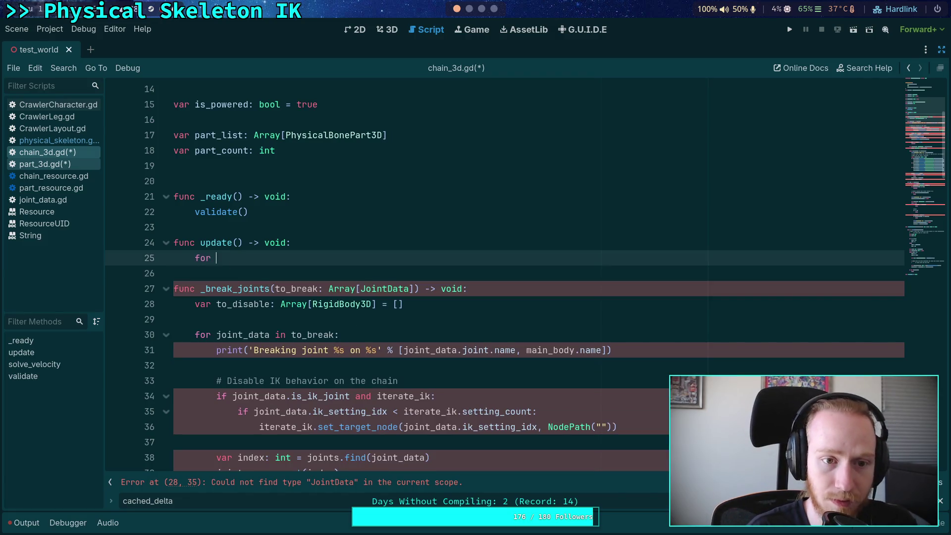
{"action": "key", "text": "BackSpace"}
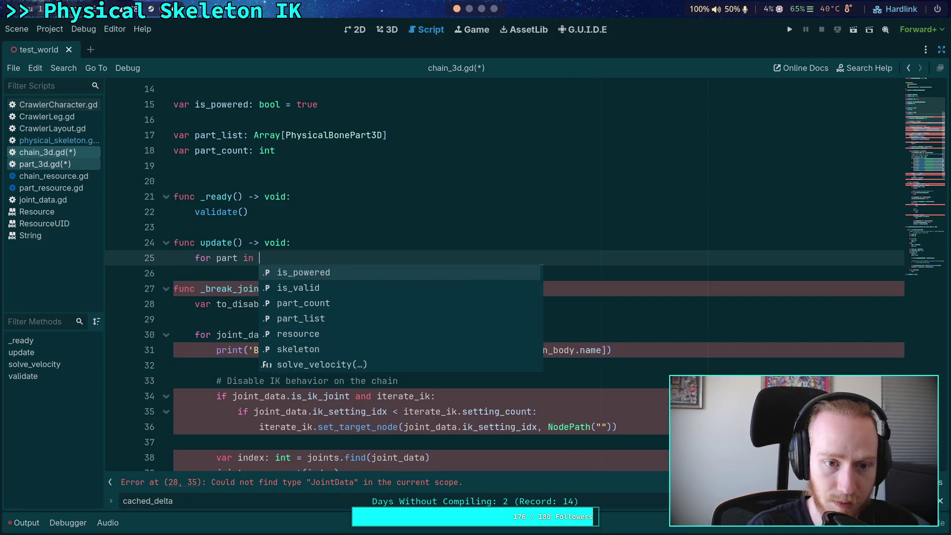
{"action": "type", "text": "n part_l"}
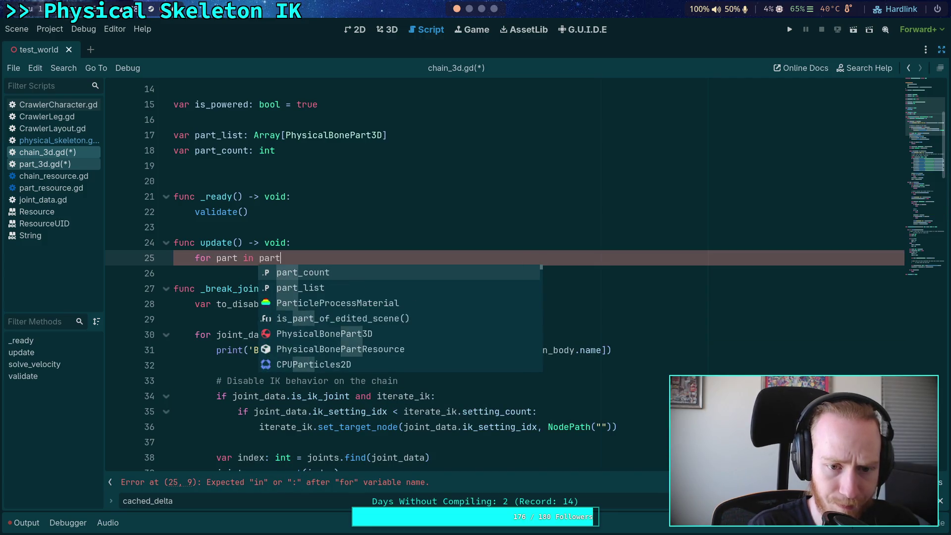
{"action": "key", "text": "Return"}
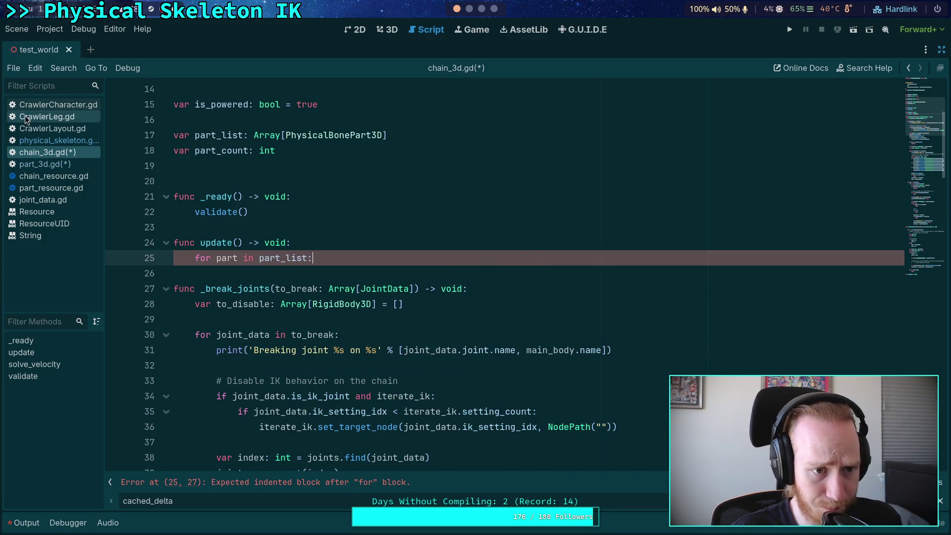
{"action": "left_click", "coordinate": [60, 140]}
- Add 'if not chain.is_valid: continue' inside physical_skeleton.gd's chain loop and save the script
{"action": "scroll", "coordinate": [361, 290], "scroll_direction": "up", "scroll_amount": 6}
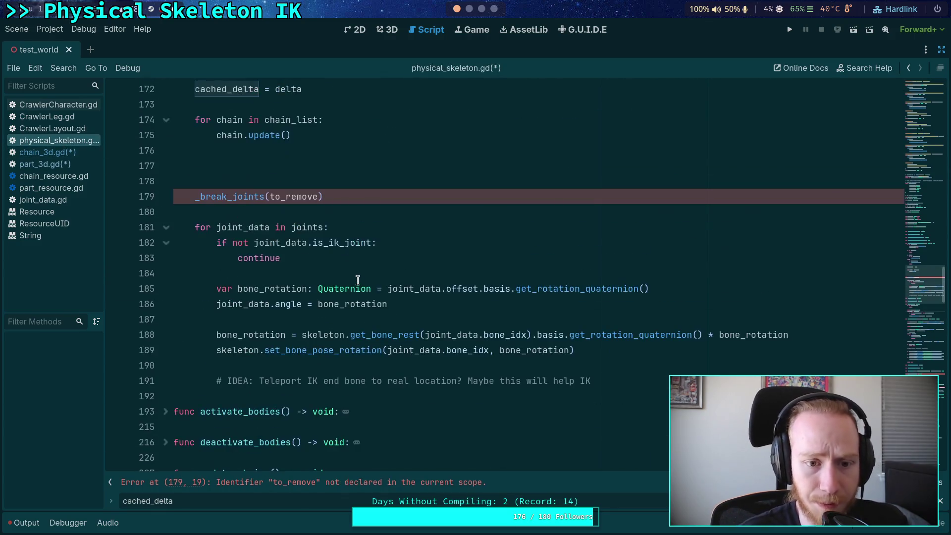
{"action": "scroll", "coordinate": [333, 219], "scroll_direction": "up", "scroll_amount": 1}
{"action": "left_click", "coordinate": [372, 170]}
{"action": "key", "text": "Return"}
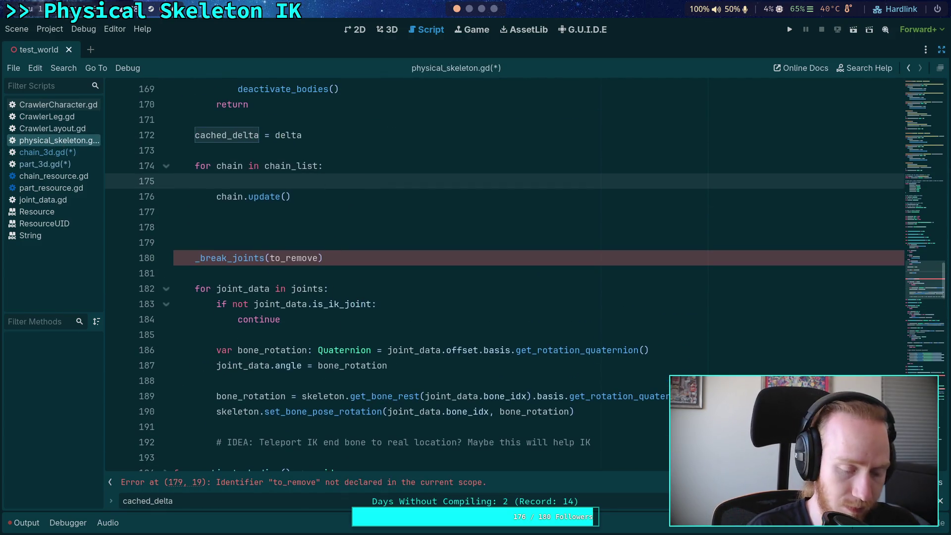
{"action": "type", "text": "if not chain.is_valid"}
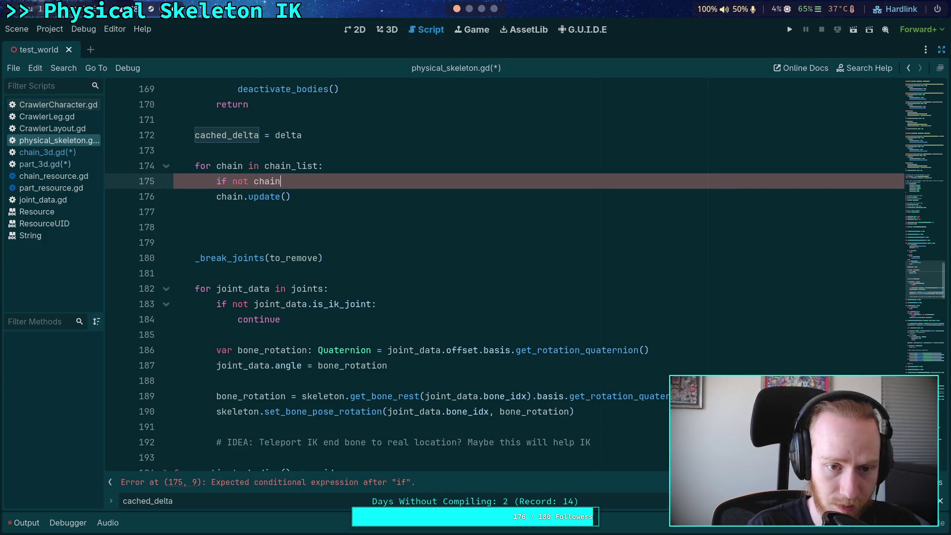
{"action": "type", "text": ":"}
{"action": "key", "text": "Return"}
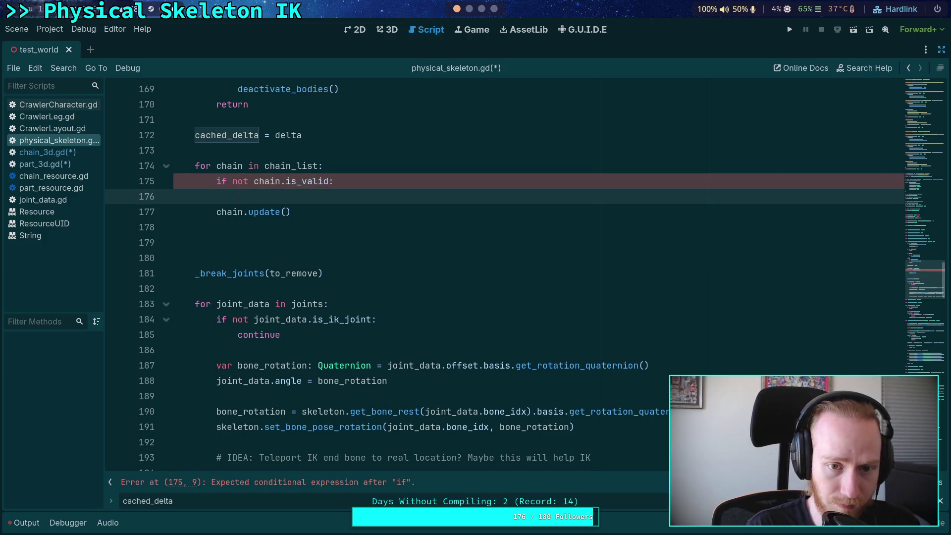
{"action": "type", "text": "ci"}
{"action": "key", "text": "BackSpace"}
{"action": "type", "text": "onti"}
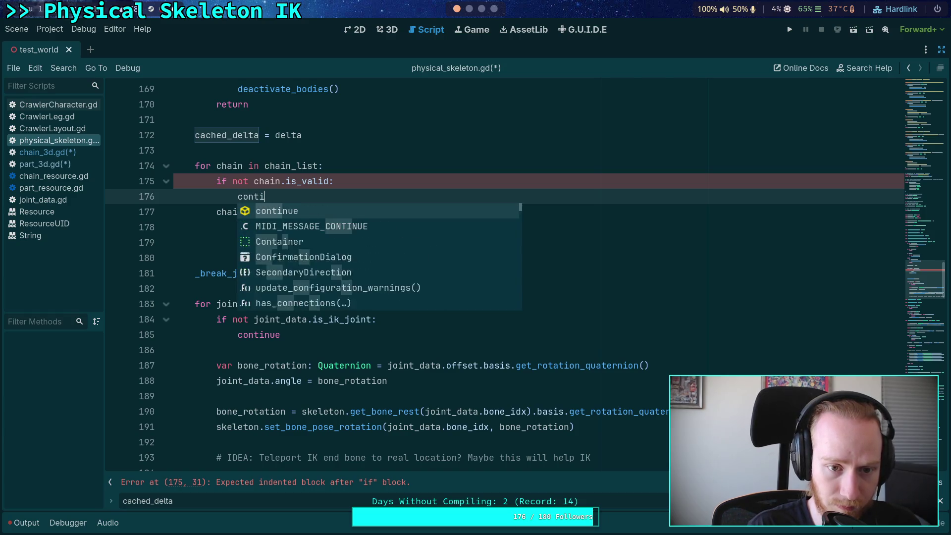
{"action": "key", "text": "Return"}
{"action": "key", "text": "ctrl+s"}
{"action": "left_click", "coordinate": [291, 244]}
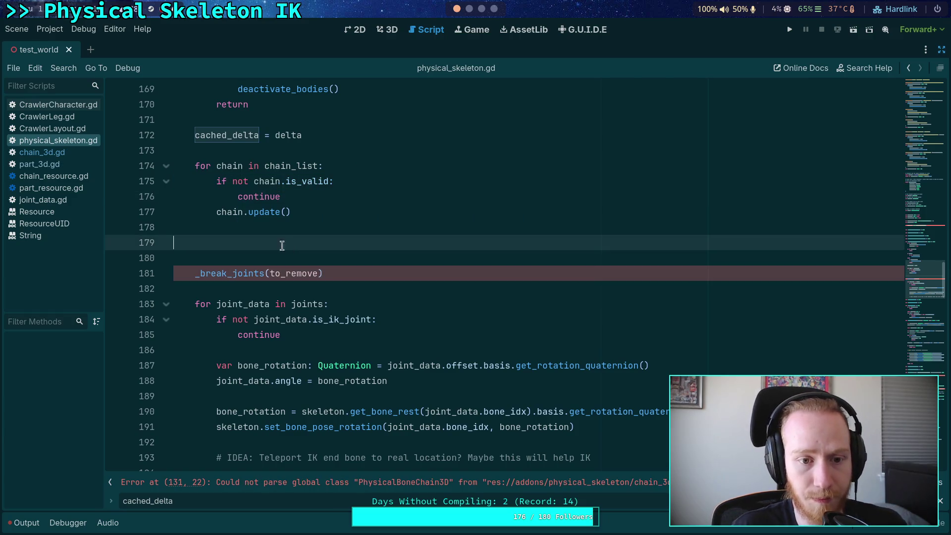
{"action": "left_click", "coordinate": [80, 152]}
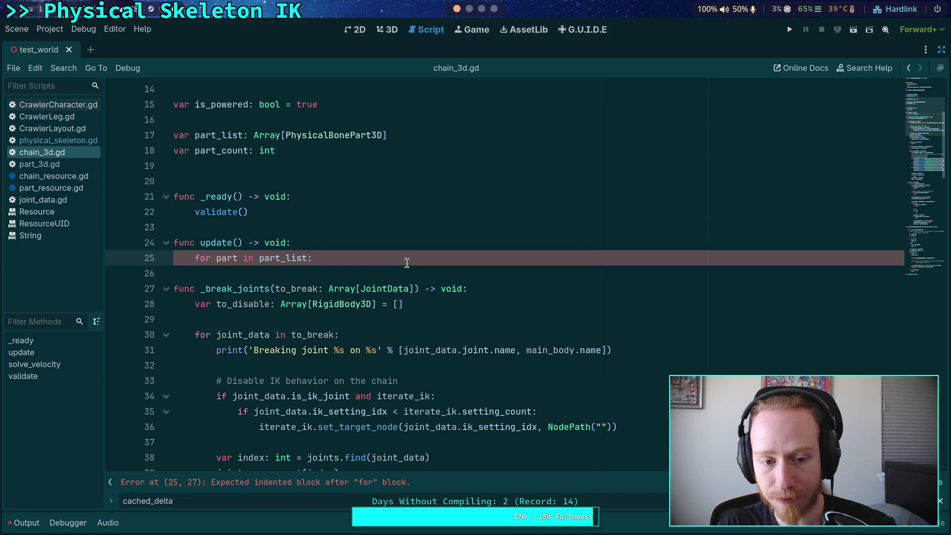
- Add part.update() as the body of the part_list loop and save chain_3d.gd
{"action": "key", "text": "Return"}
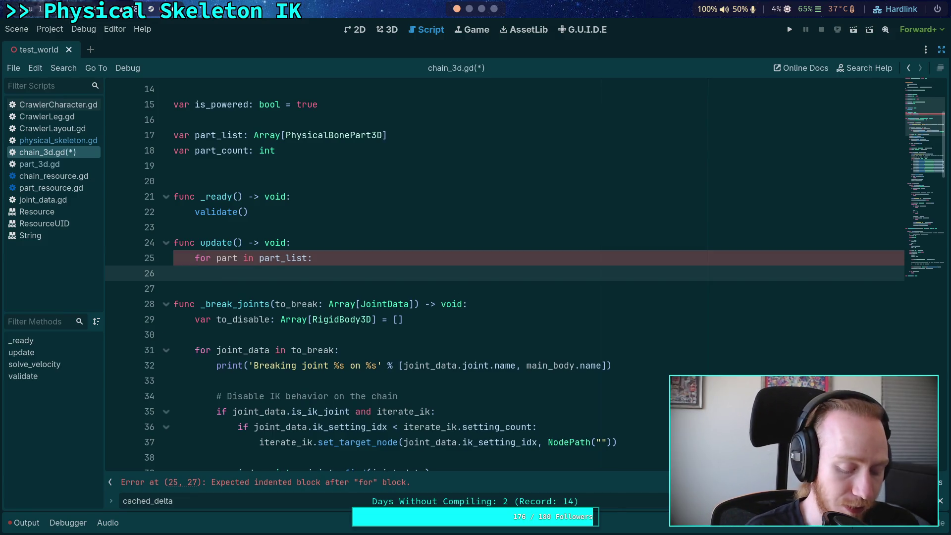
{"action": "type", "text": "part.upda"}
{"action": "key", "text": "Return"}
{"action": "key", "text": "ctrl+s"}
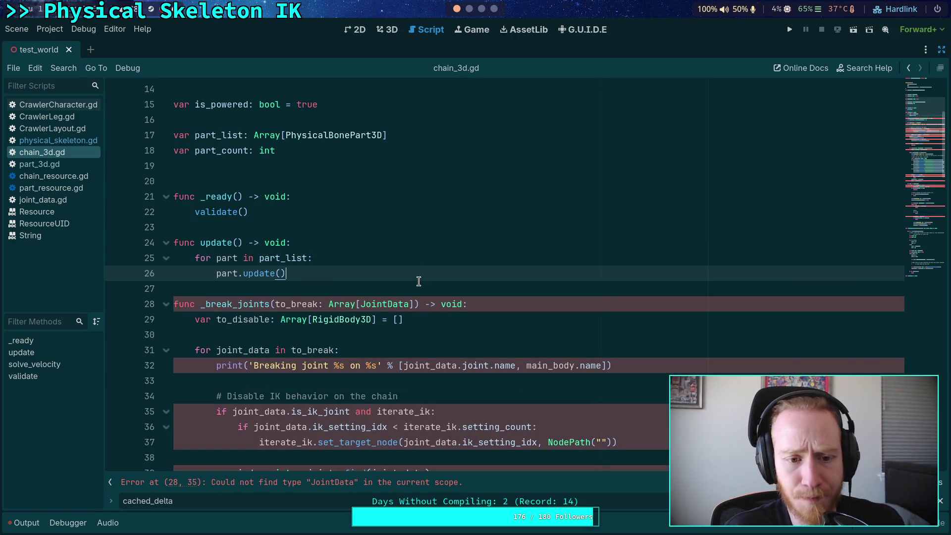
{"action": "key", "text": "Return"}
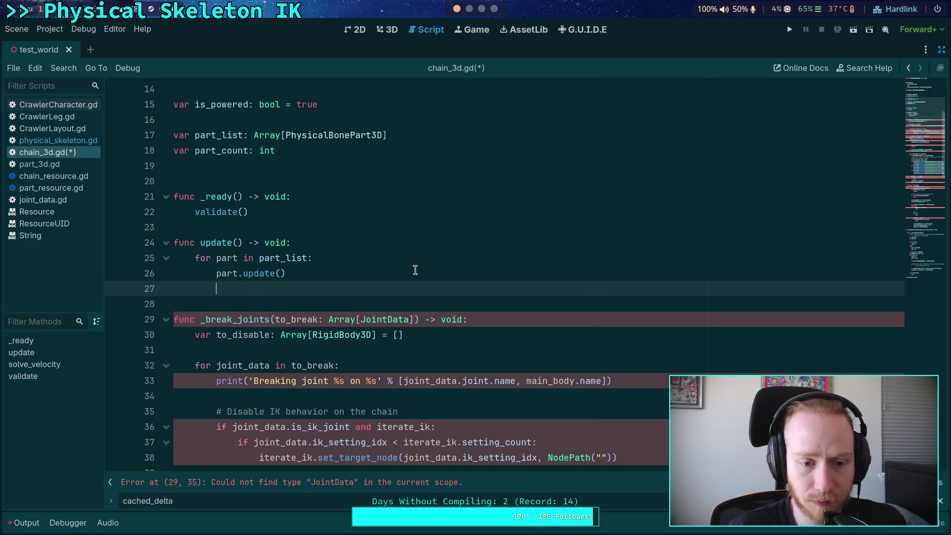
{"action": "scroll", "coordinate": [415, 270], "scroll_direction": "down", "scroll_amount": 1}
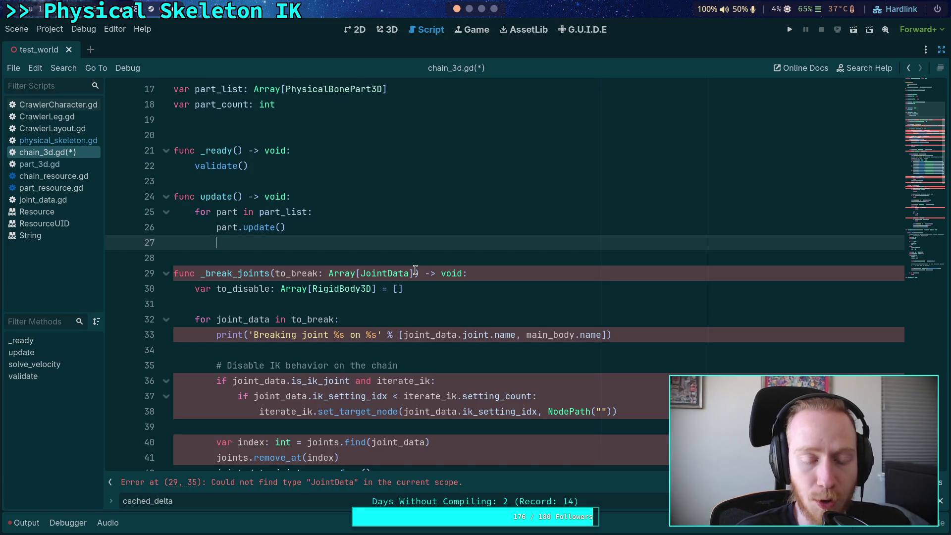
{"action": "left_click", "coordinate": [357, 198]}
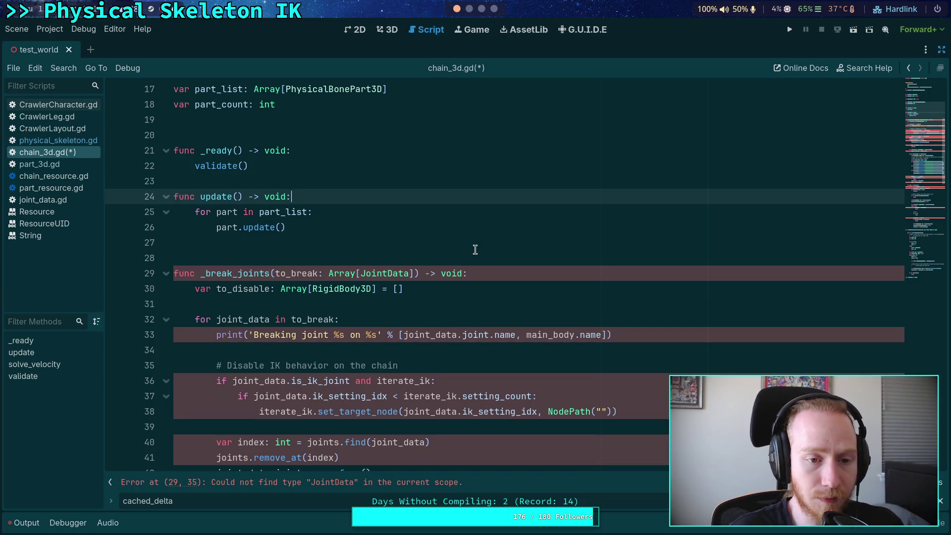
{"action": "scroll", "coordinate": [475, 249], "scroll_direction": "up", "scroll_amount": 3}
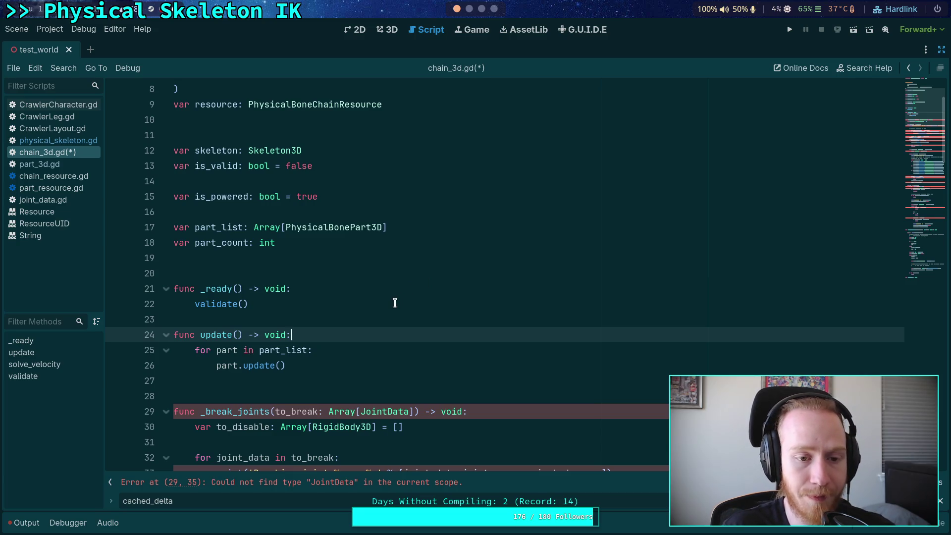
{"action": "double_click", "coordinate": [210, 197]}
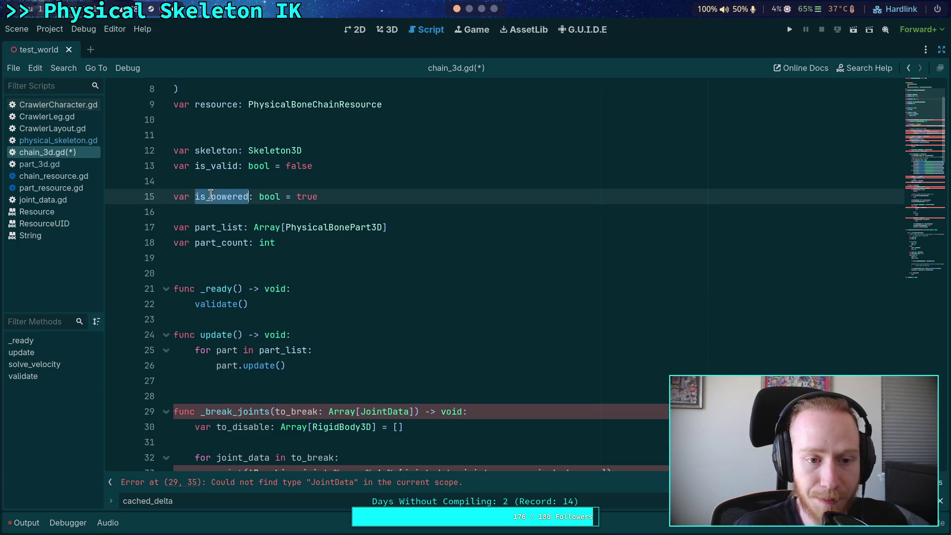
- Declare 'var any_broken: bool = false' at the top of update()
{"action": "left_click", "coordinate": [337, 336]}
{"action": "key", "text": "Return"}
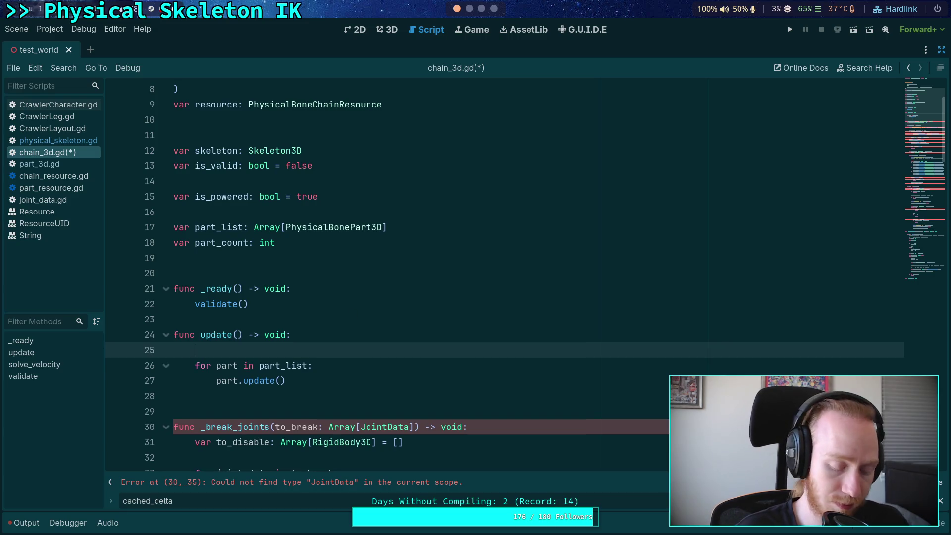
{"action": "type", "text": "var any_broken: bool = false"}
- Below part.update(), add 'if is_powered and (not any_broken):' with an any_broken assignment
{"action": "left_click", "coordinate": [370, 382]}
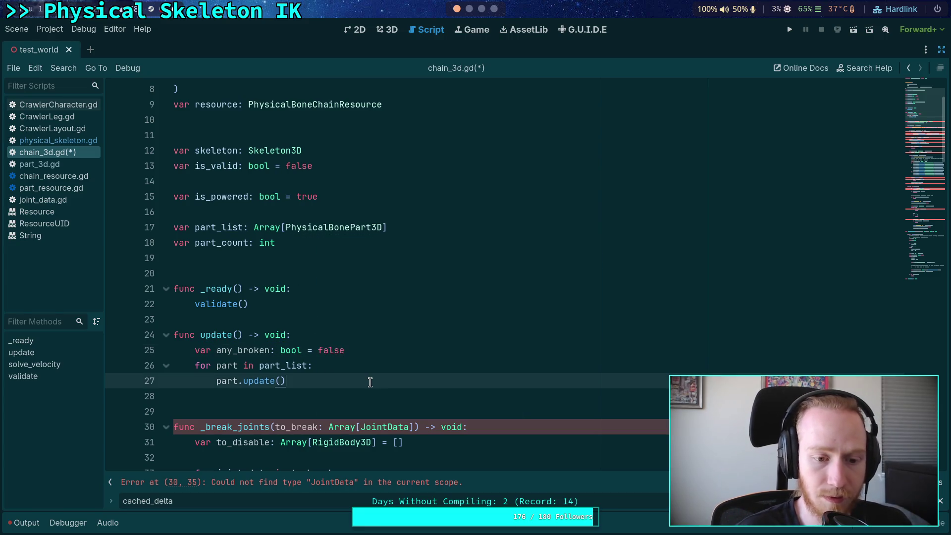
{"action": "key", "text": "Return"}
{"action": "key", "text": "Return"}
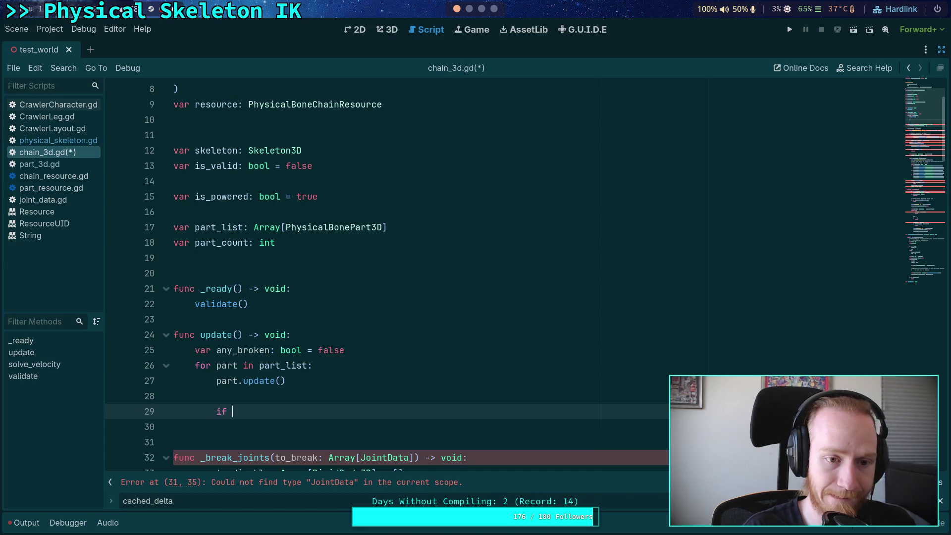
{"action": "type", "text": "is_powered"}
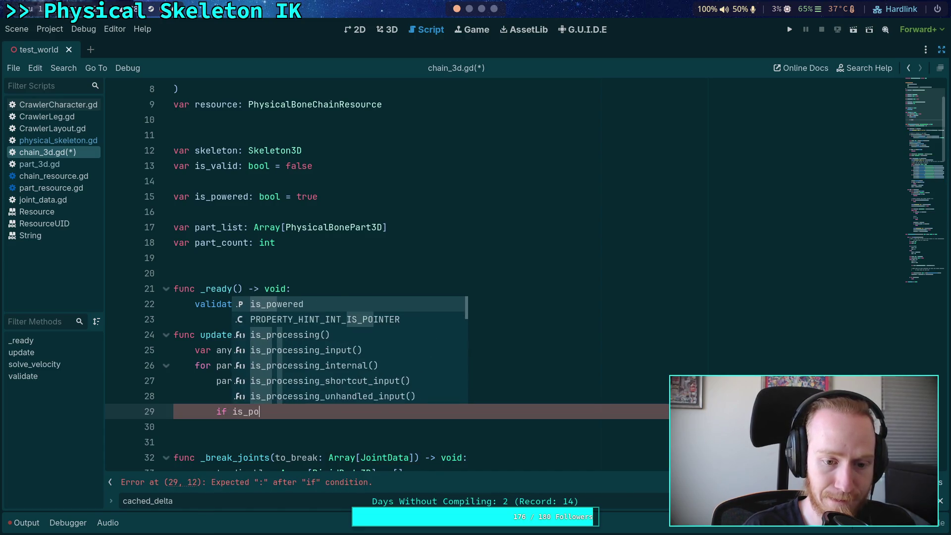
{"action": "key", "text": "Return"}
{"action": "type", "text": "and (not any_br"}
{"action": "key", "text": "Return"}
{"action": "type", "text": "):"}
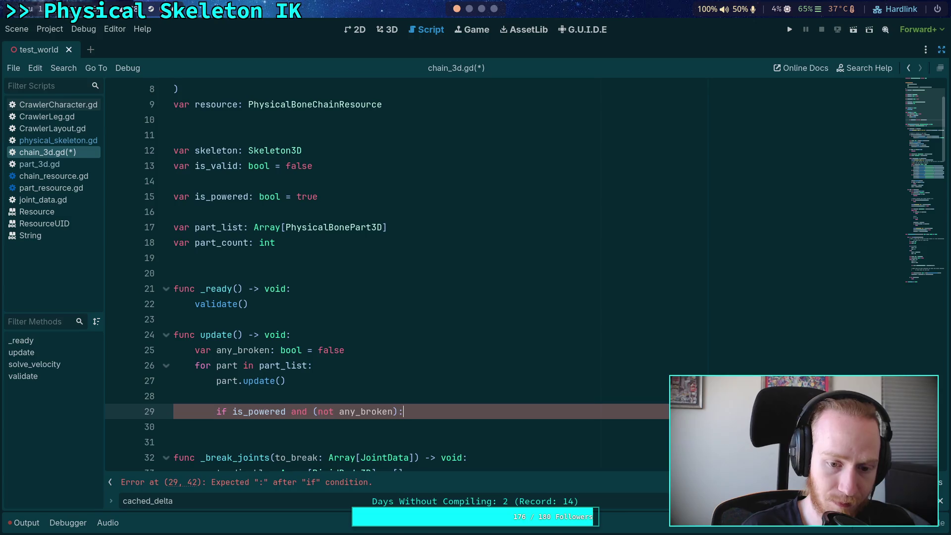
{"action": "key", "text": "Return"}
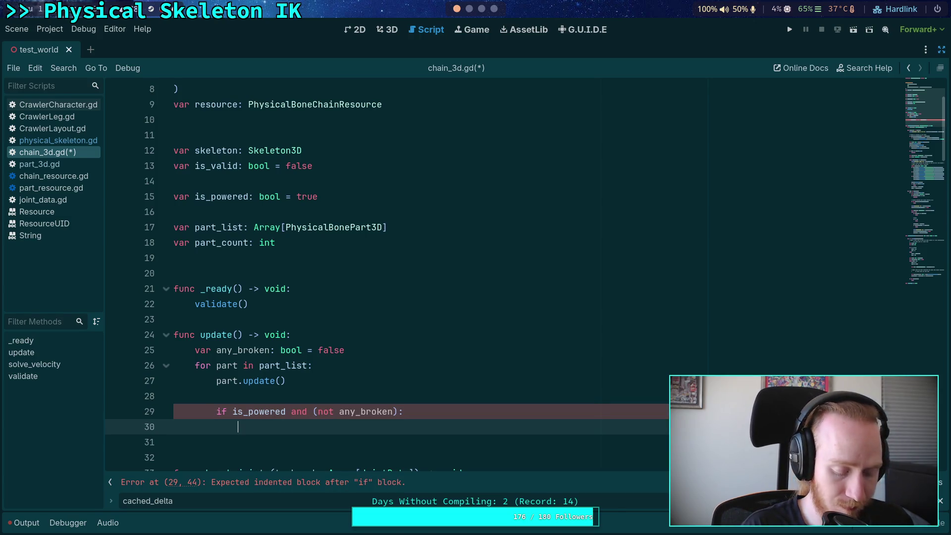
{"action": "type", "text": "any_broken"}
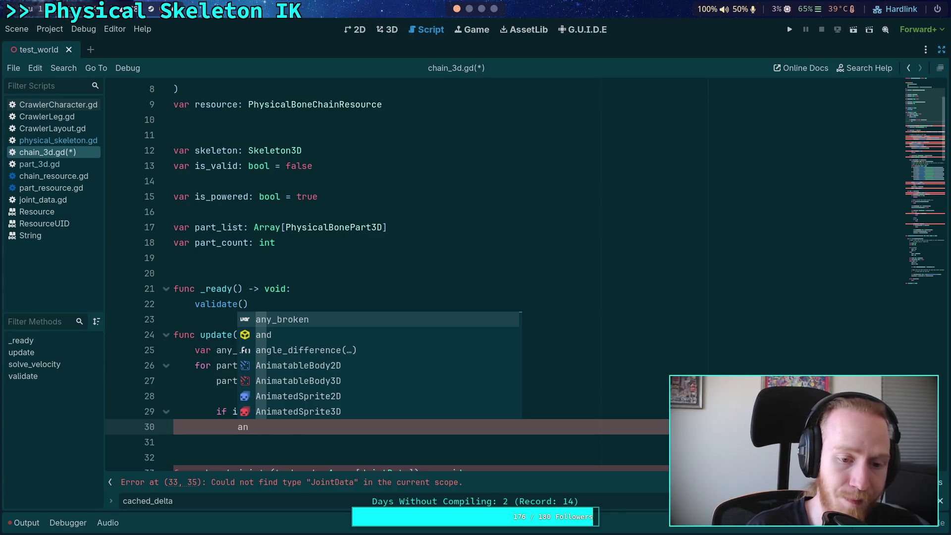
{"action": "key", "text": "Return"}
{"action": "type", "text": "= an"}
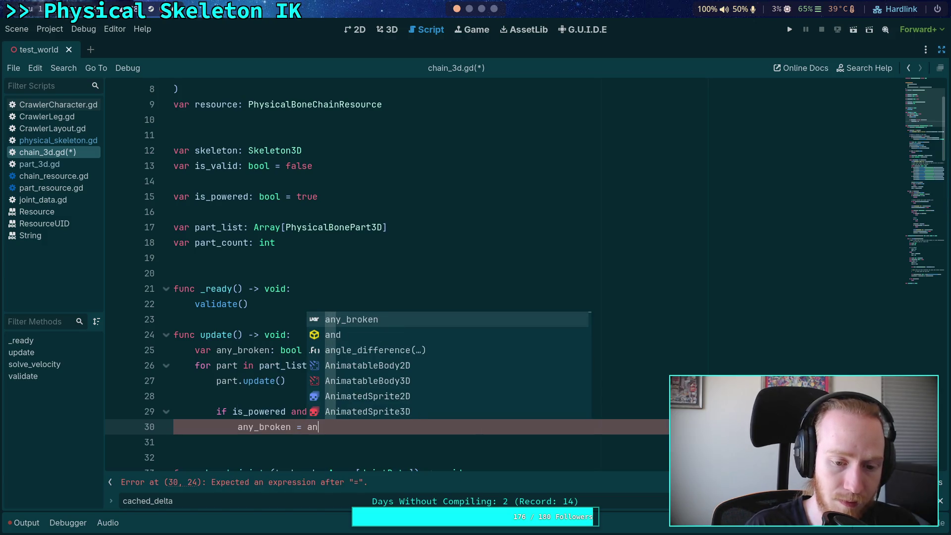
{"action": "key", "text": "Return"}
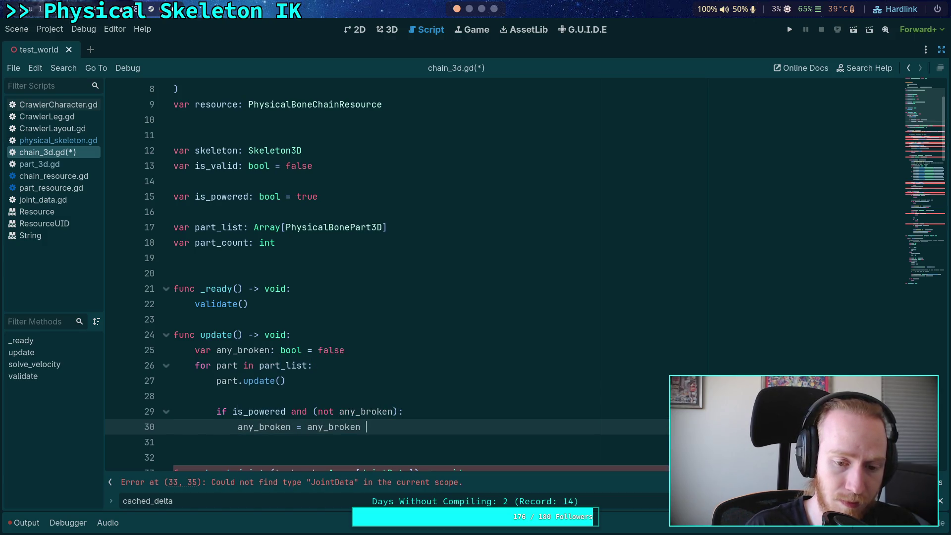
- Extend the condition with 'and part.is_broken()' and make the assignment 'any_broken = true'
{"action": "left_click", "coordinate": [399, 411]}
{"action": "type", "text": "and ("}
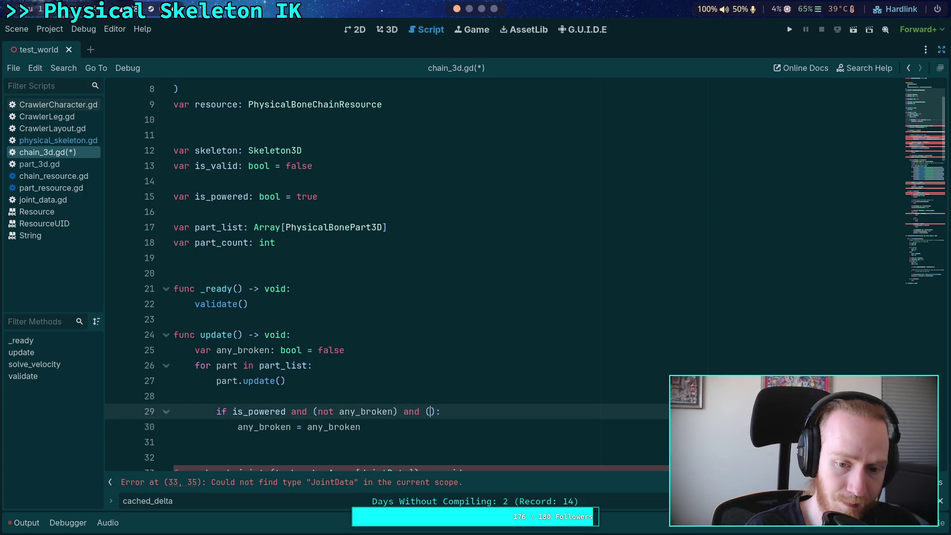
{"action": "type", "text": "part.is"}
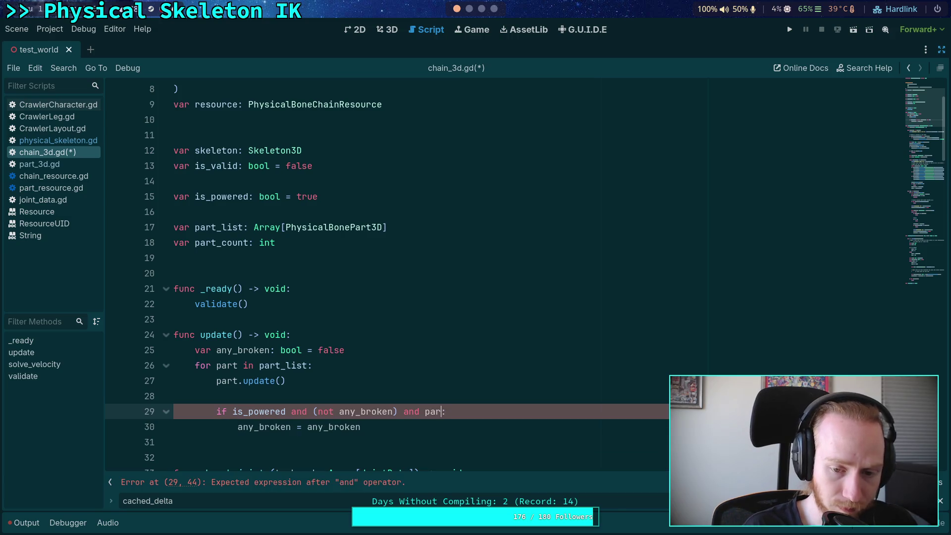
{"action": "type", "text": "_broke"}
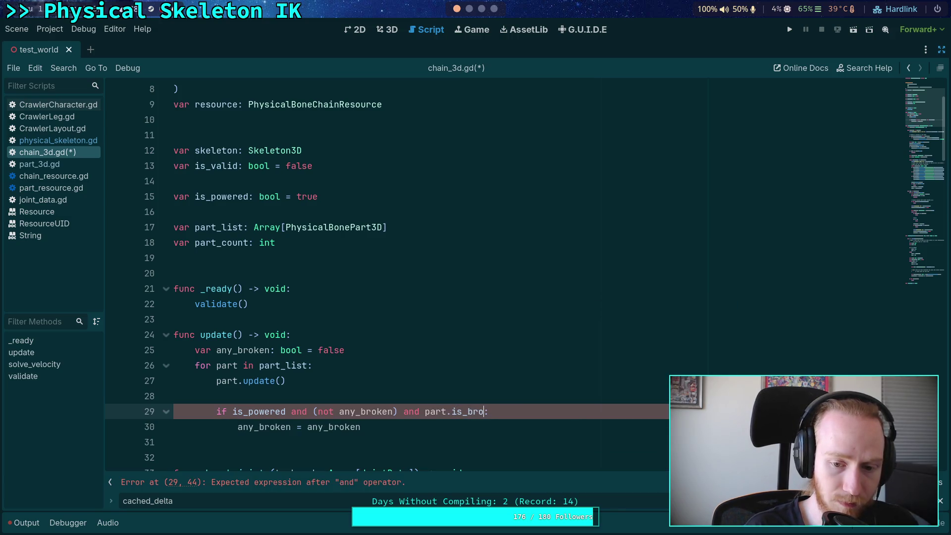
{"action": "type", "text": "n()"}
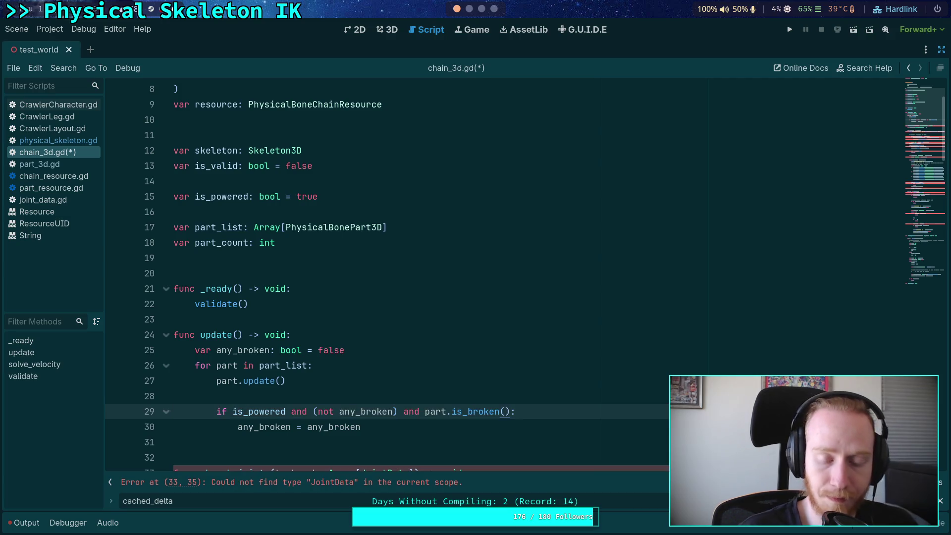
{"action": "scroll", "coordinate": [372, 384], "scroll_direction": "down", "scroll_amount": 1}
{"action": "double_click", "coordinate": [396, 379]}
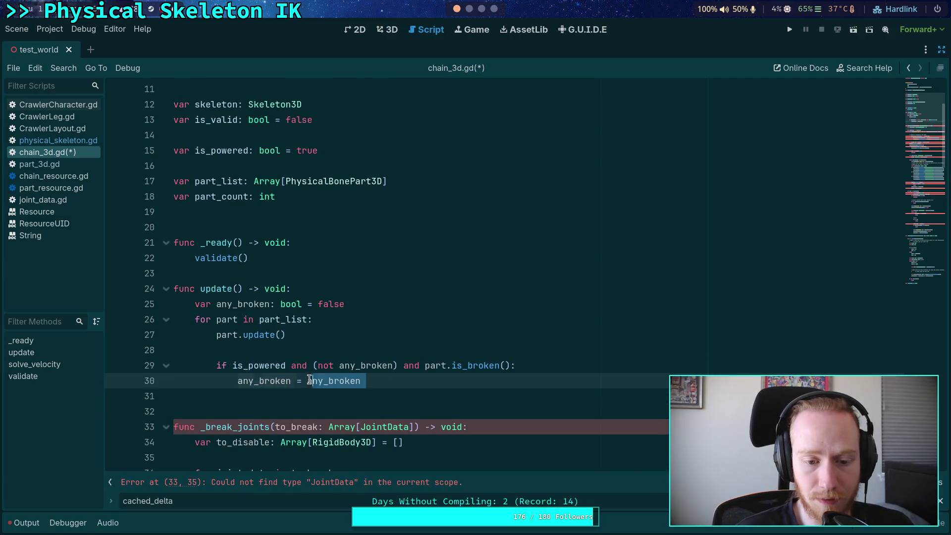
{"action": "type", "text": "true"}
{"action": "key", "text": "Down"}
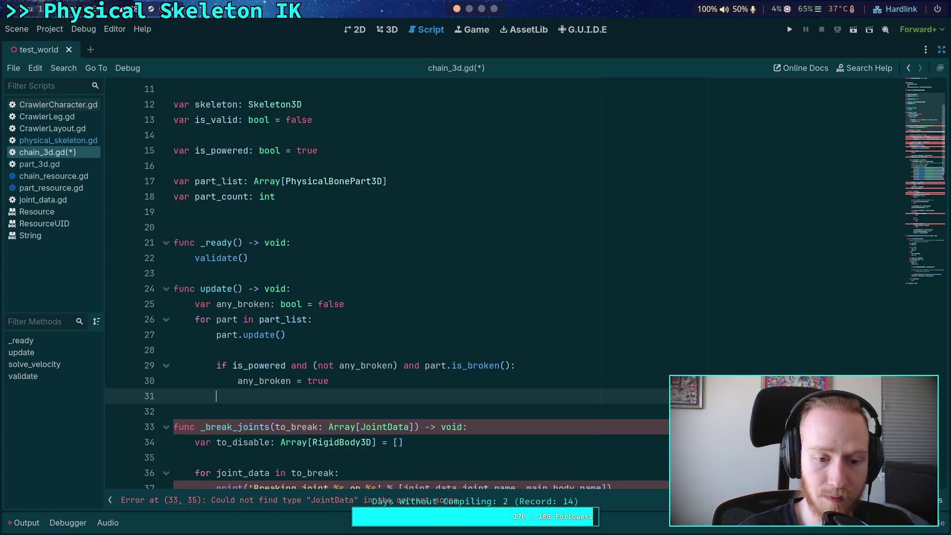
{"action": "key", "text": "Return"}
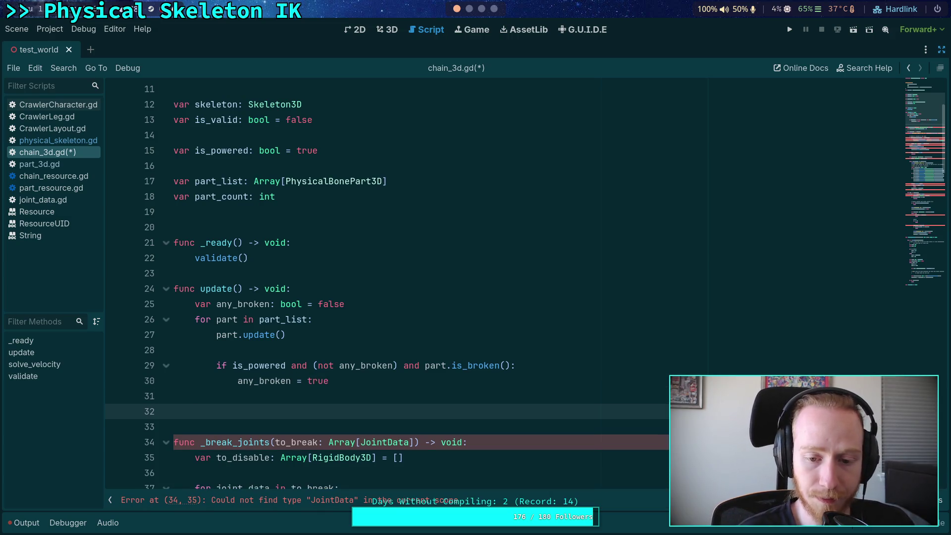
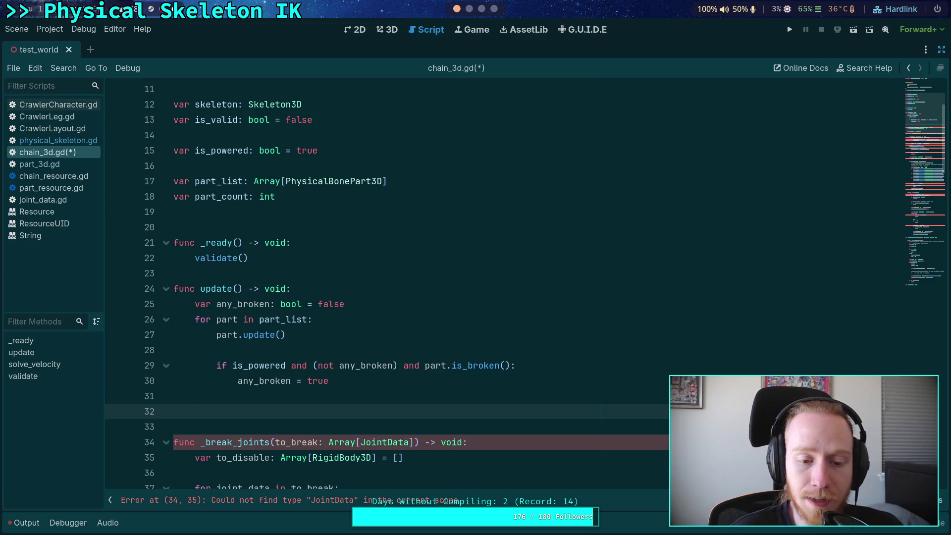
- Add 'if any_broken: is_powered = false' after the loop in update() and save chain_3d.gd
{"action": "type", "text": "if any_br"}
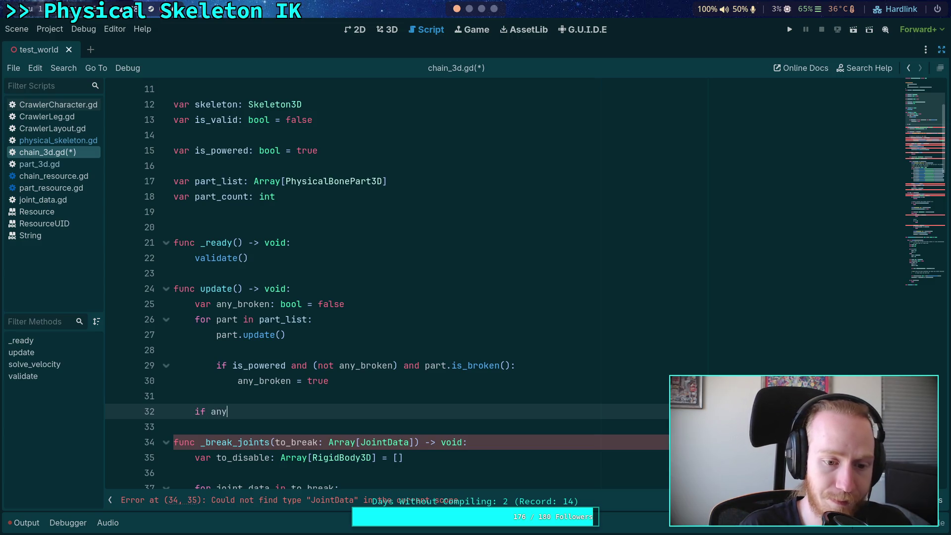
{"action": "key", "text": "Return"}
{"action": "type", "text": ":"}
{"action": "key", "text": "Return"}
{"action": "type", "text": "is_po"}
{"action": "key", "text": "Return"}
{"action": "type", "text": "= false"}
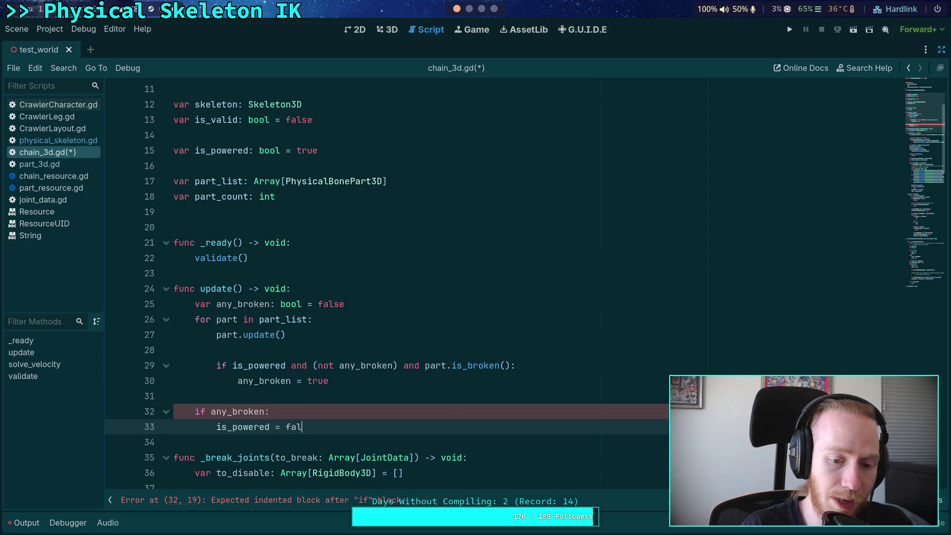
{"action": "key", "text": "Return"}
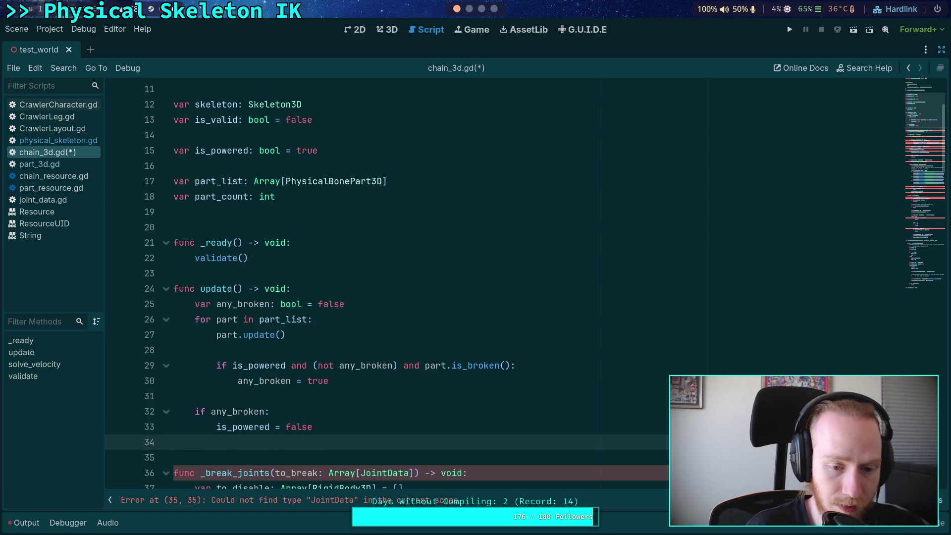
{"action": "key", "text": "ctrl+s"}
{"action": "scroll", "coordinate": [350, 329], "scroll_direction": "down", "scroll_amount": 2}
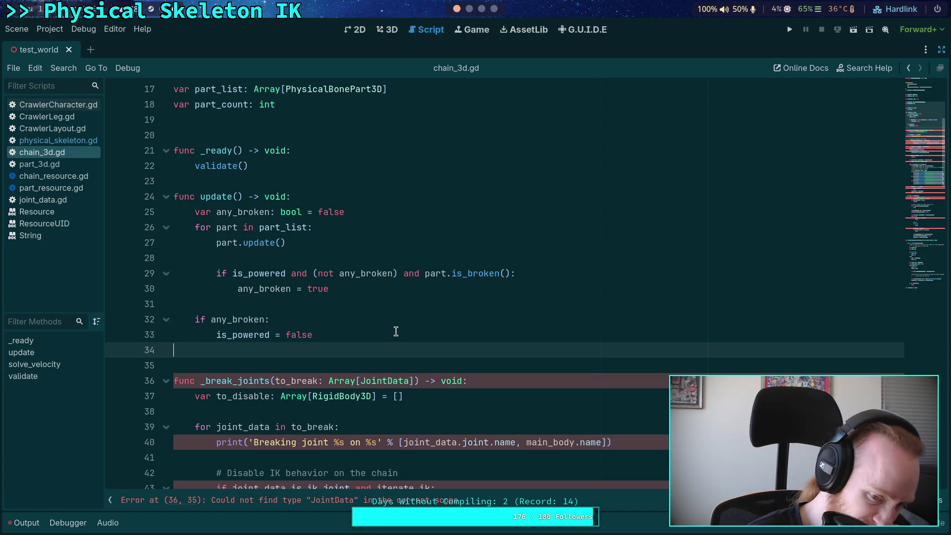
{"action": "scroll", "coordinate": [396, 331], "scroll_direction": "down", "scroll_amount": 10}
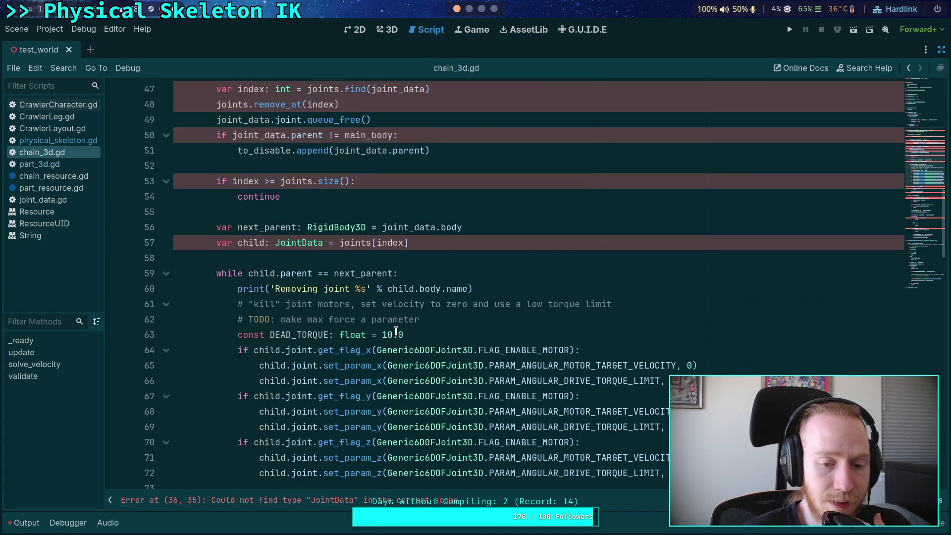
{"action": "scroll", "coordinate": [396, 332], "scroll_direction": "down", "scroll_amount": 8}
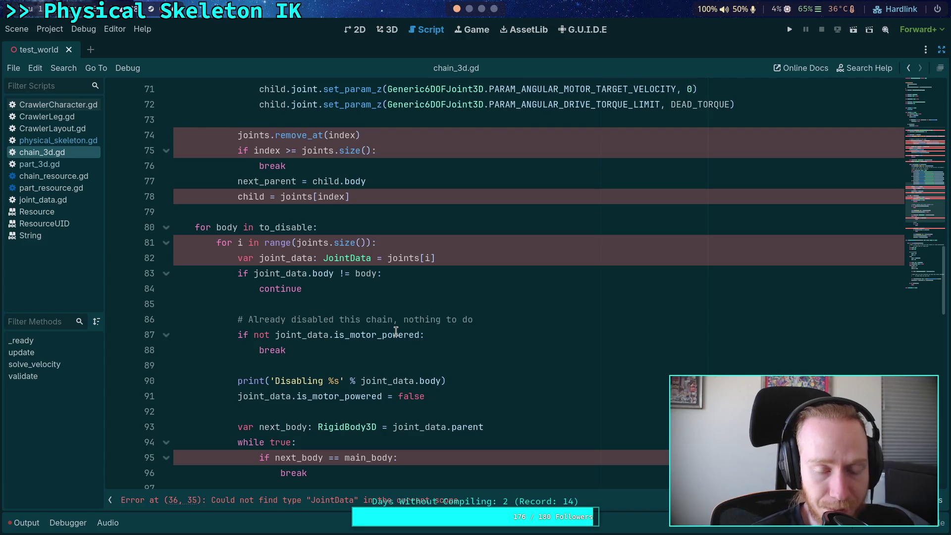
{"action": "scroll", "coordinate": [396, 331], "scroll_direction": "down", "scroll_amount": 4}
{"action": "scroll", "coordinate": [398, 331], "scroll_direction": "up", "scroll_amount": 3}
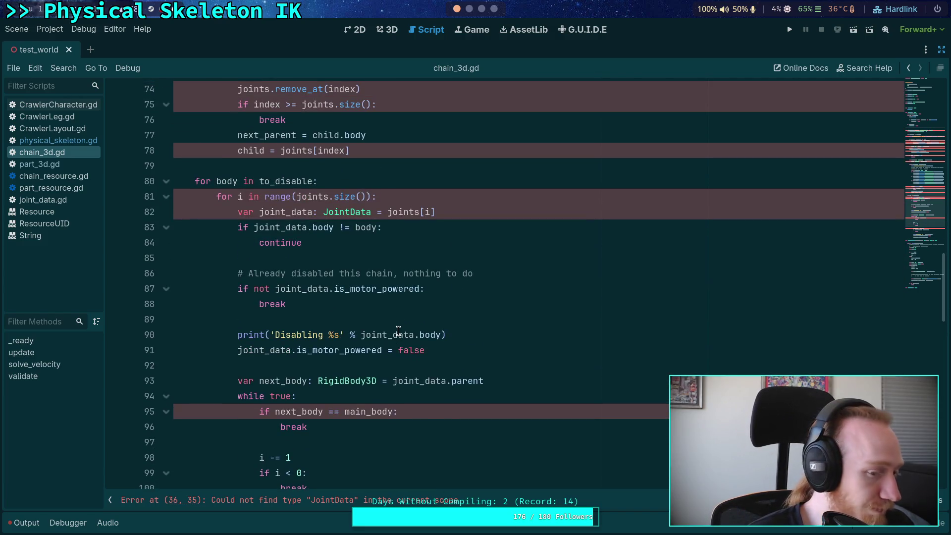
{"action": "scroll", "coordinate": [398, 331], "scroll_direction": "up", "scroll_amount": 19}
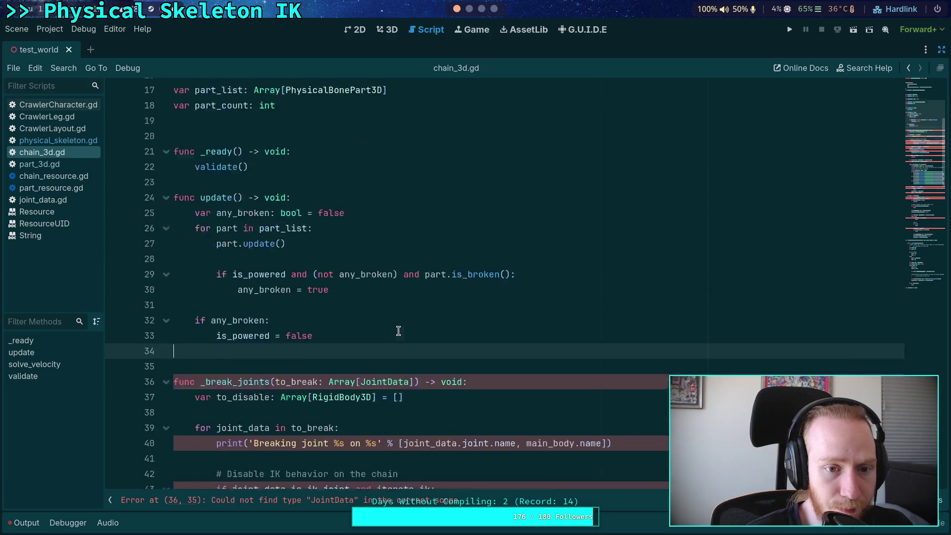
{"action": "scroll", "coordinate": [398, 331], "scroll_direction": "up", "scroll_amount": 2}
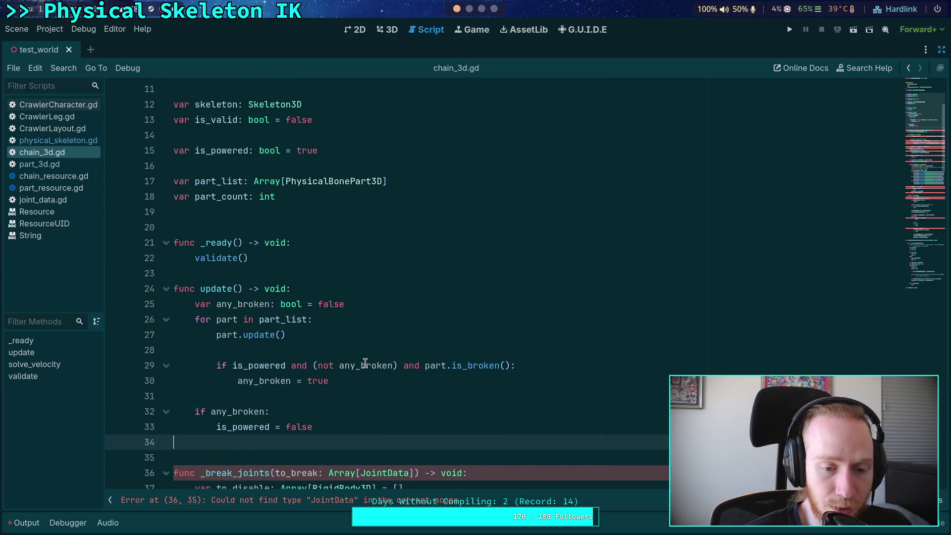
{"action": "mouse_move", "coordinate": [365, 363]}
{"action": "left_click", "coordinate": [352, 339]}
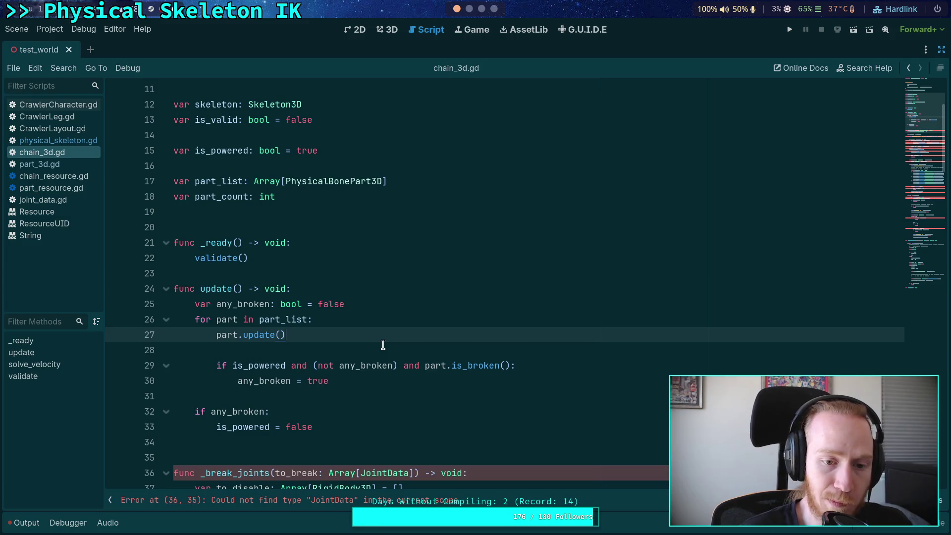
- Begin a new 'if' statement on a fresh line below part.update()
{"action": "key", "text": "Return"}
{"action": "key", "text": "Return"}
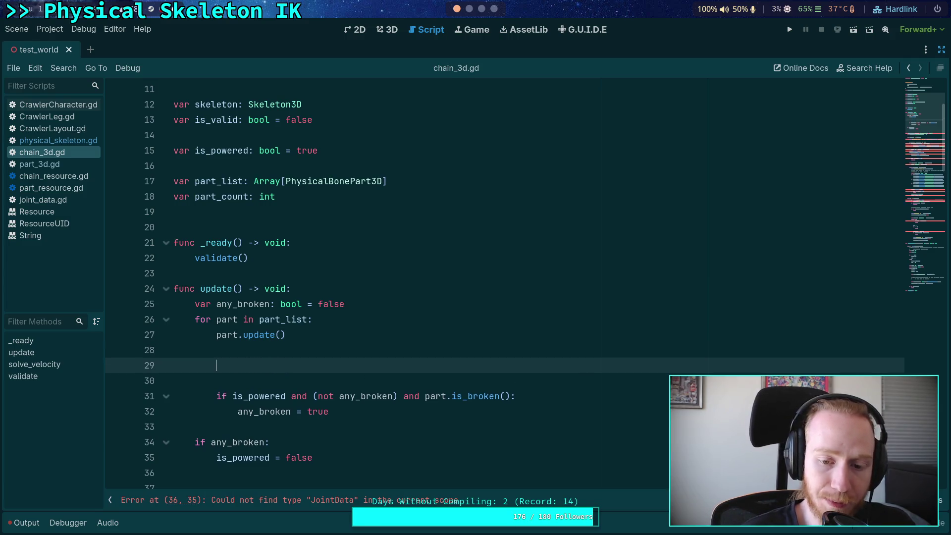
{"action": "type", "text": "if"}
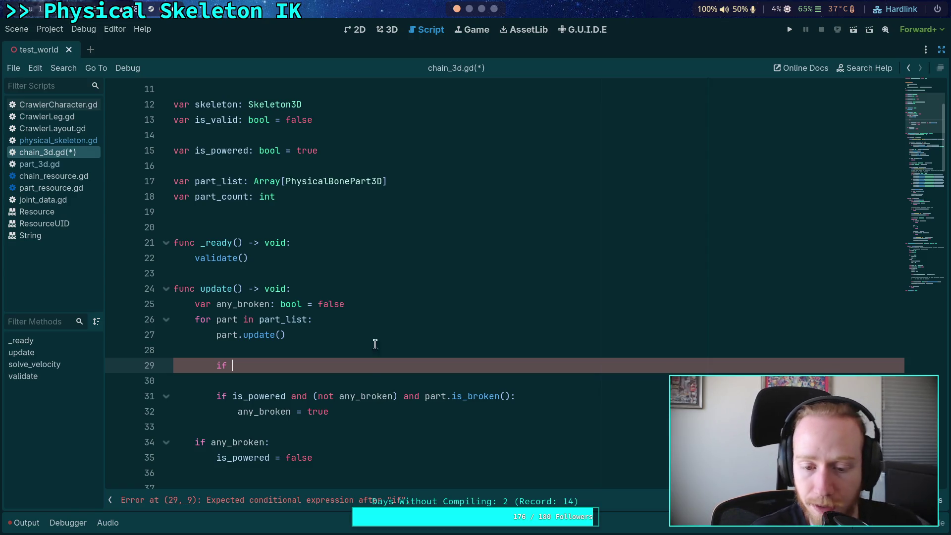
{"action": "left_click", "coordinate": [501, 396]}
{"action": "key", "text": "Delete"}
{"action": "key", "text": "Delete"}
{"action": "left_click", "coordinate": [313, 365]}
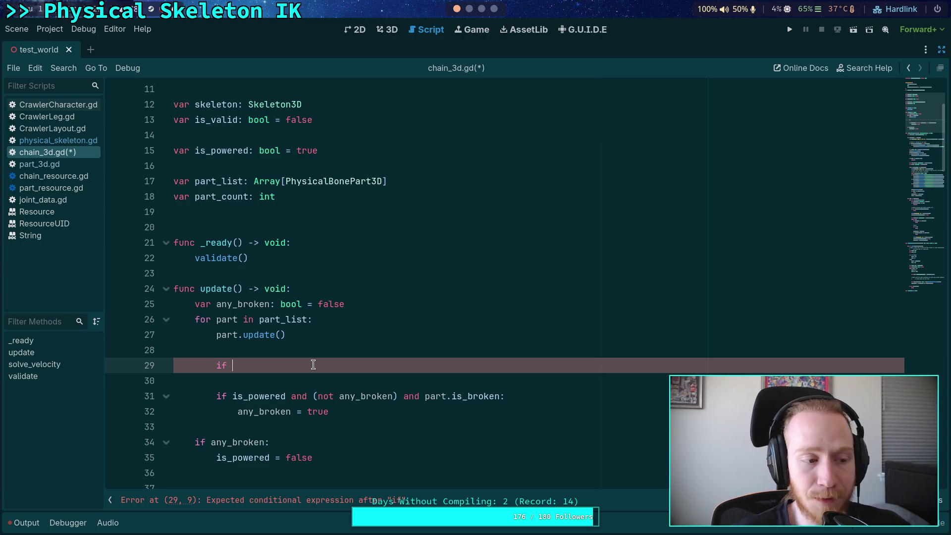
{"action": "left_click", "coordinate": [499, 397]}
{"action": "type", "text": "()"}
{"action": "left_click", "coordinate": [396, 367]}
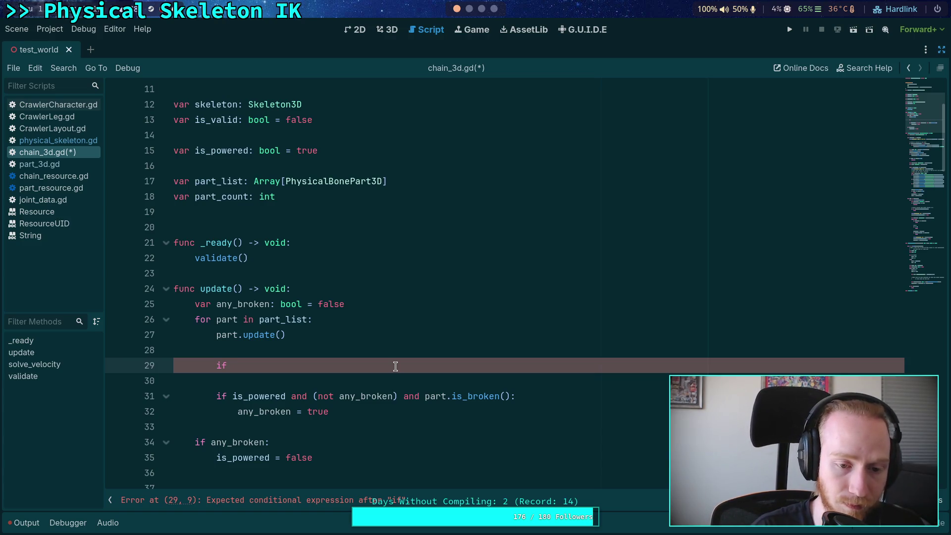
{"action": "type", "text": "not "}
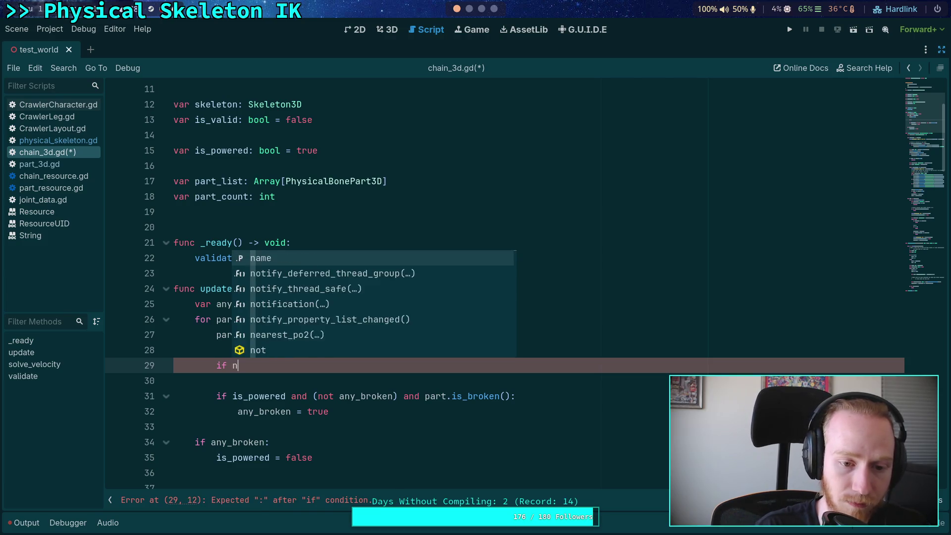
{"action": "type", "text": "(part"}
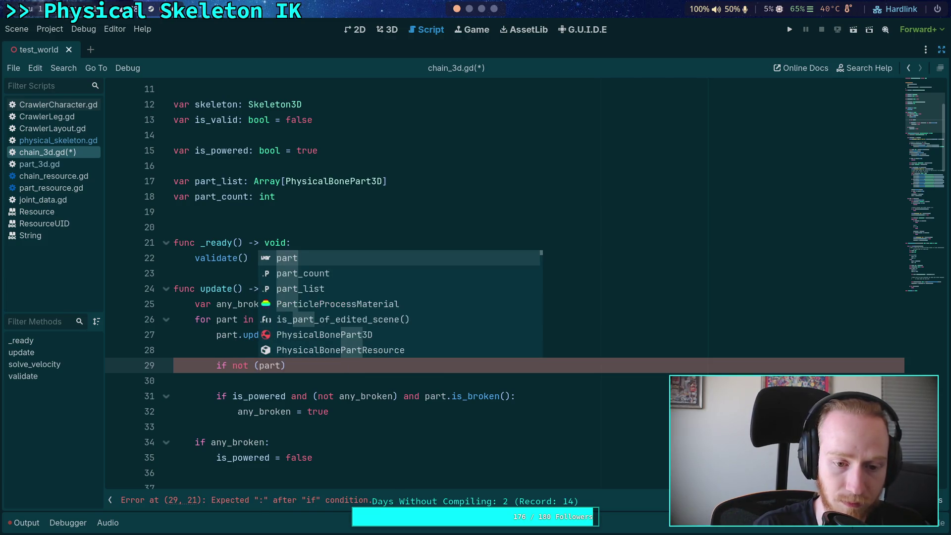
- Write '(not part.is_broken())' as the first part of the condition on line 29
{"action": "key", "text": "BackSpace"}
{"action": "key", "text": "BackSpace"}
{"action": "key", "text": "BackSpace"}
{"action": "key", "text": "BackSpace"}
{"action": "key", "text": "BackSpace"}
{"action": "type", "text": "("}
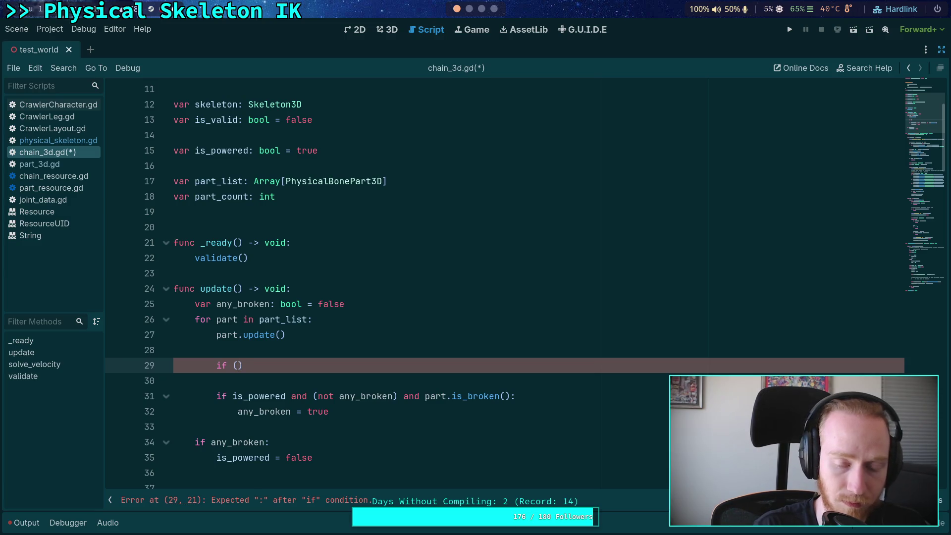
{"action": "key", "text": "BackSpace"}
{"action": "type", "text": "(not"}
{"action": "key", "text": "BackSpace"}
{"action": "type", "text": "part."}
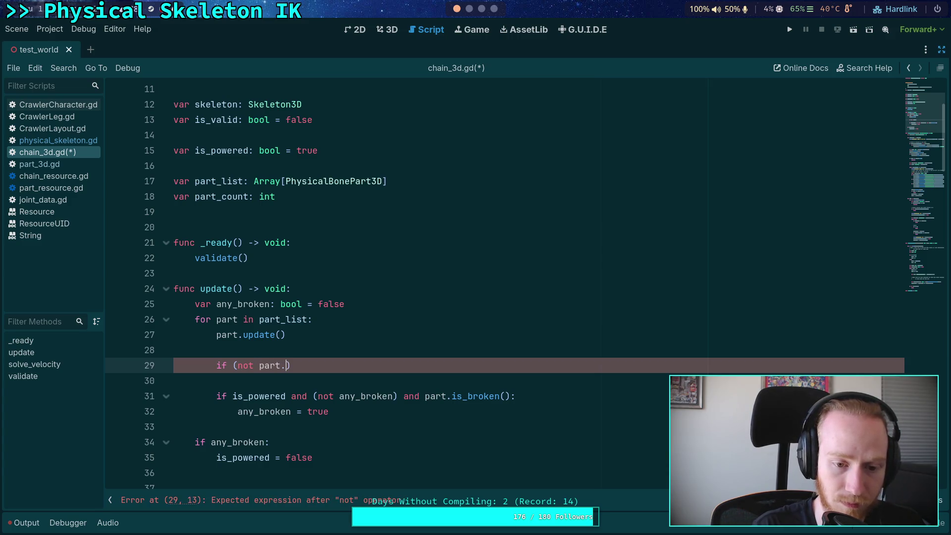
{"action": "type", "text": "is_broke"}
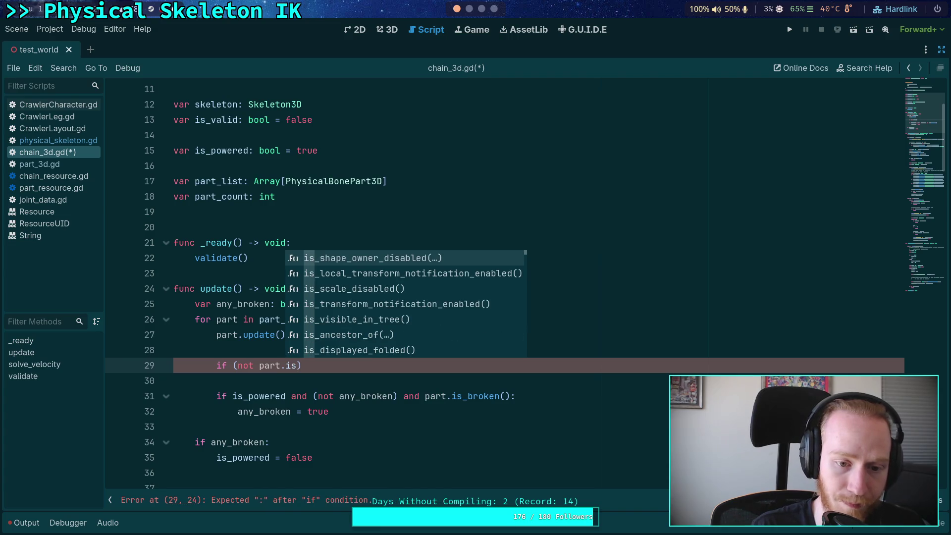
{"action": "type", "text": "n())"}
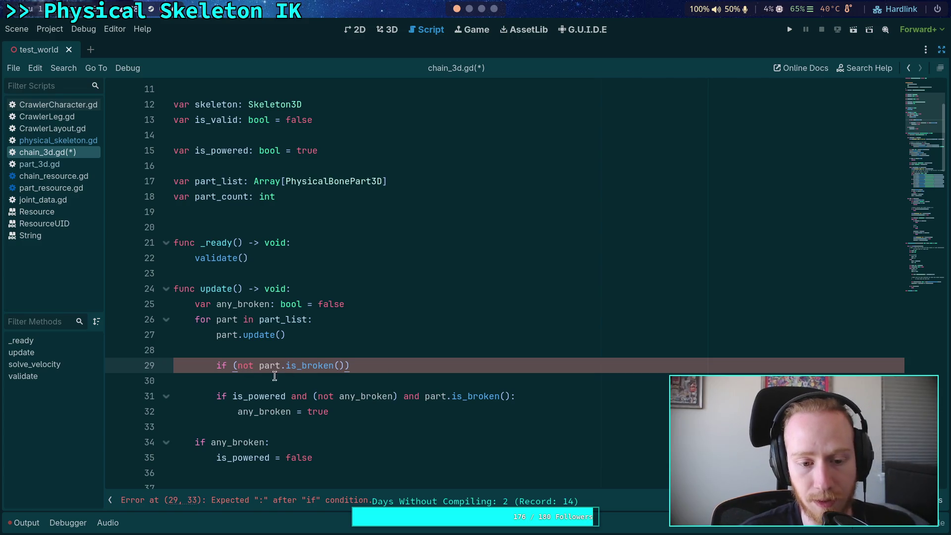
{"action": "left_click_drag", "start_coordinate": [258, 366], "coordinate": [233, 366]}
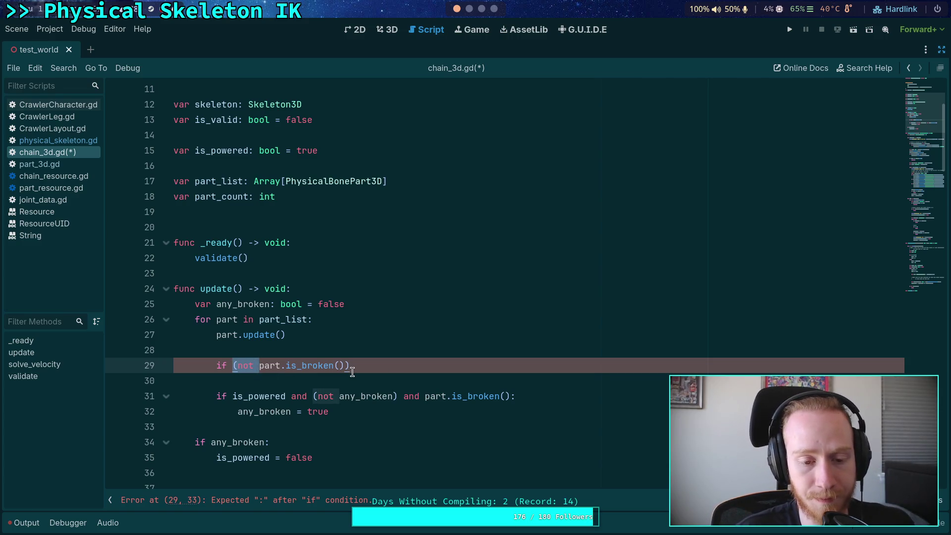
{"action": "left_click", "coordinate": [373, 371]}
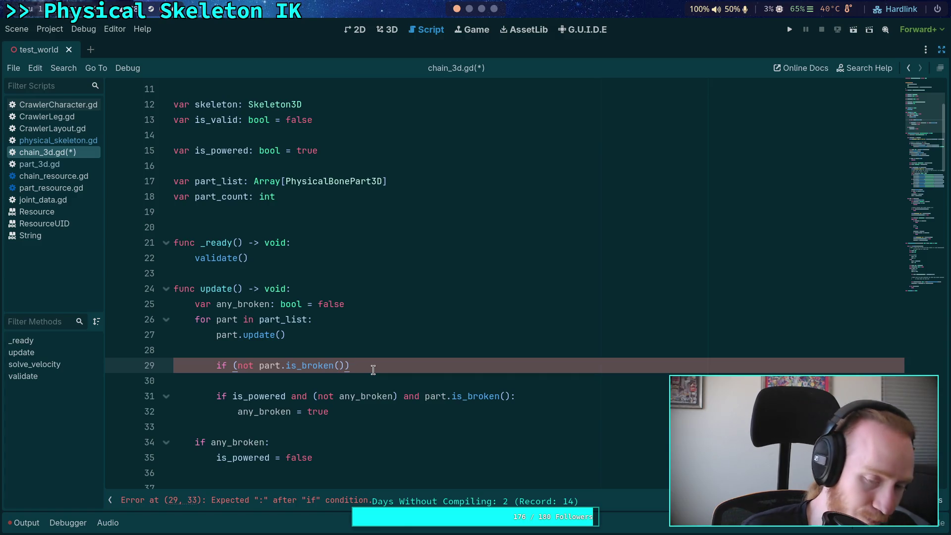
- Append 'and ()' to the condition and start a 'var' line above it
{"action": "type", "text": "and any_"}
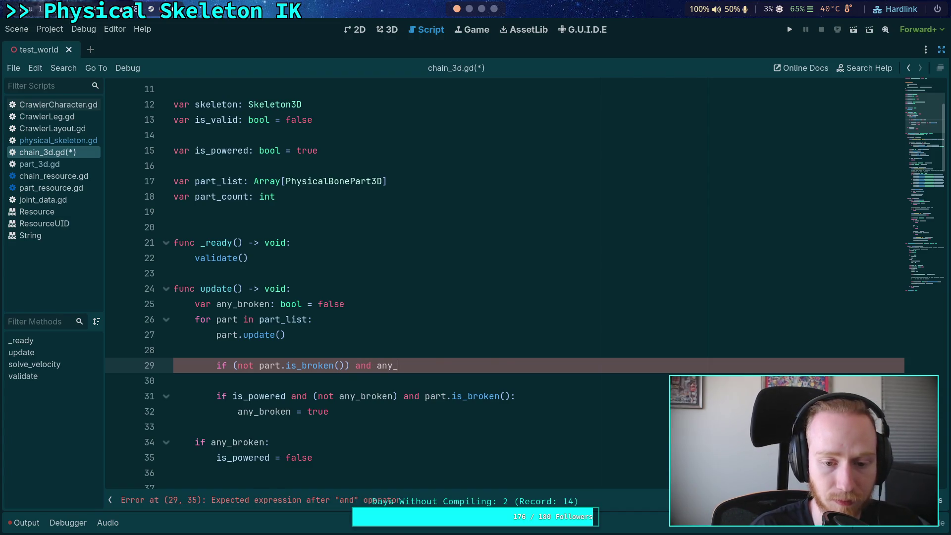
{"action": "key", "text": "BackSpace"}
{"action": "key", "text": "BackSpace"}
{"action": "key", "text": "BackSpace"}
{"action": "type", "text": "("}
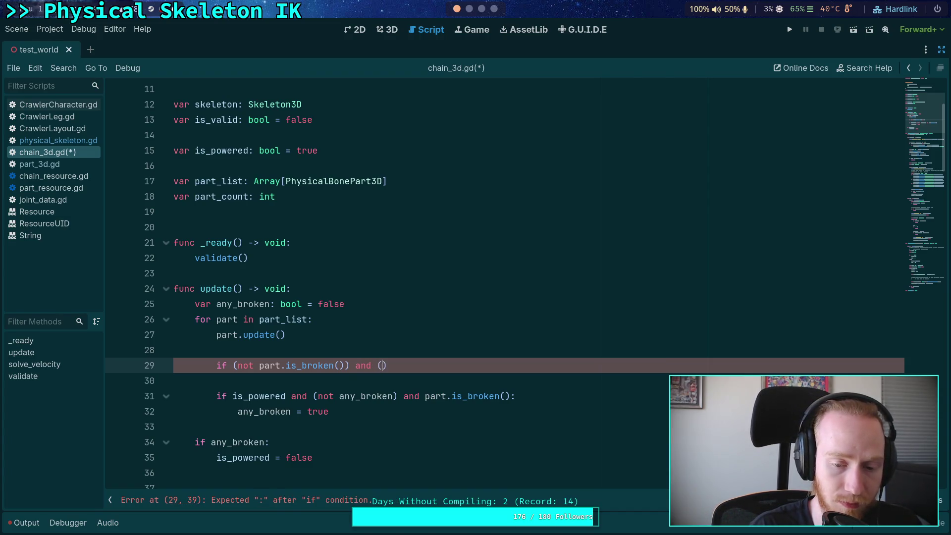
{"action": "type", "text": "not is"}
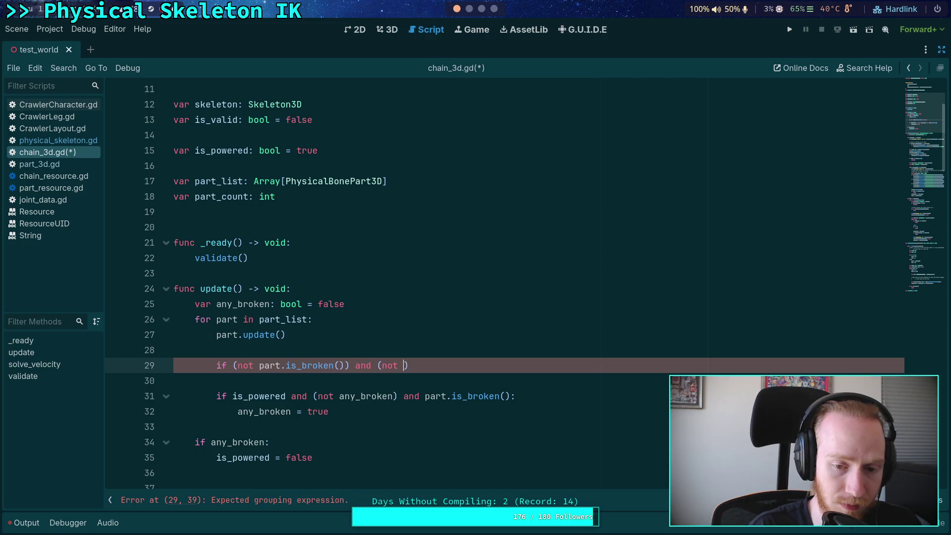
{"action": "key", "text": "BackSpace"}
{"action": "key", "text": "BackSpace"}
{"action": "key", "text": "BackSpace"}
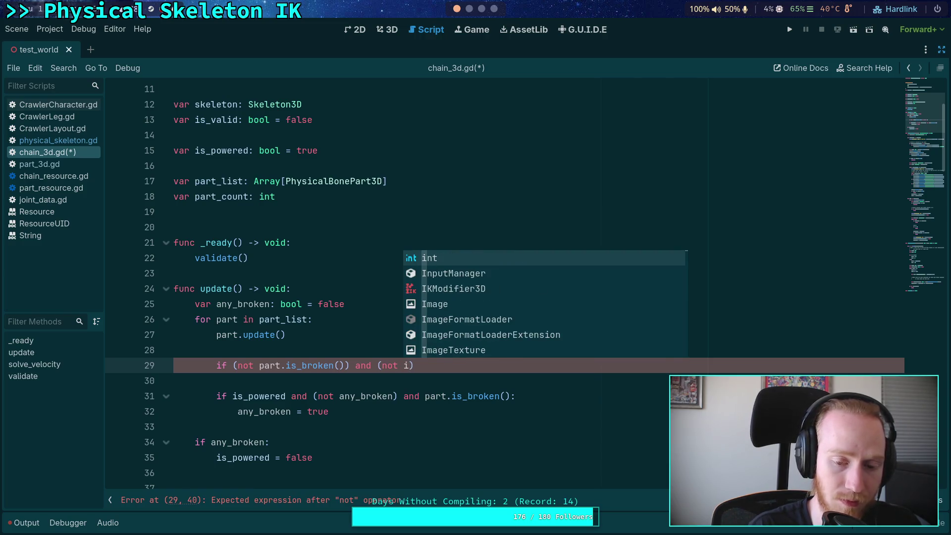
{"action": "left_click", "coordinate": [341, 348]}
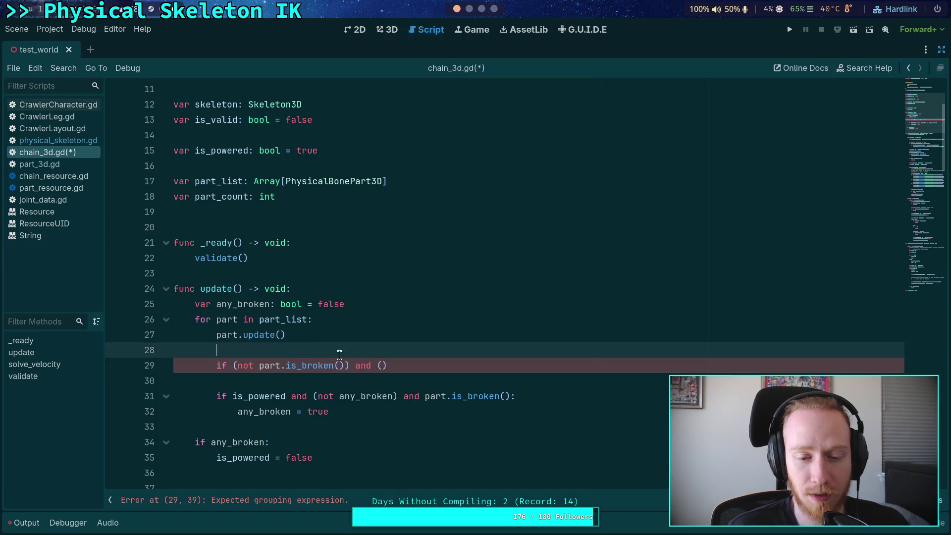
{"action": "key", "text": "Return"}
{"action": "type", "text": "var"}
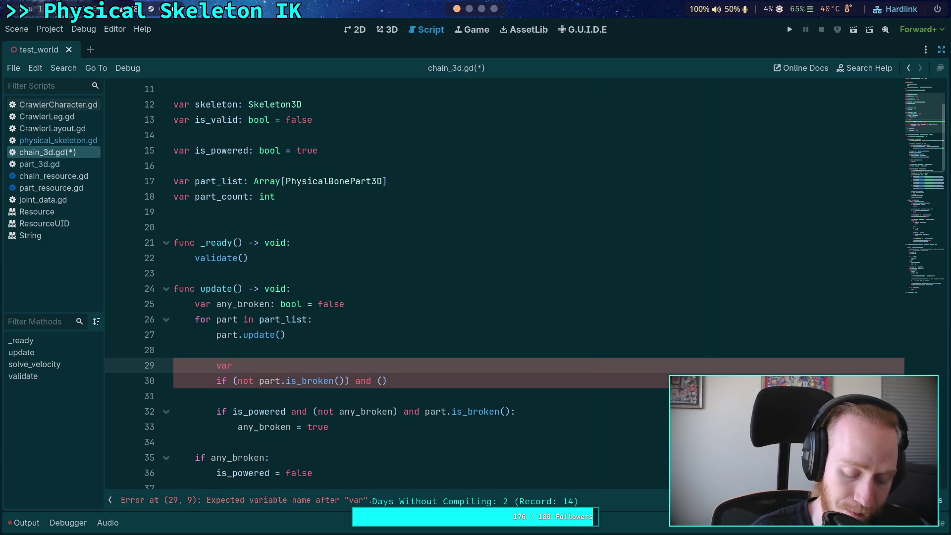
- Begin line 29 as 'var part_has_power: bool = (not any_broken)'
{"action": "left_click", "coordinate": [370, 301]}
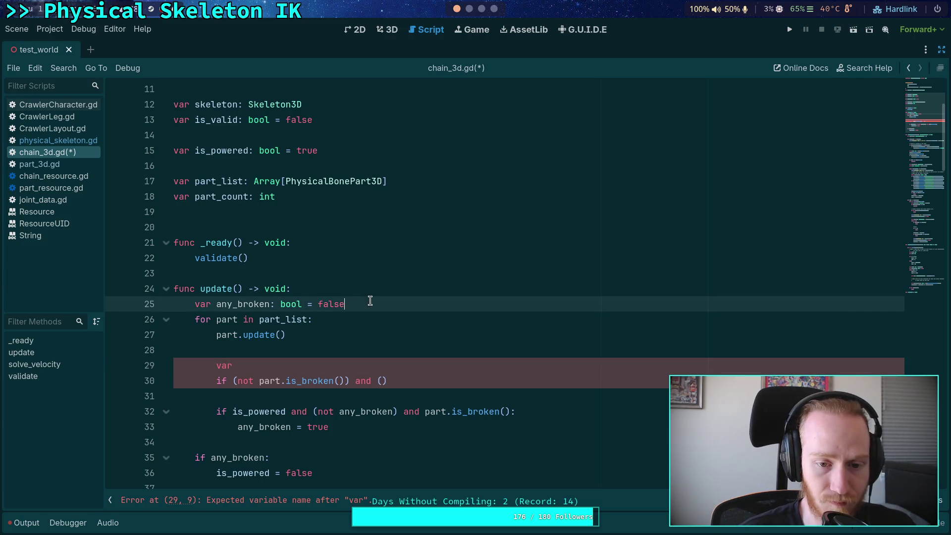
{"action": "left_click", "coordinate": [351, 364]}
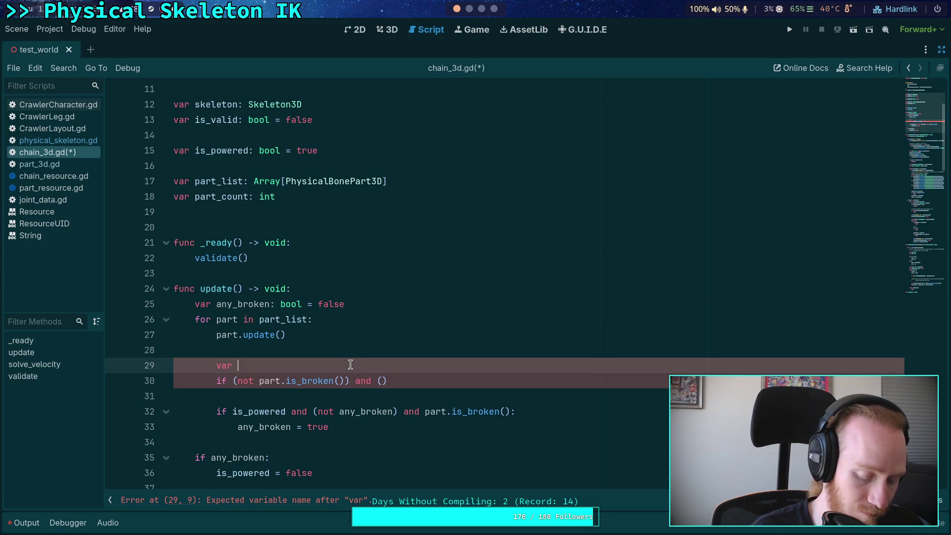
{"action": "type", "text": "has_pow"}
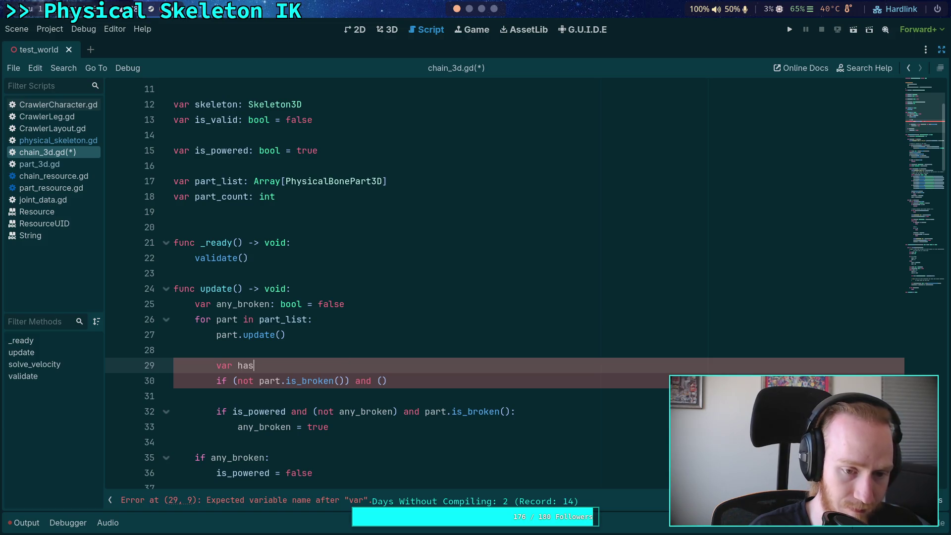
{"action": "key", "text": "BackSpace"}
{"action": "key", "text": "BackSpace"}
{"action": "key", "text": "BackSpace"}
{"action": "type", "text": "part_has_po"}
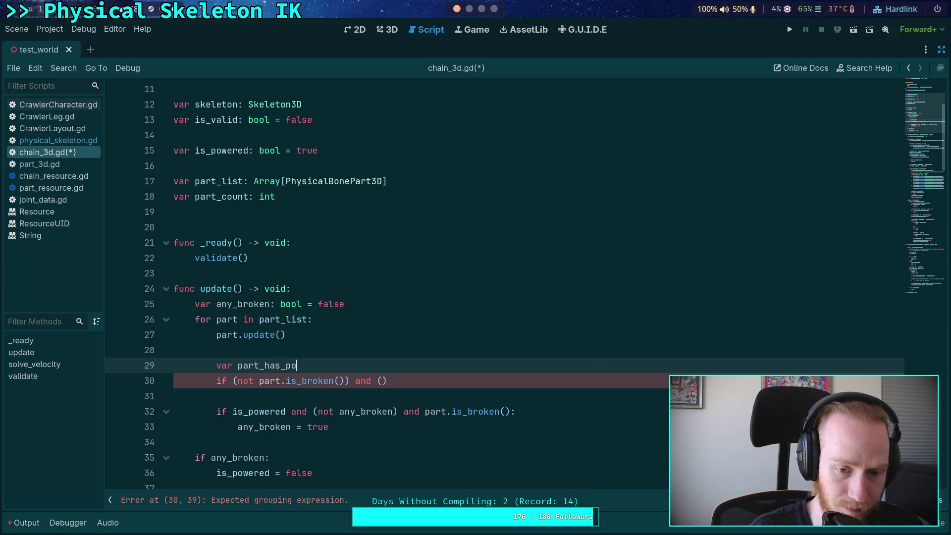
{"action": "type", "text": "wer: bool = "}
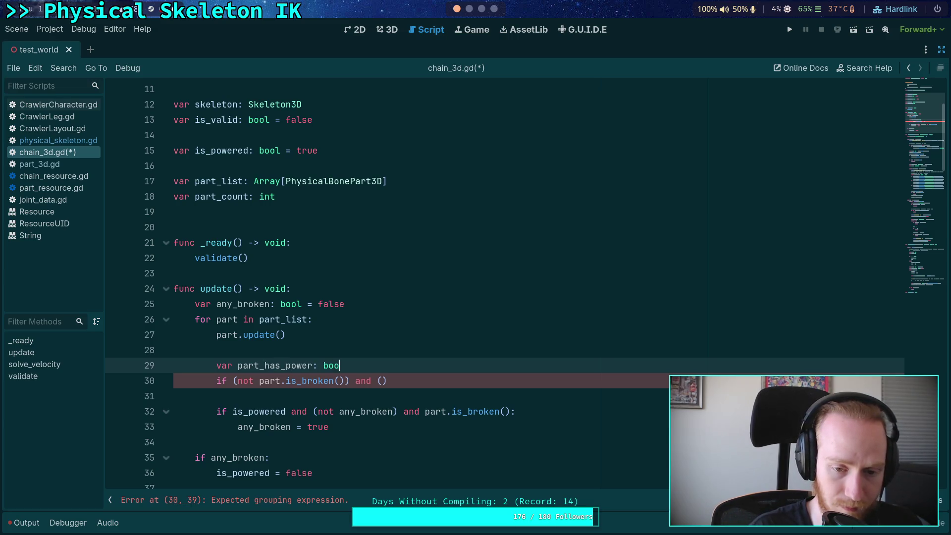
{"action": "type", "text": "("}
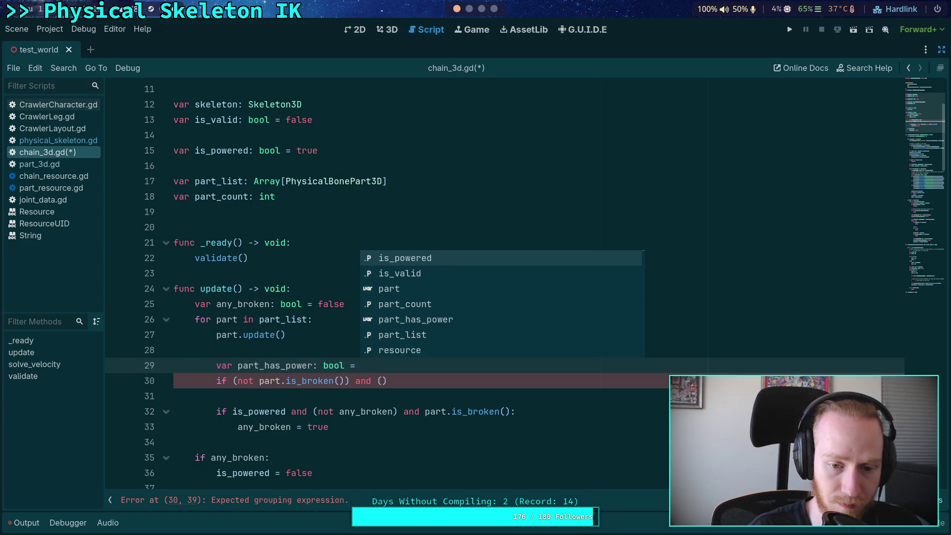
{"action": "key", "text": "Escape"}
{"action": "type", "text": "not any_br"}
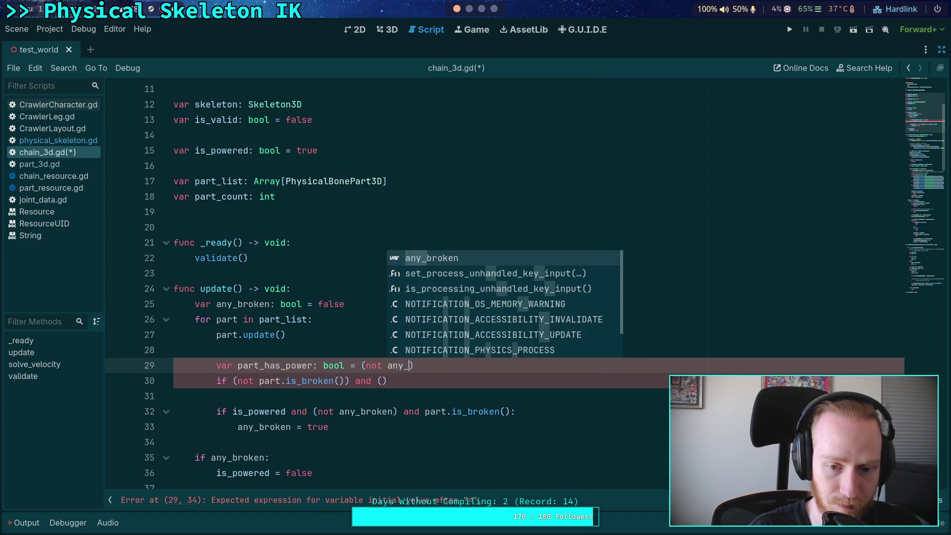
{"action": "key", "text": "Return"}
{"action": "type", "text": ") and"}
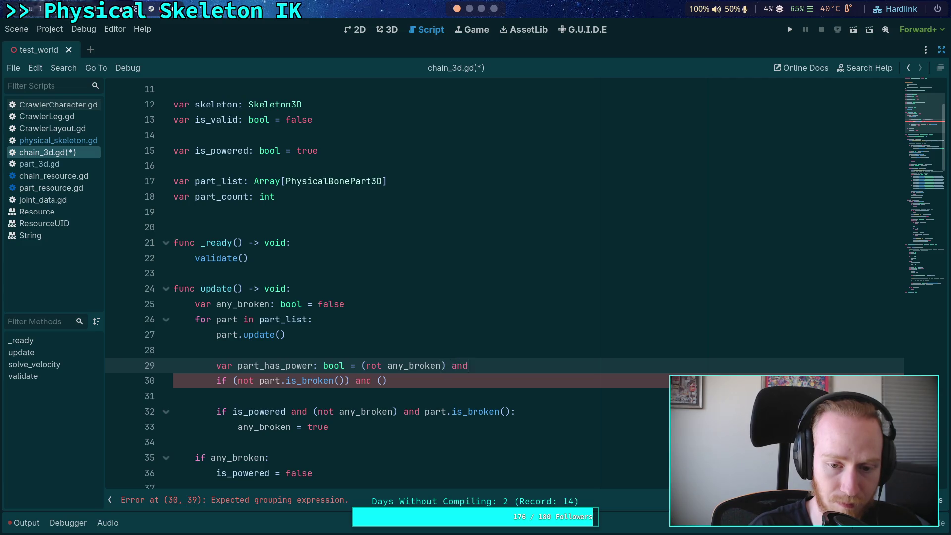
- Insert 'is_powered and' before the parenthesised condition and remove the trailing 'and'
{"action": "left_click", "coordinate": [362, 365]}
{"action": "type", "text": "is_p"}
{"action": "key", "text": "Return"}
{"action": "type", "text": "and"}
{"action": "left_click", "coordinate": [569, 365]}
{"action": "key", "text": "BackSpace"}
{"action": "key", "text": "BackSpace"}
{"action": "key", "text": "BackSpace"}
{"action": "left_click", "coordinate": [473, 389]}
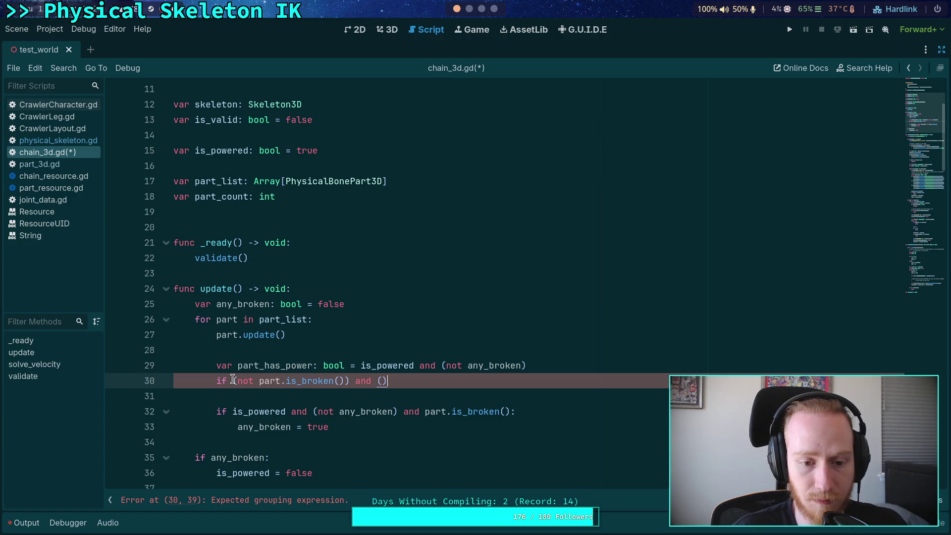
{"action": "left_click", "coordinate": [382, 380]}
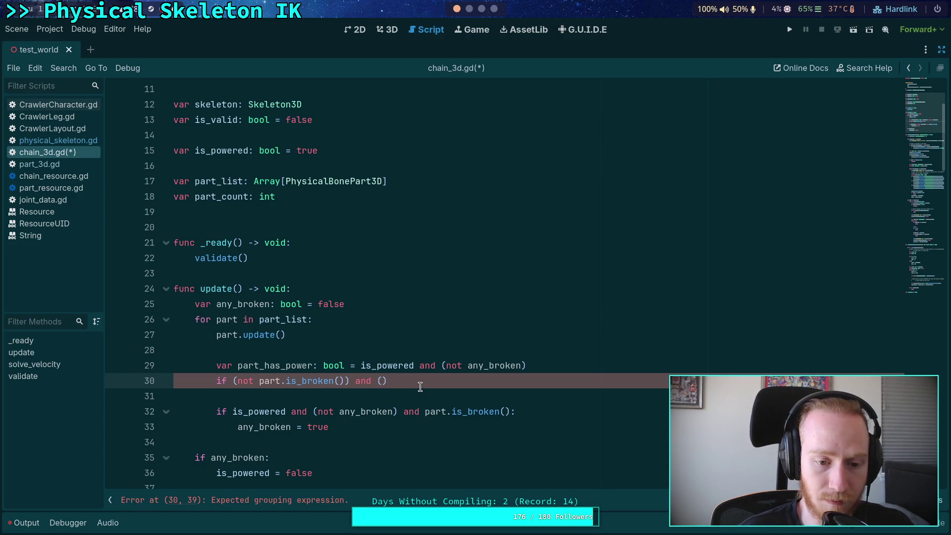
- Complete the if as '(not part.is_broken()) and (not part_has_power):' calling part.set_is_broken(true)
{"action": "type", "text": "not par"}
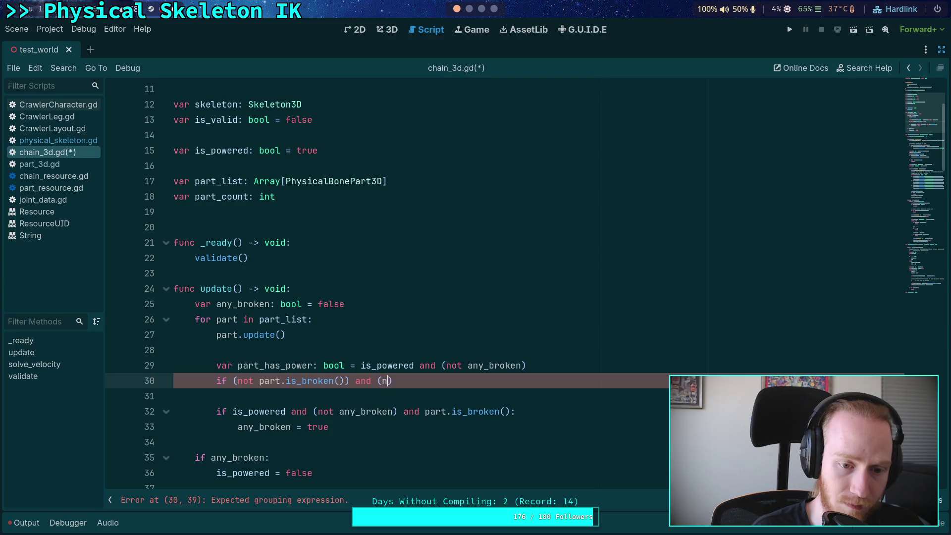
{"action": "key", "text": "Down"}
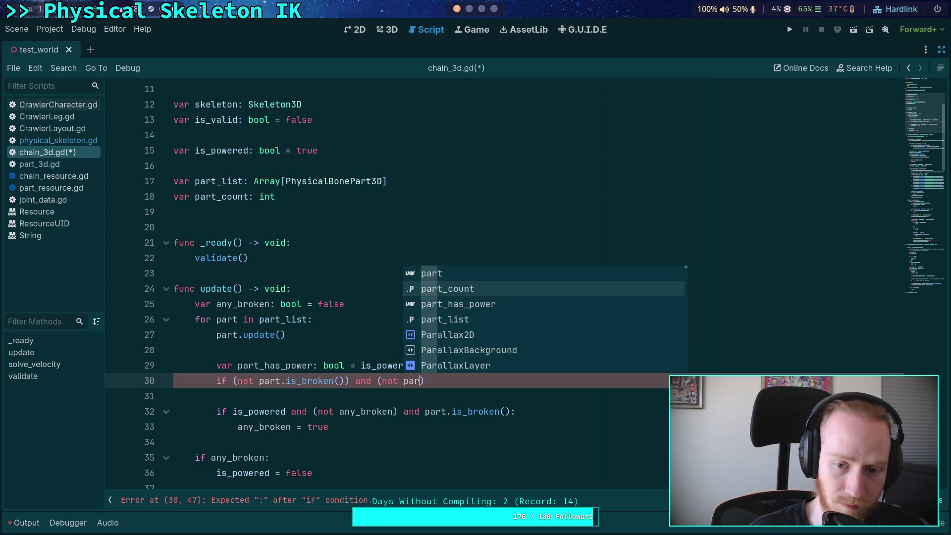
{"action": "key", "text": "Down"}
{"action": "key", "text": "Return"}
{"action": "type", "text": ":"}
{"action": "key", "text": "Return"}
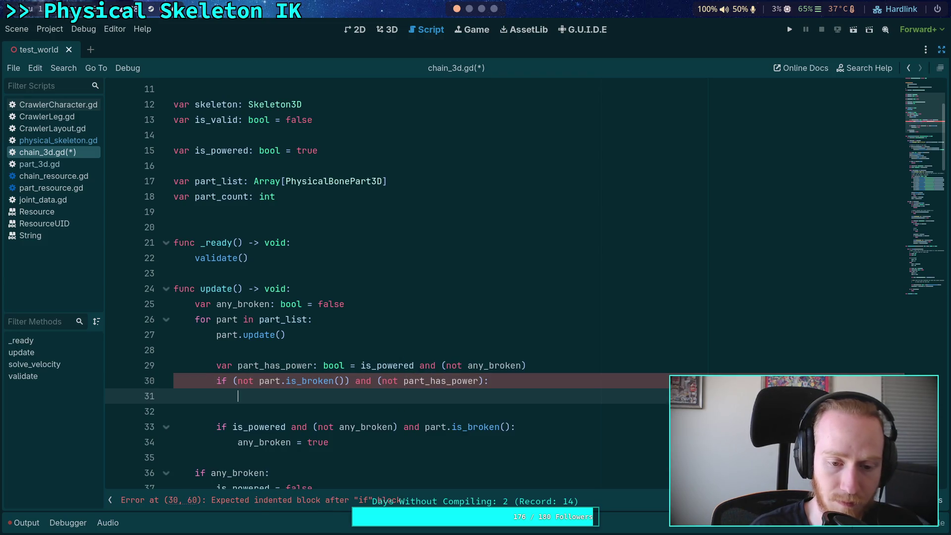
{"action": "type", "text": "art."}
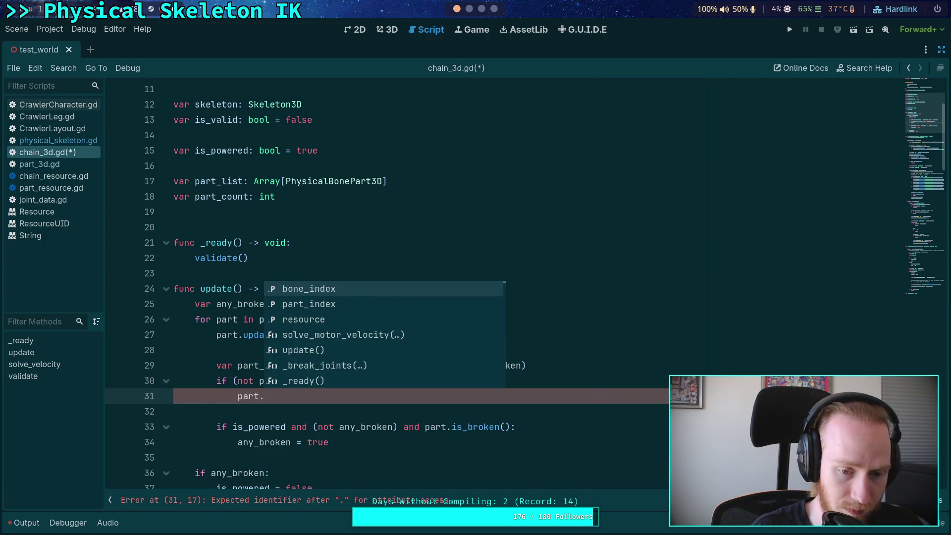
{"action": "type", "text": "set_is_brok"}
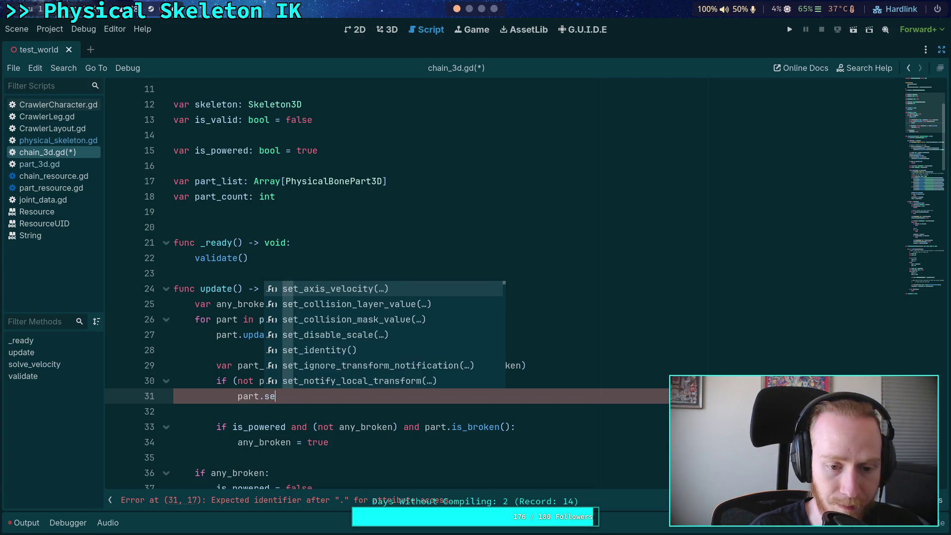
{"action": "type", "text": "en(true)"}
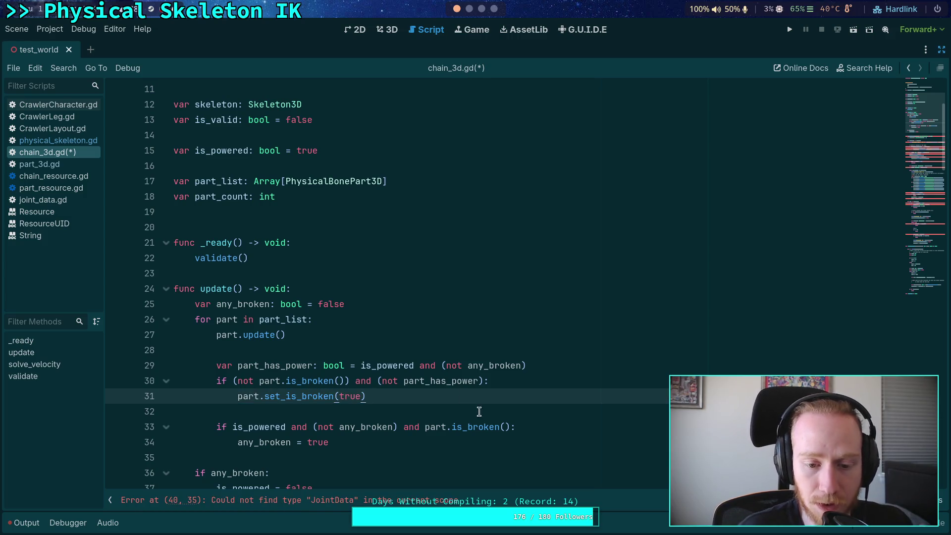
- Insert a blank line above the part_has_power declaration
{"action": "double_click", "coordinate": [308, 396]}
{"action": "left_click", "coordinate": [421, 403]}
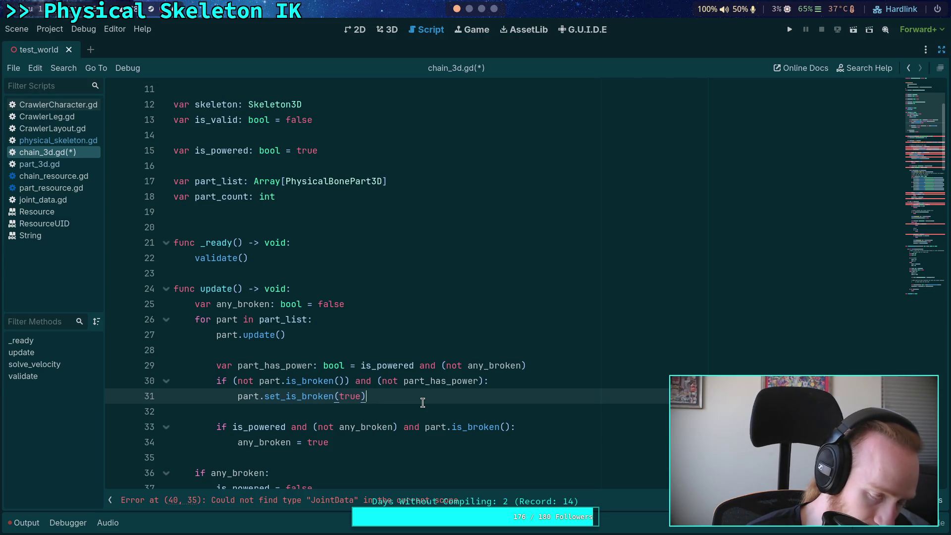
{"action": "left_click", "coordinate": [484, 350]}
{"action": "key", "text": "Return"}
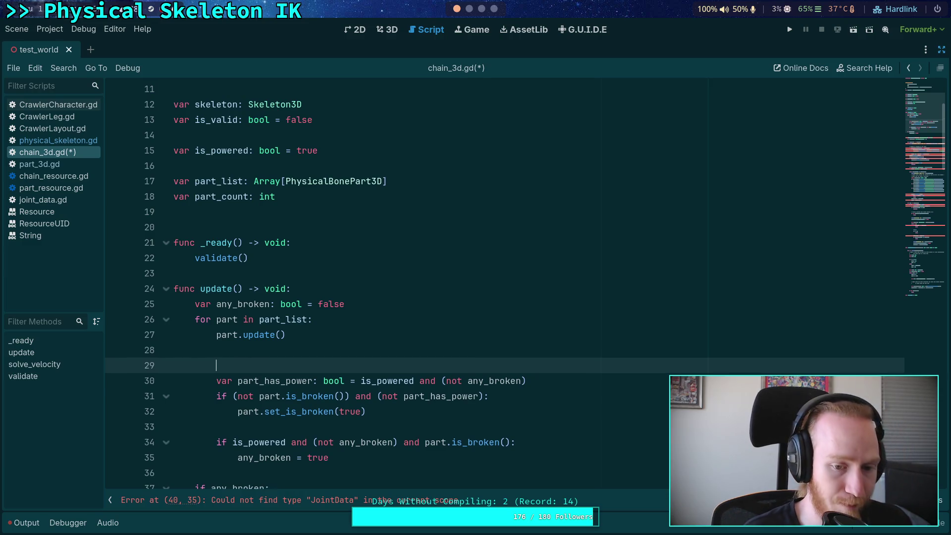
- Add 'if part.is_broken():' right after part.update() in the loop
{"action": "type", "text": "if part.is_"}
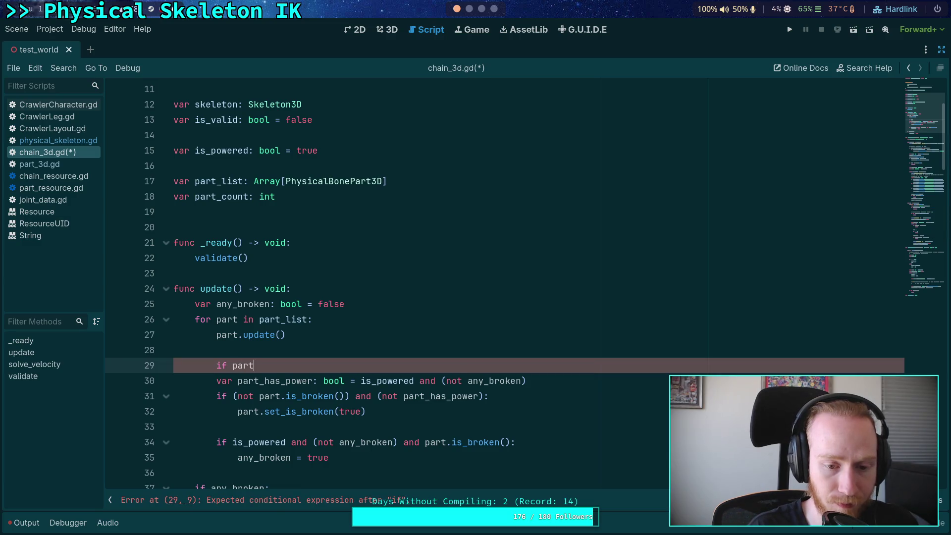
{"action": "type", "text": "vis"}
{"action": "key", "text": "Return"}
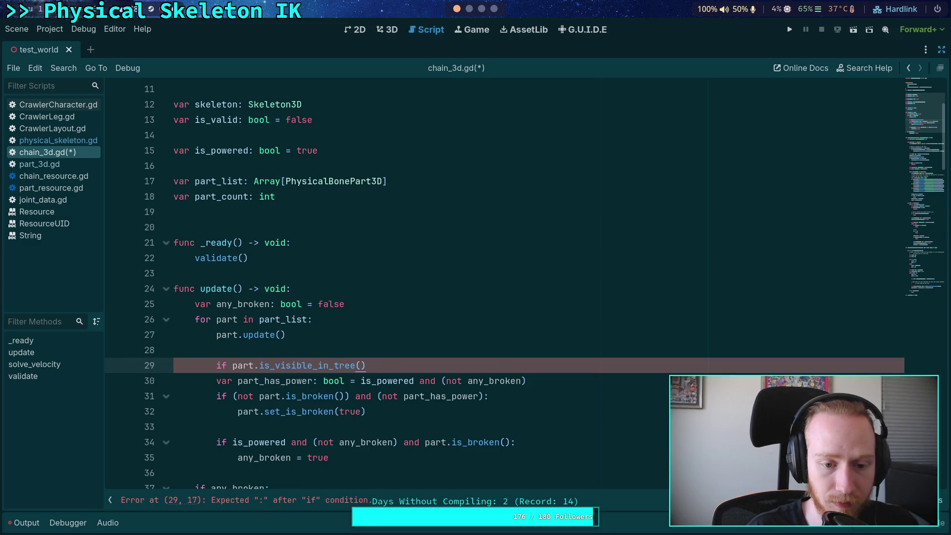
{"action": "key", "text": "BackSpace"}
{"action": "key", "text": "BackSpace"}
{"action": "key", "text": "BackSpace"}
{"action": "type", "text": "broken()"}
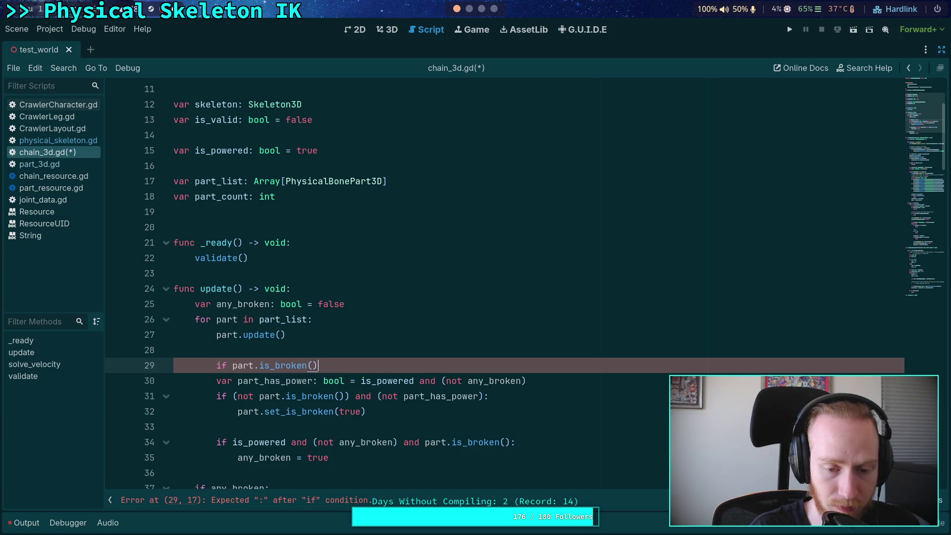
{"action": "key", "text": "Return"}
{"action": "scroll", "coordinate": [512, 363], "scroll_direction": "down", "scroll_amount": 1}
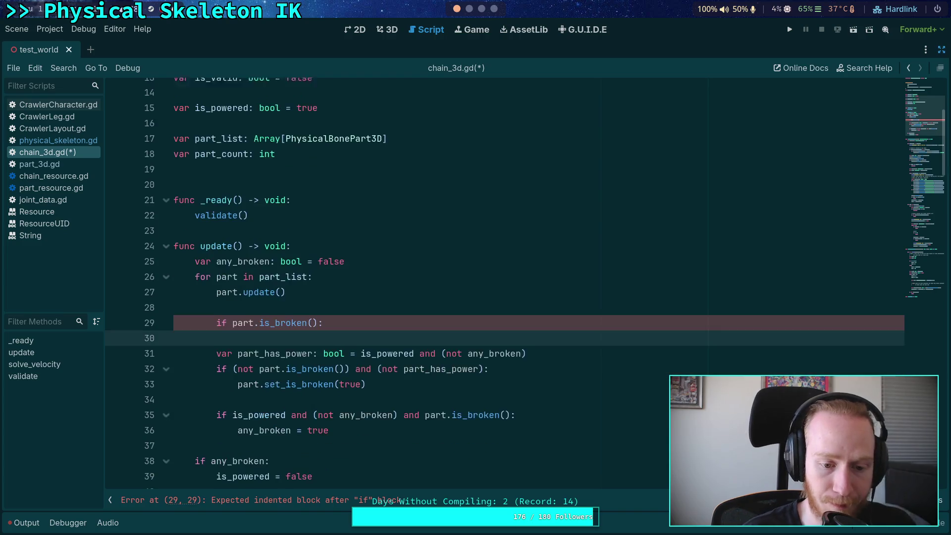
- Start a nested 'if is_powered and (not any_broken)' condition, then select it for replacement
{"action": "type", "text": "if "}
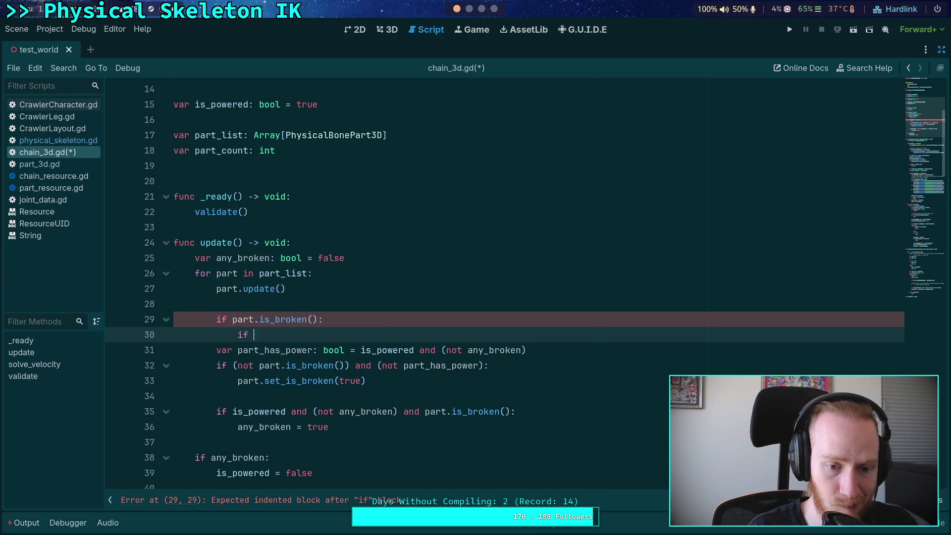
{"action": "type", "text": "is_powered "}
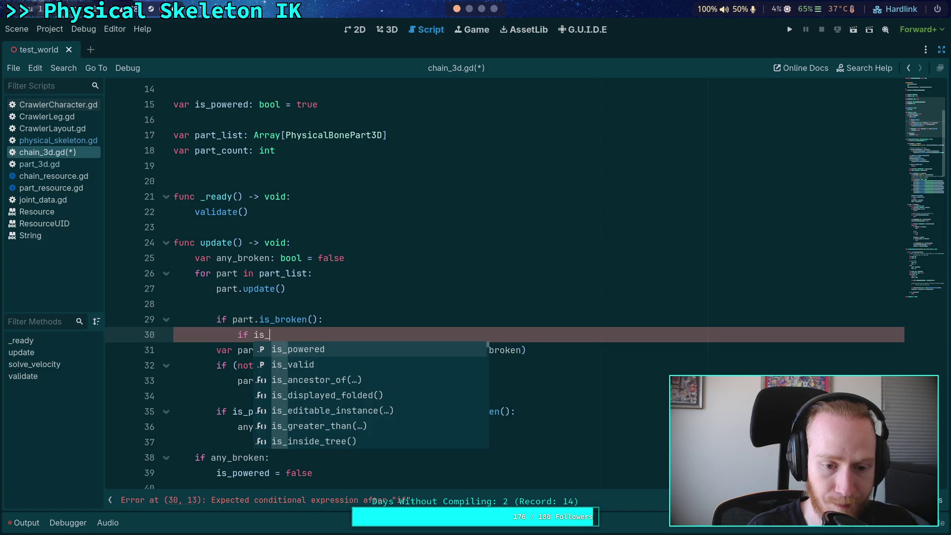
{"action": "type", "text": "and (not"}
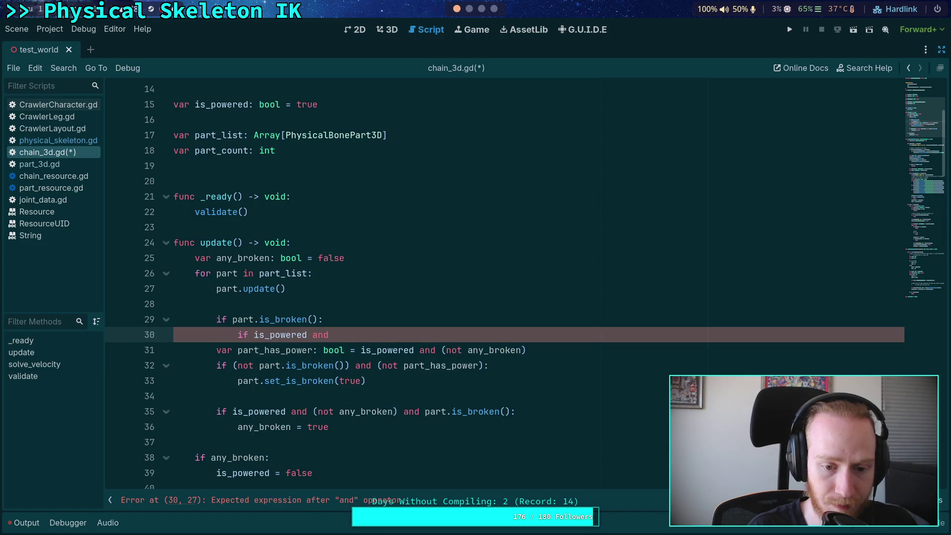
{"action": "type", "text": " an"}
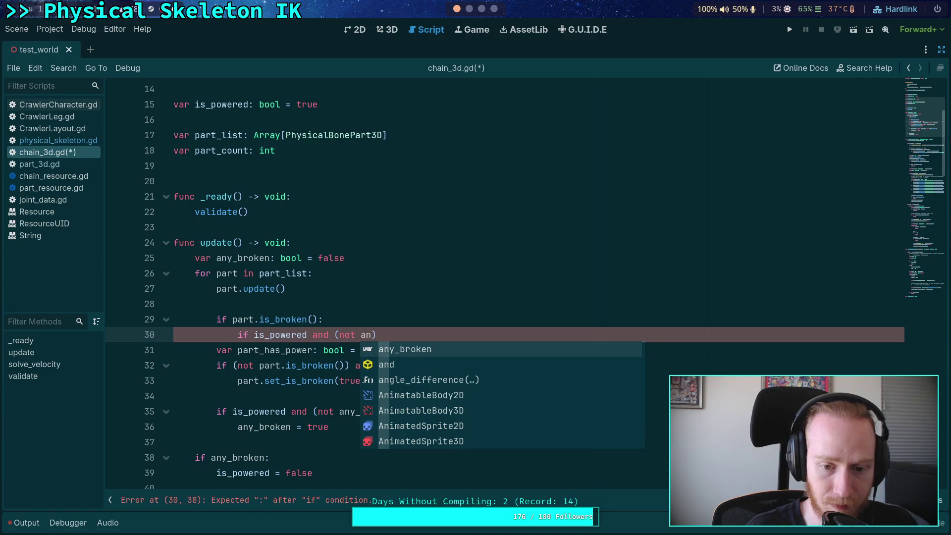
{"action": "key", "text": "Return"}
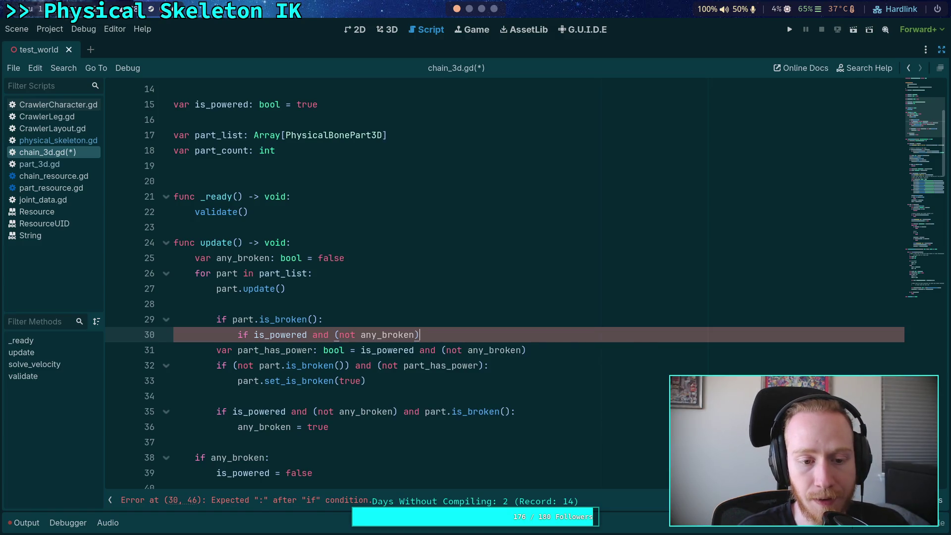
{"action": "double_click", "coordinate": [296, 336]}
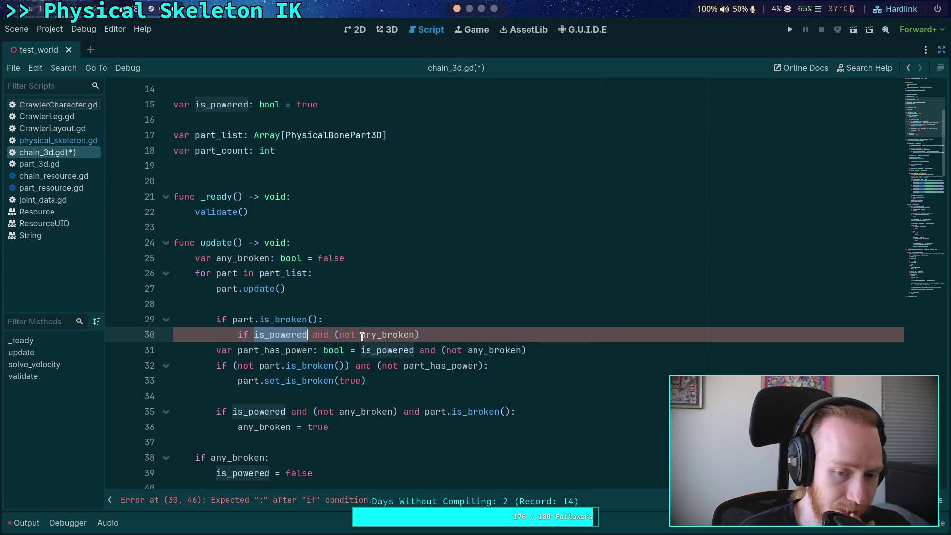
{"action": "left_click", "coordinate": [434, 335]}
{"action": "scroll", "coordinate": [263, 471], "scroll_direction": "down", "scroll_amount": 1}
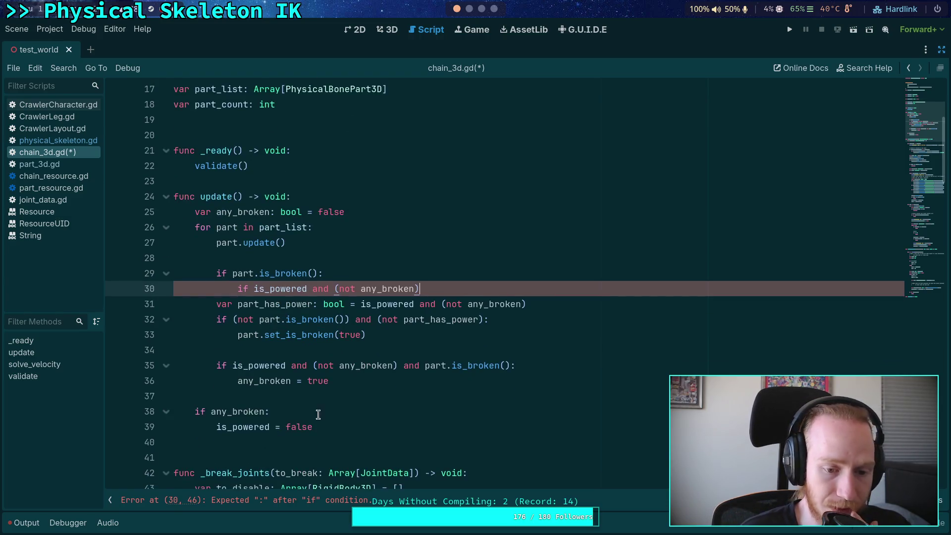
{"action": "double_click", "coordinate": [235, 426]}
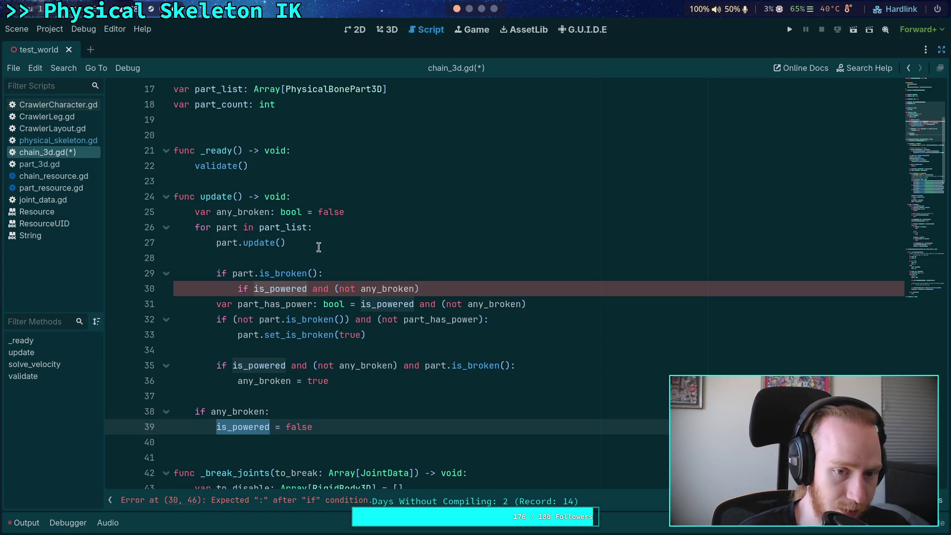
{"action": "left_click", "coordinate": [426, 288]}
{"action": "left_click_drag", "start_coordinate": [435, 289], "coordinate": [238, 288]}
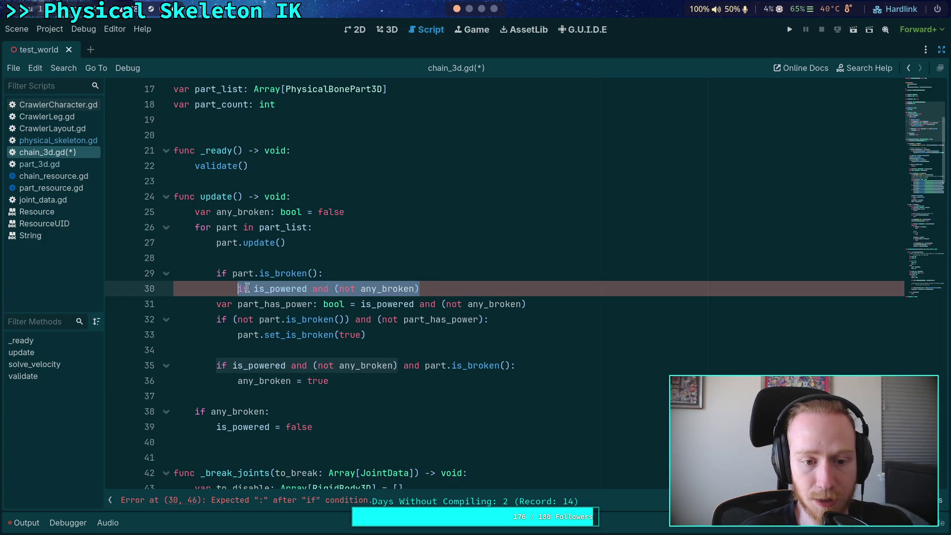
- Replace the selected condition with 'any_broken = true' and add an 'elif any_broken:' branch
{"action": "type", "text": "any_br"}
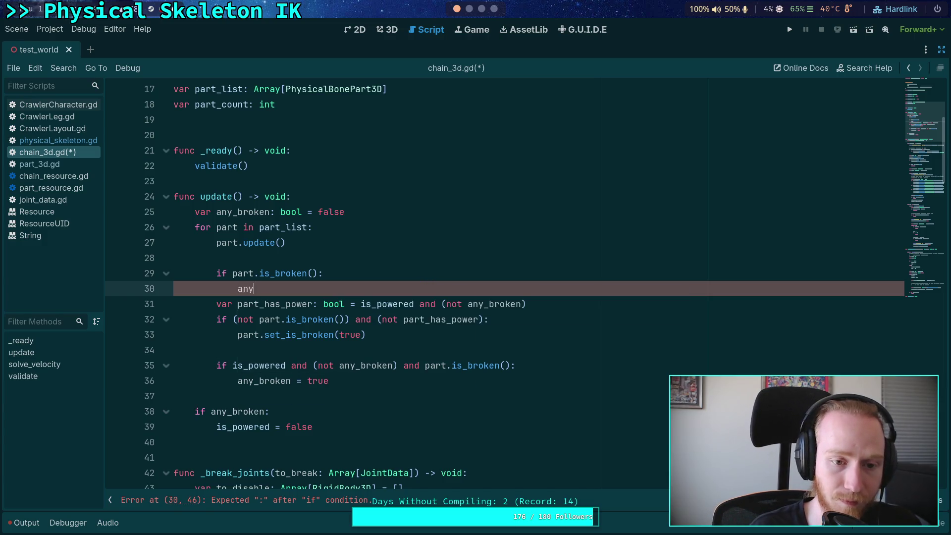
{"action": "key", "text": "Return"}
{"action": "type", "text": "= true"}
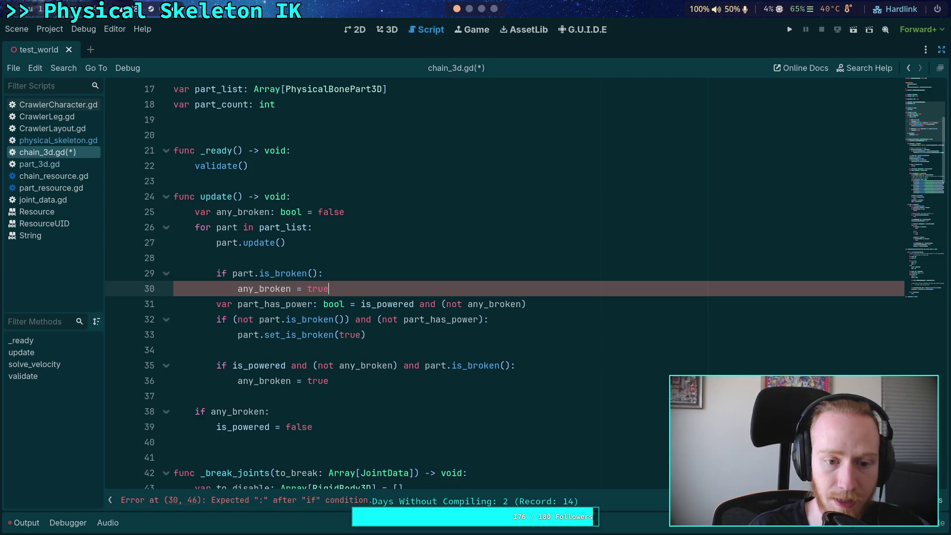
{"action": "key", "text": "Return"}
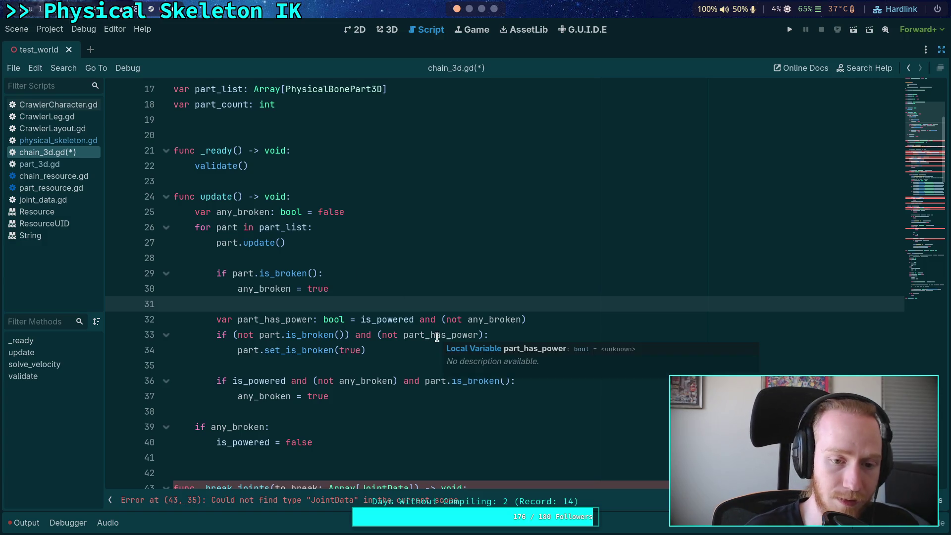
{"action": "type", "text": "elif "}
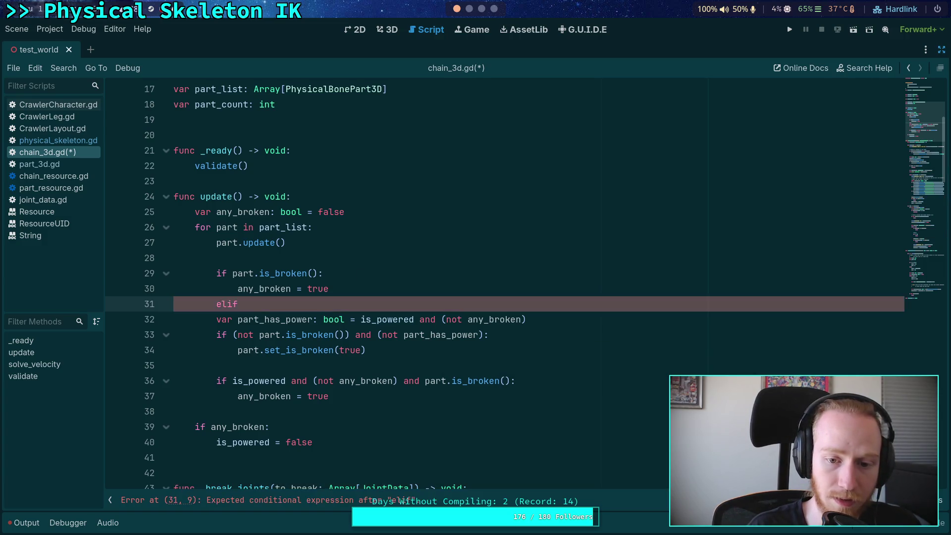
{"action": "type", "text": "any_"}
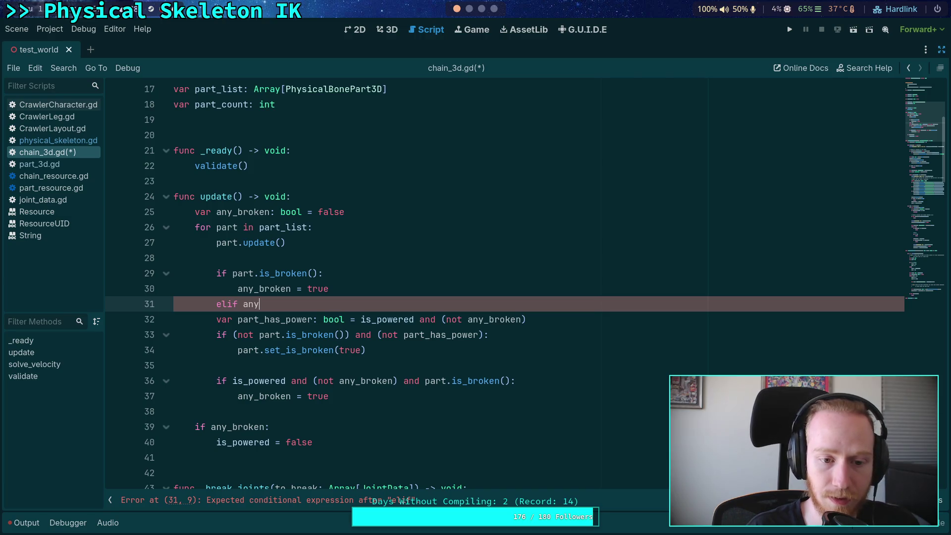
{"action": "key", "text": "Return"}
{"action": "type", "text": ":"}
{"action": "key", "text": "Return"}
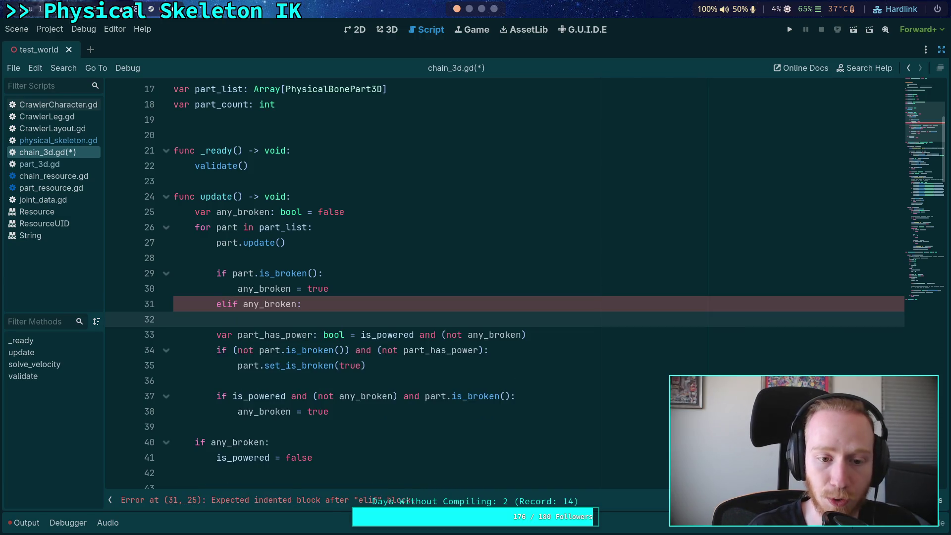
- Move part.set_is_broken(true) into the elif branch and delete the leftover fragment
{"action": "type", "text": "art"}
{"action": "key", "text": "Down"}
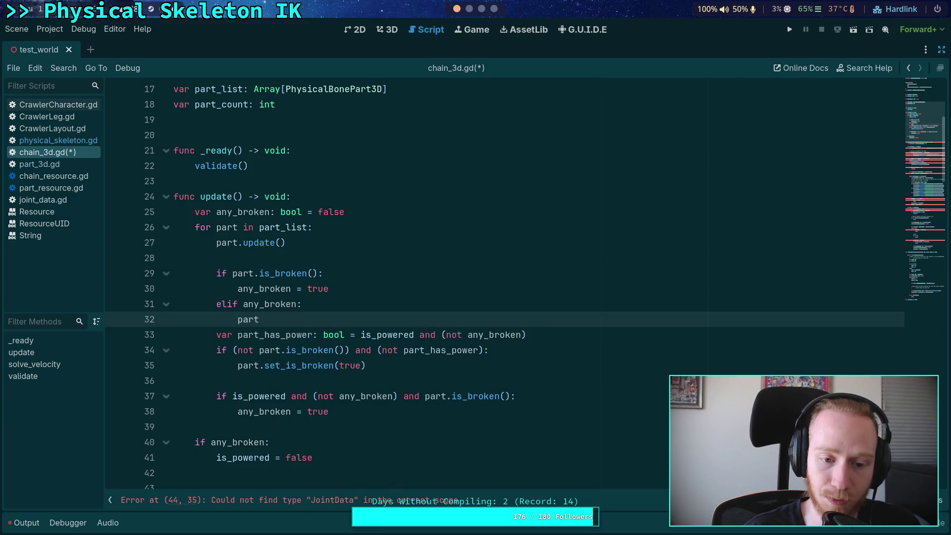
{"action": "key", "text": "Down"}
{"action": "key", "text": "Down"}
{"action": "key", "text": "alt+Up"}
{"action": "key", "text": "alt+Up"}
{"action": "key", "text": "alt+Up"}
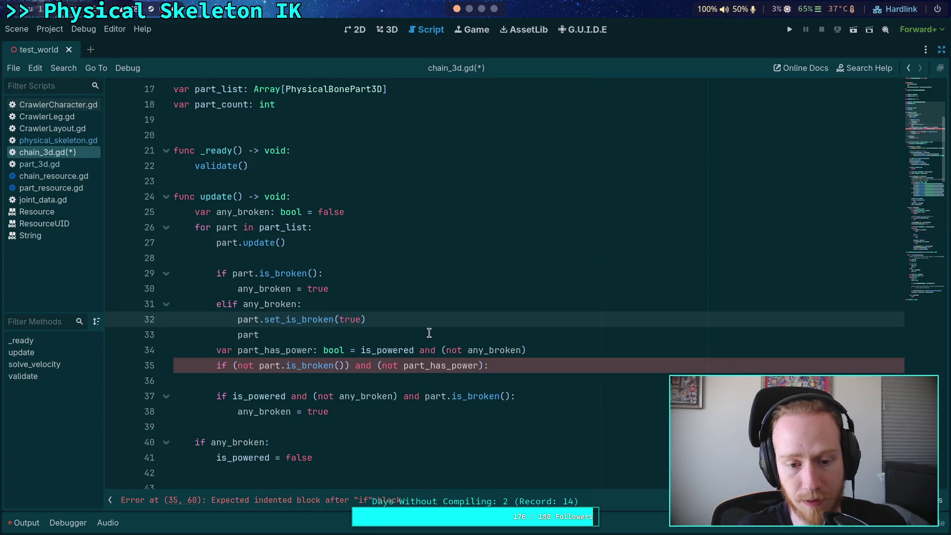
{"action": "left_click_drag", "start_coordinate": [429, 331], "coordinate": [431, 322]}
{"action": "key", "text": "BackSpace"}
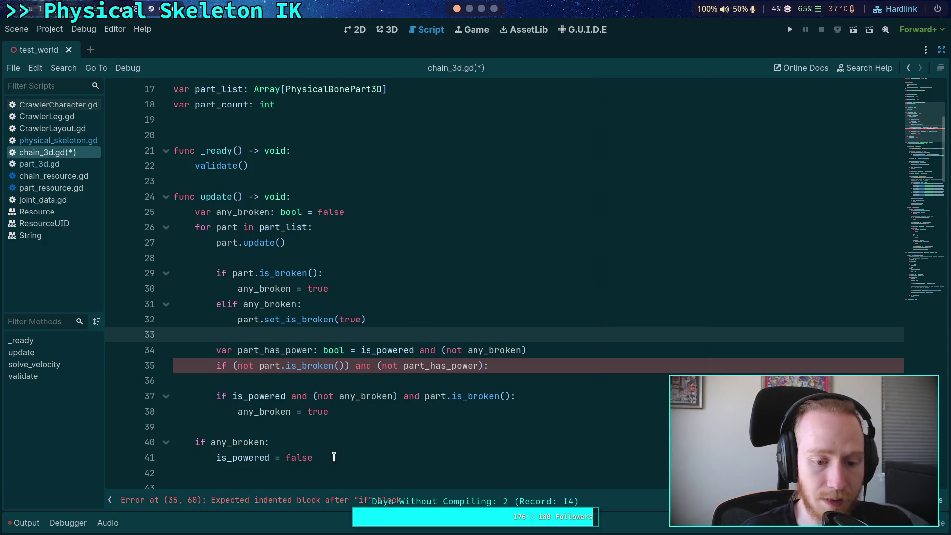
{"action": "left_click", "coordinate": [362, 261]}
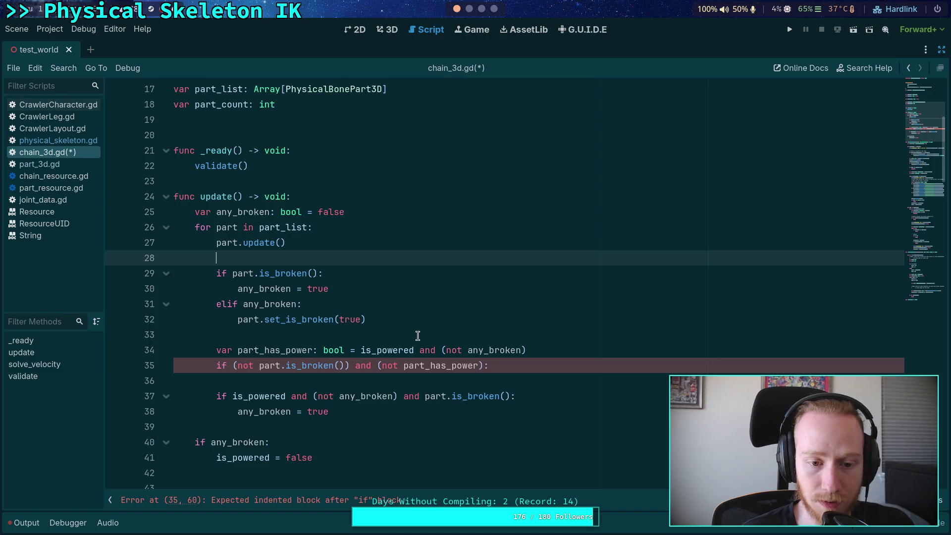
{"action": "left_click", "coordinate": [452, 351]}
{"action": "left_click", "coordinate": [430, 320]}
{"action": "left_click", "coordinate": [400, 303]}
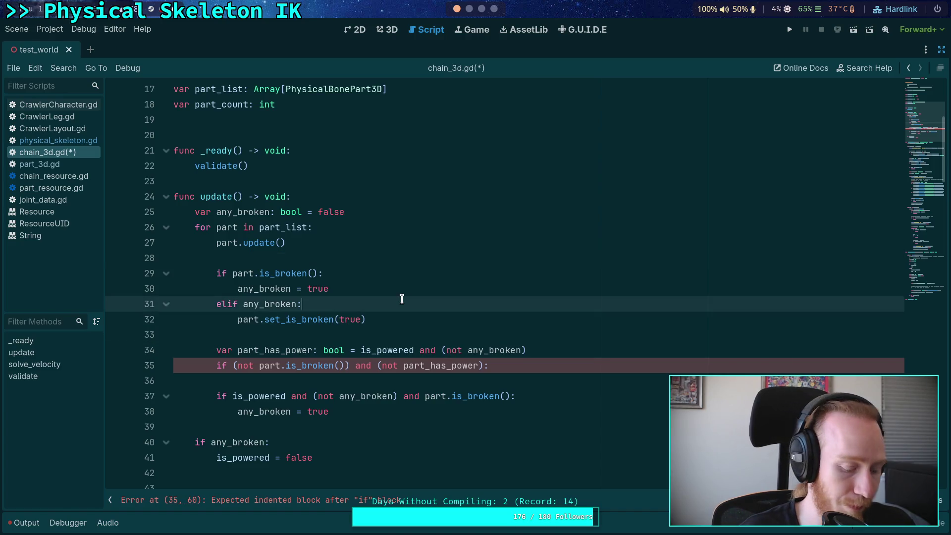
- Add the comment 'Tell later parts they are broken' in the elif branch
{"action": "key", "text": "Return"}
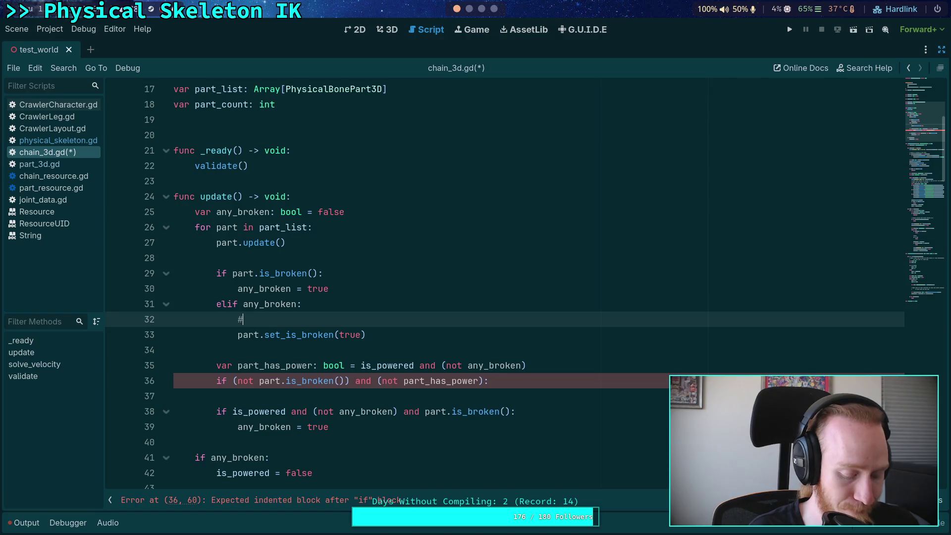
{"action": "type", "text": "ell"}
{"action": "key", "text": "BackSpace"}
{"action": "key", "text": "BackSpace"}
{"action": "key", "text": "BackSpace"}
{"action": "type", "text": "Tell later parts they are"}
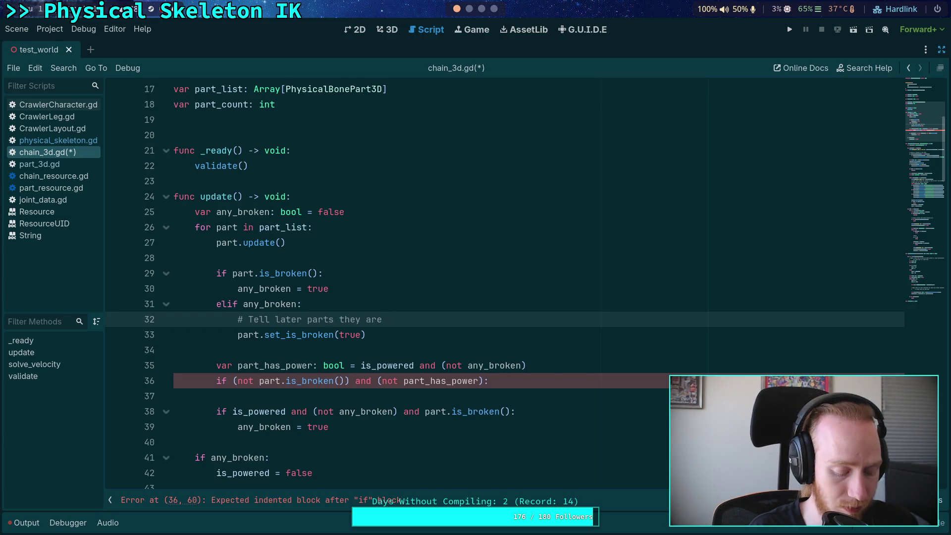
{"action": "type", "text": "oken"}
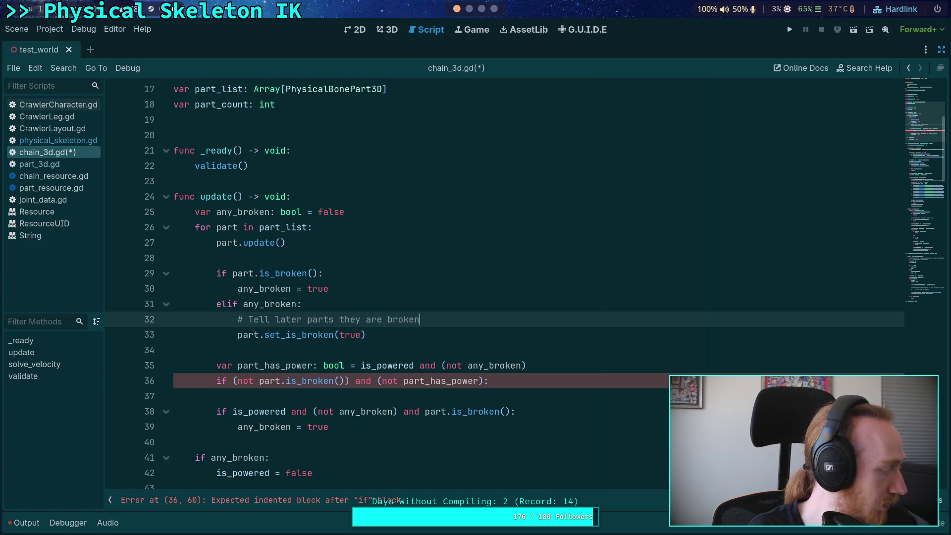
- Delete the old part_has_power check and the 'if any_broken:' line
{"action": "scroll", "coordinate": [520, 341], "scroll_direction": "down", "scroll_amount": 1}
{"action": "mouse_move", "coordinate": [538, 342]}
{"action": "left_mouse_down"}
{"action": "mouse_move", "coordinate": [531, 315]}
{"action": "mouse_move", "coordinate": [509, 334]}
{"action": "mouse_move", "coordinate": [495, 305]}
{"action": "left_mouse_up"}
{"action": "key", "text": "BackSpace"}
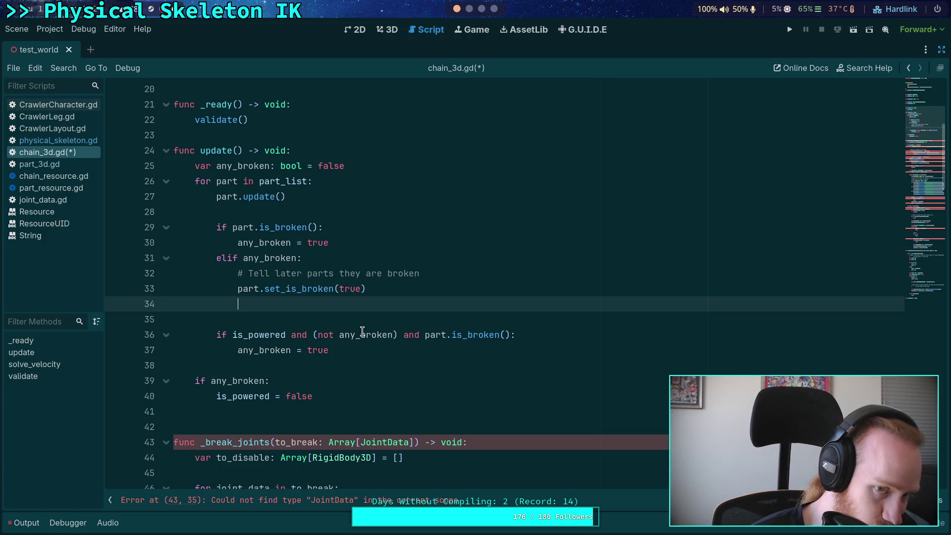
{"action": "mouse_move", "coordinate": [361, 332]}
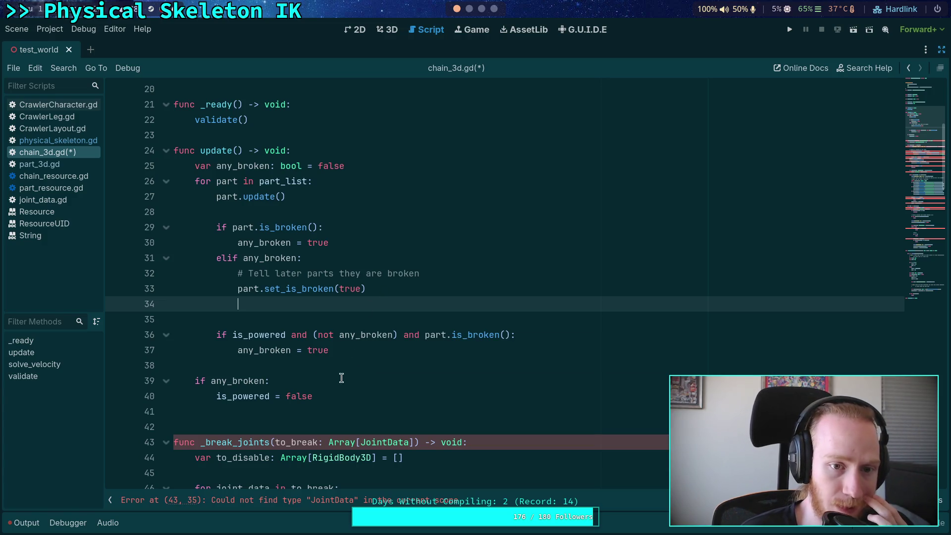
{"action": "key", "text": "Down"}
{"action": "key", "text": "Down"}
{"action": "key", "text": "Down"}
{"action": "key", "text": "Home"}
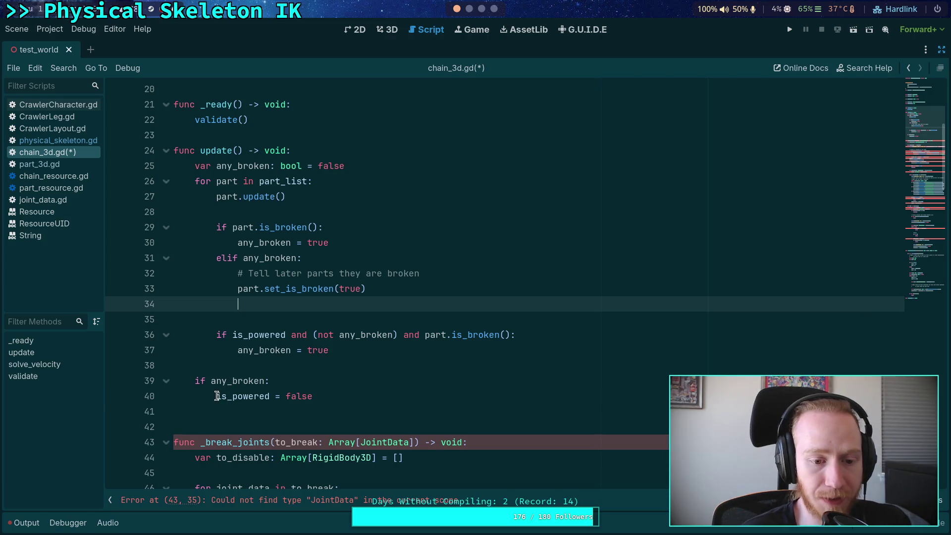
{"action": "key", "text": "shift+Up"}
{"action": "key", "text": "shift+Home"}
{"action": "key", "text": "BackSpace"}
- Change 'is_powered = false' to 'is_powered = not (part_list)'
{"action": "double_click", "coordinate": [277, 380]}
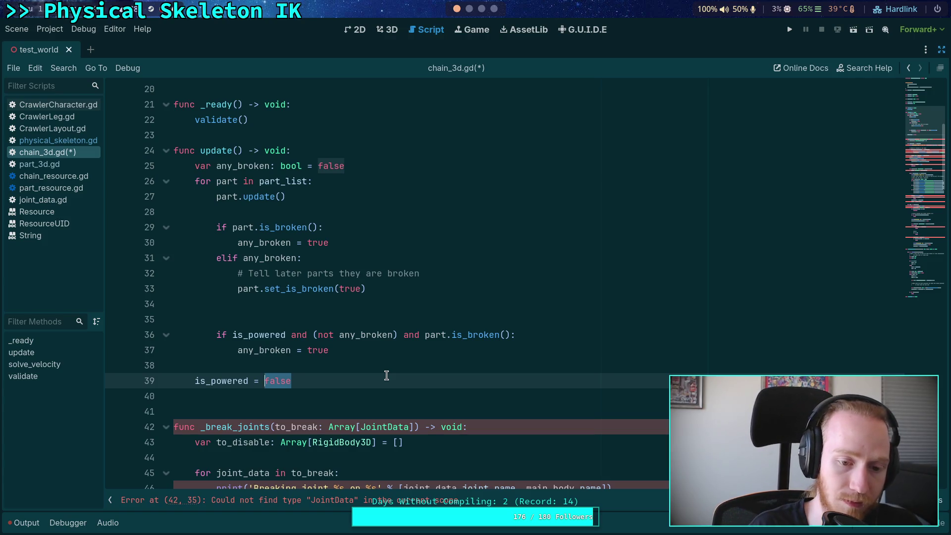
{"action": "type", "text": "not ("}
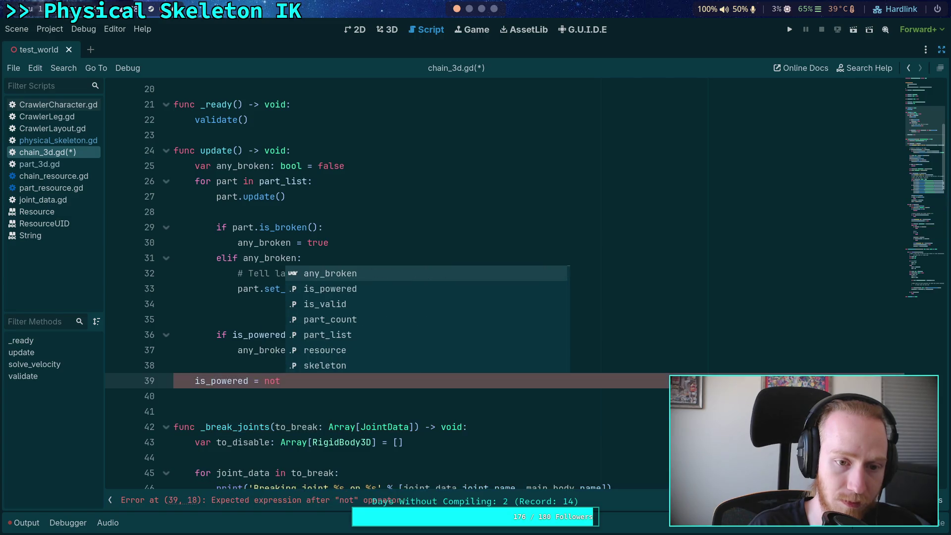
{"action": "key", "text": "Escape"}
{"action": "type", "text": "art_list"}
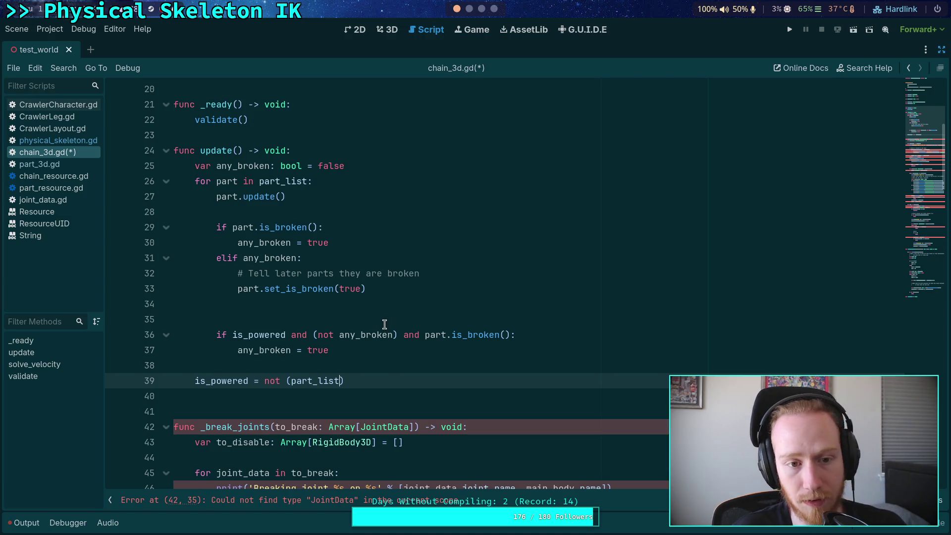
- Expand validate() and highlight part_count on line 152 to review its uses
{"action": "scroll", "coordinate": [385, 324], "scroll_direction": "down", "scroll_amount": 4}
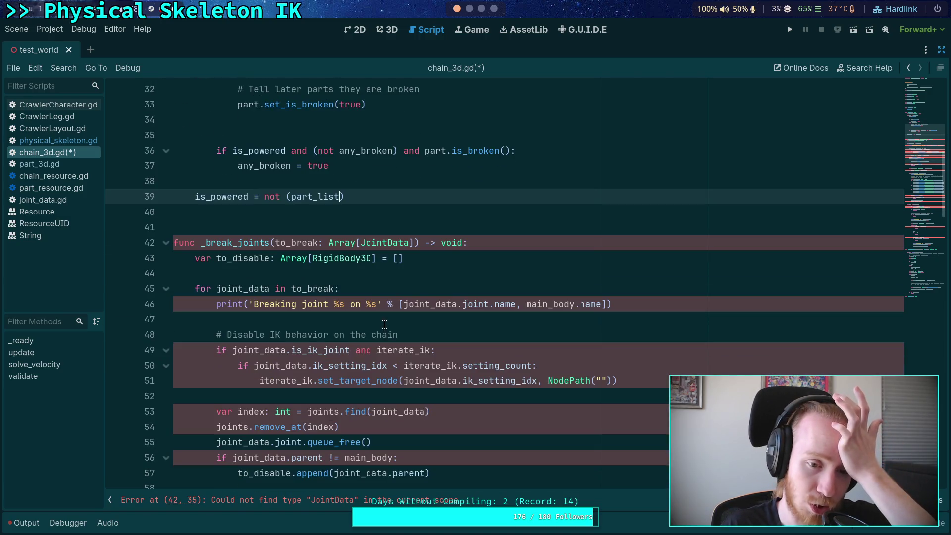
{"action": "scroll", "coordinate": [385, 324], "scroll_direction": "up", "scroll_amount": 4}
{"action": "scroll", "coordinate": [382, 349], "scroll_direction": "down", "scroll_amount": 12}
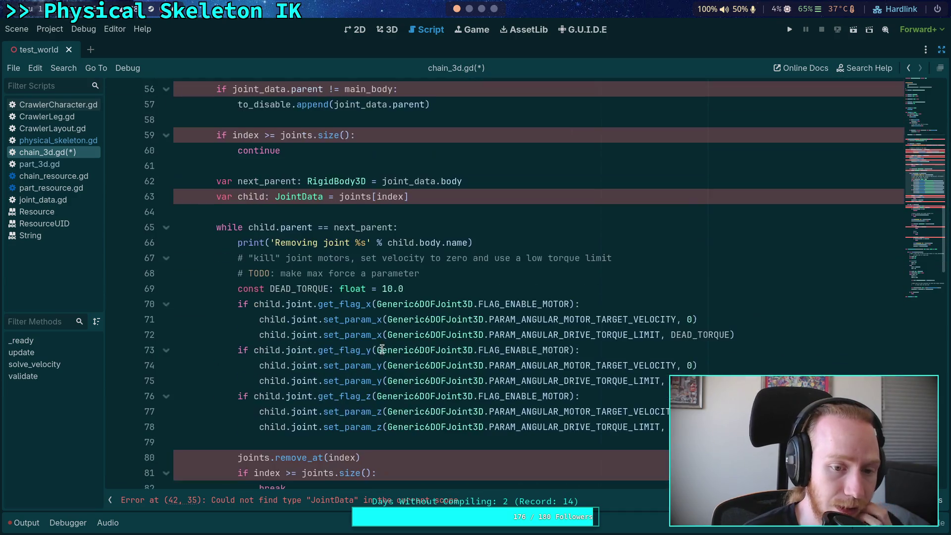
{"action": "scroll", "coordinate": [383, 346], "scroll_direction": "down", "scroll_amount": 6}
{"action": "scroll", "coordinate": [384, 345], "scroll_direction": "down", "scroll_amount": 20}
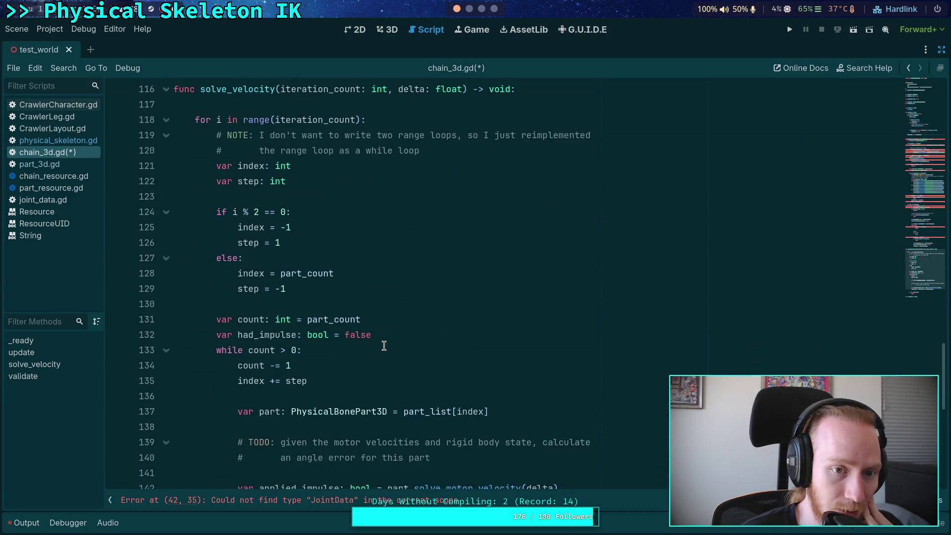
{"action": "left_click", "coordinate": [166, 304]}
{"action": "scroll", "coordinate": [223, 309], "scroll_direction": "down", "scroll_amount": 5}
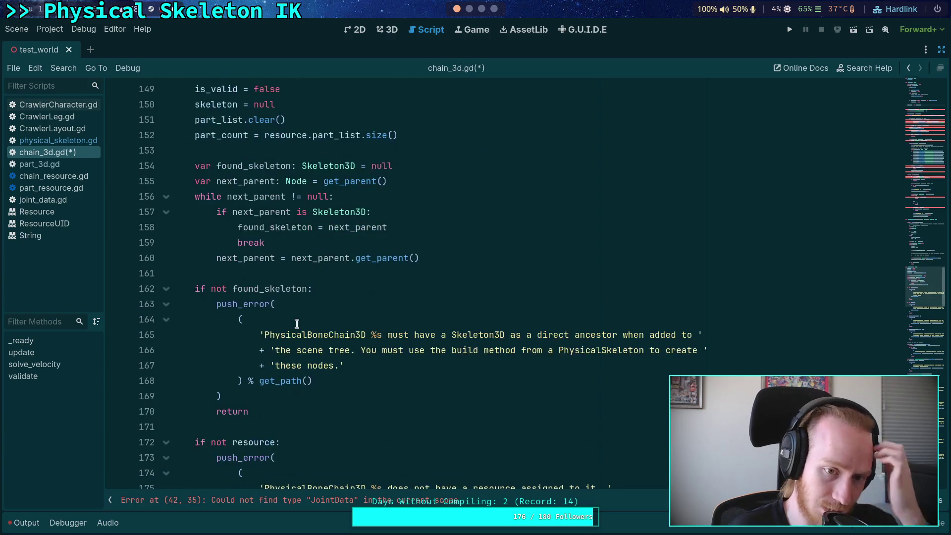
{"action": "left_click", "coordinate": [237, 138]}
{"action": "double_click", "coordinate": [237, 139]}
{"action": "scroll", "coordinate": [367, 305], "scroll_direction": "down", "scroll_amount": 13}
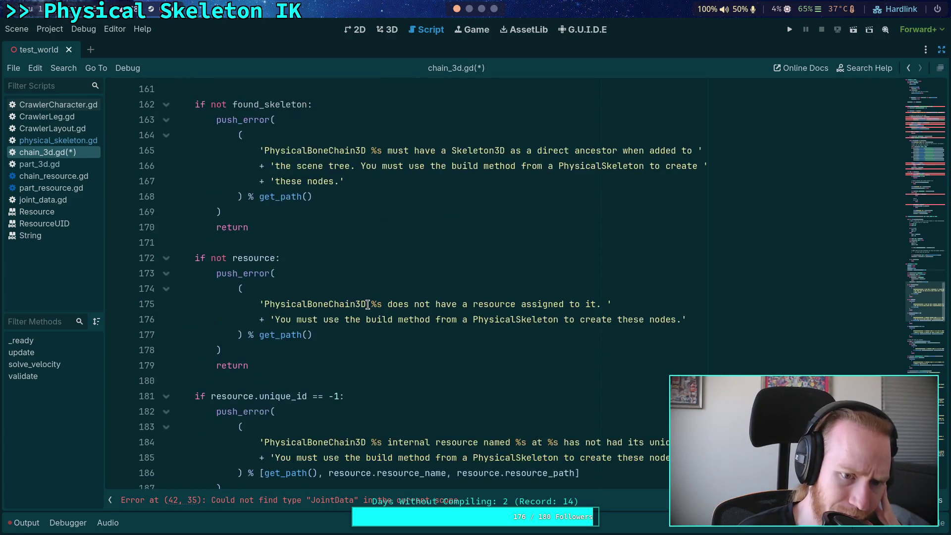
{"action": "scroll", "coordinate": [368, 304], "scroll_direction": "down", "scroll_amount": 4}
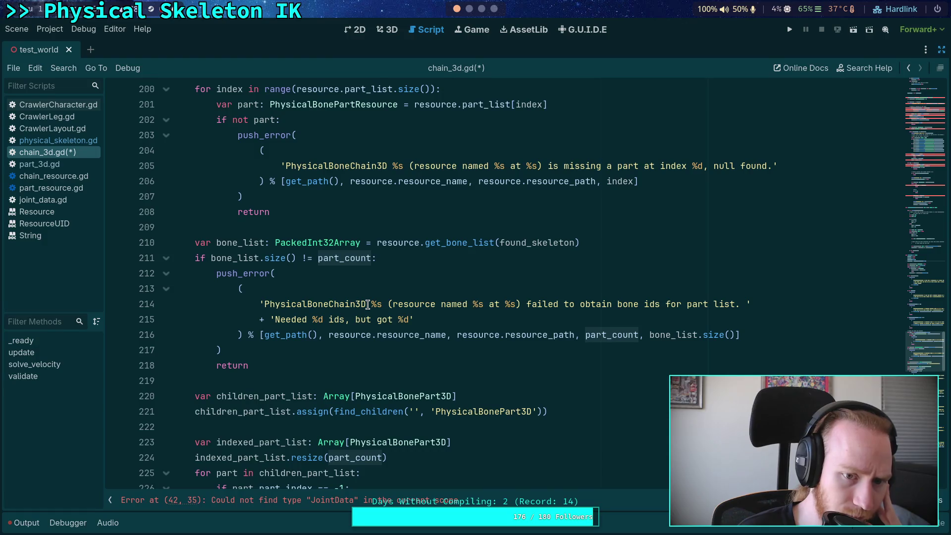
{"action": "scroll", "coordinate": [368, 304], "scroll_direction": "down", "scroll_amount": 5}
{"action": "scroll", "coordinate": [367, 304], "scroll_direction": "down", "scroll_amount": 5}
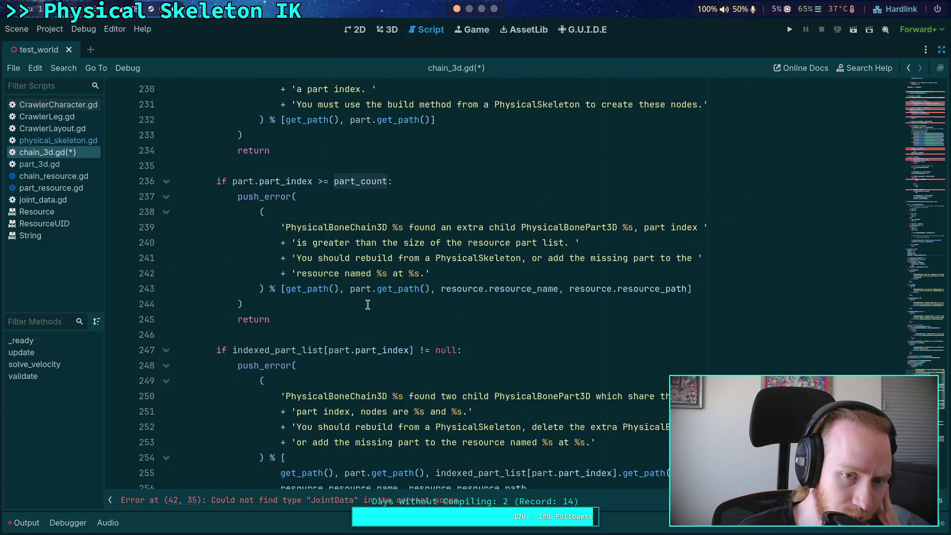
{"action": "scroll", "coordinate": [368, 304], "scroll_direction": "down", "scroll_amount": 14}
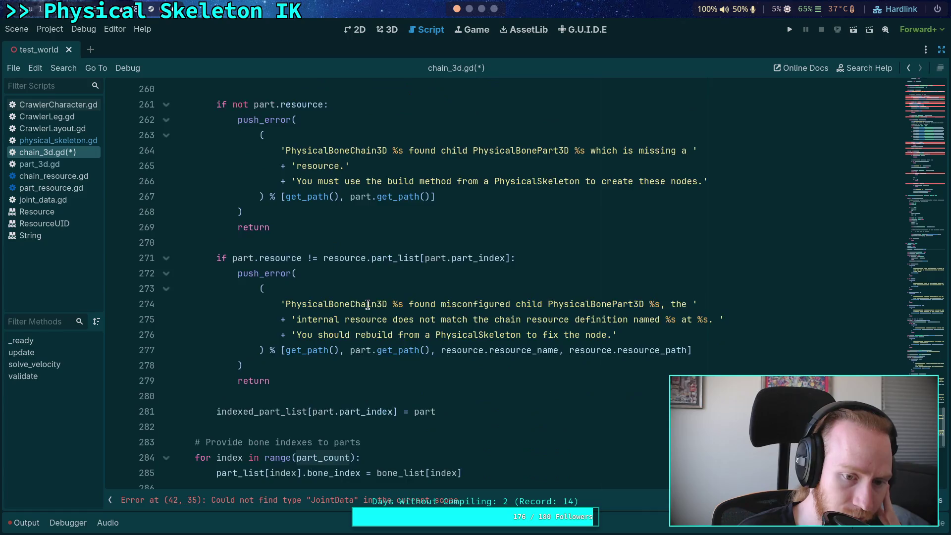
{"action": "scroll", "coordinate": [368, 304], "scroll_direction": "up", "scroll_amount": 20}
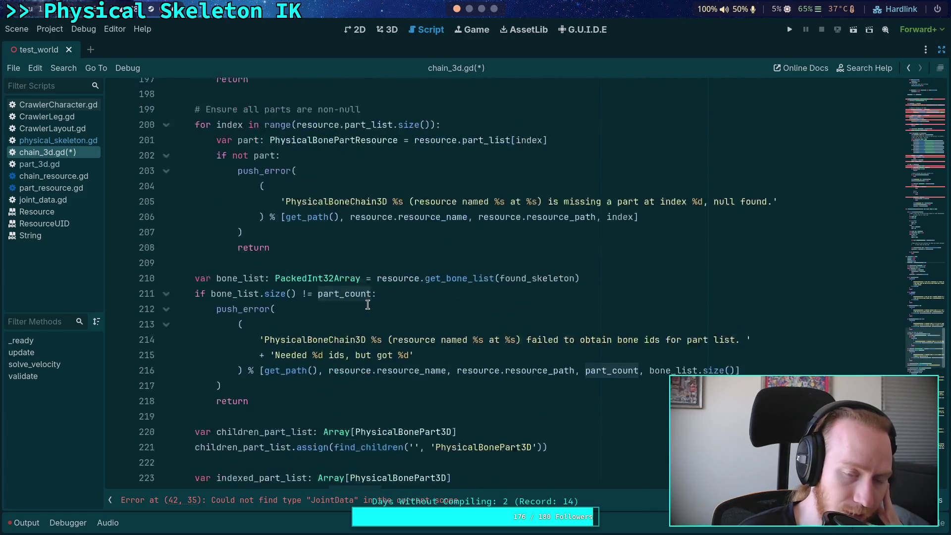
{"action": "scroll", "coordinate": [367, 304], "scroll_direction": "up", "scroll_amount": 15}
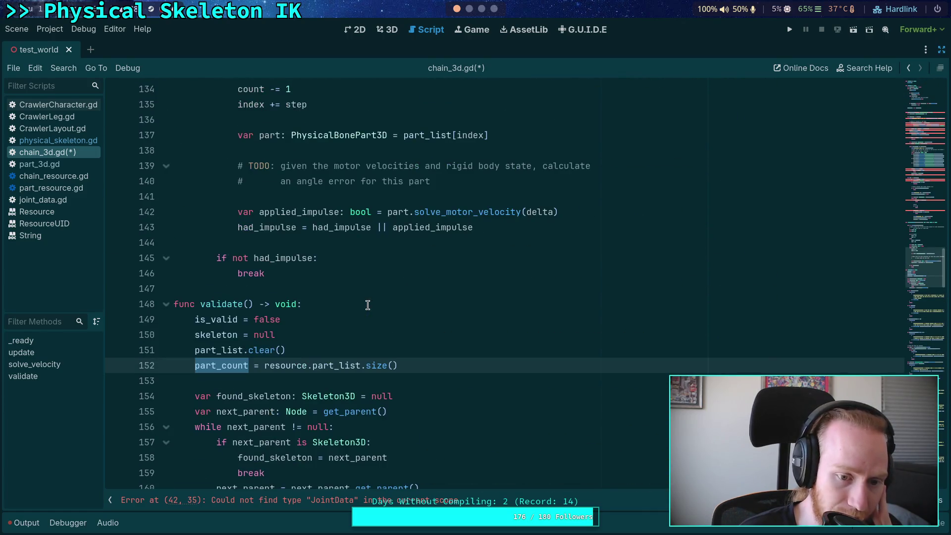
{"action": "scroll", "coordinate": [423, 287], "scroll_direction": "down", "scroll_amount": 2}
- Start an 'if part_count == 0' check below the part_count assignment
{"action": "left_click", "coordinate": [446, 273]}
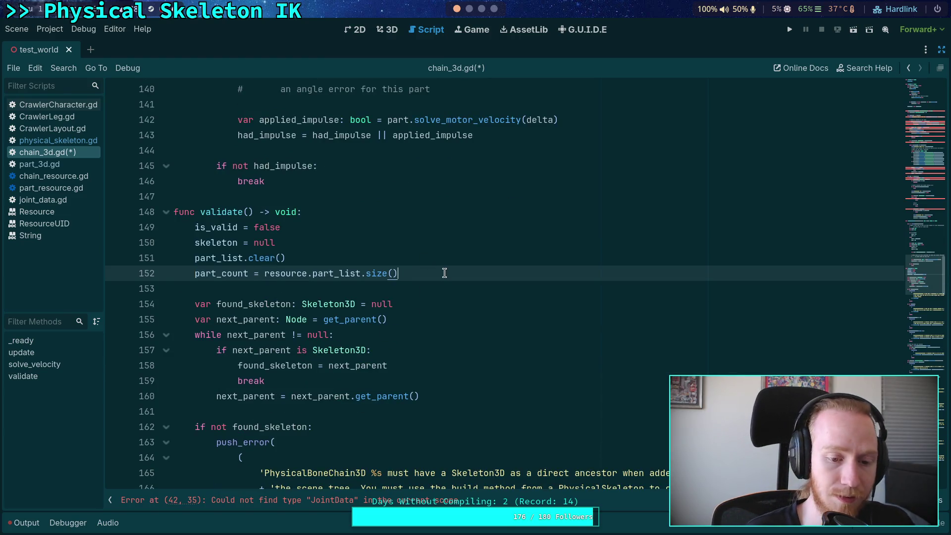
{"action": "key", "text": "Return"}
{"action": "key", "text": "Return"}
{"action": "key", "text": "BackSpace"}
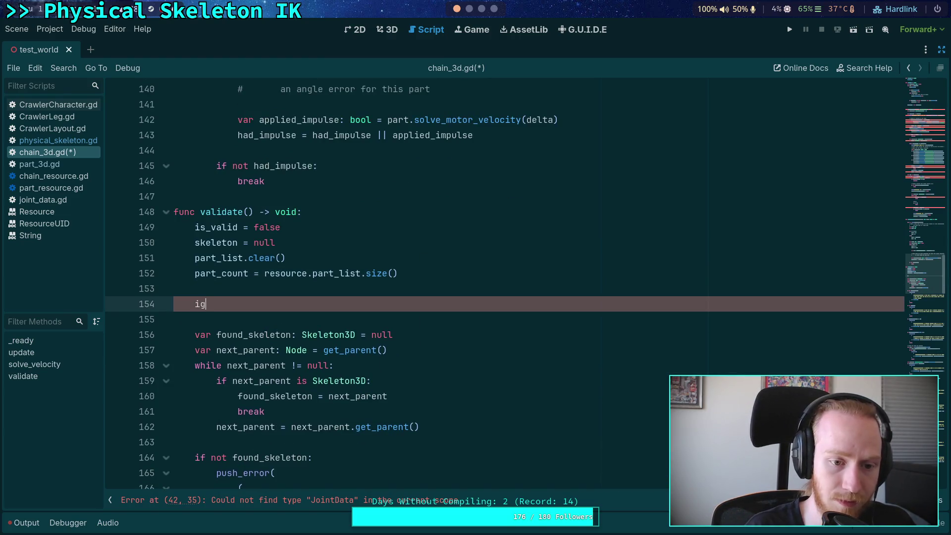
{"action": "type", "text": "part_count"}
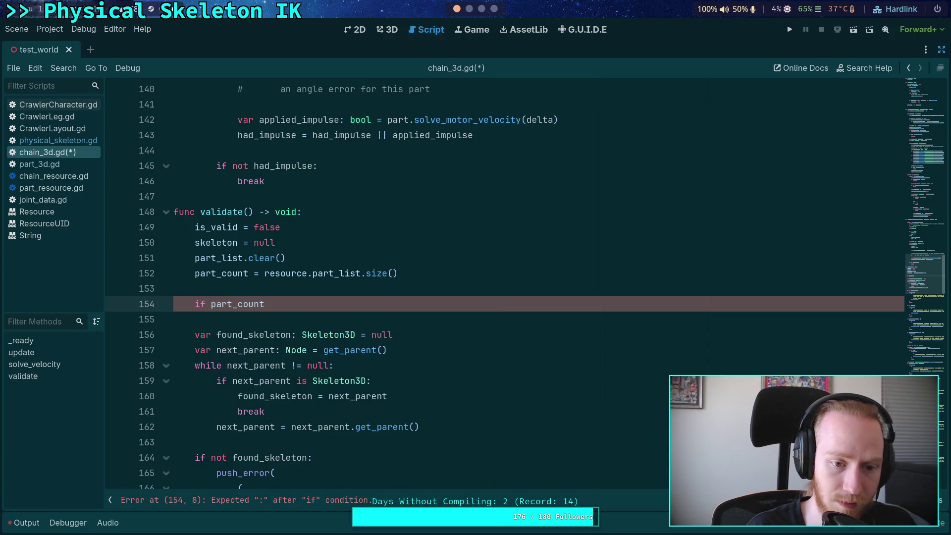
{"action": "type", "text": ":"}
{"action": "key", "text": "Return"}
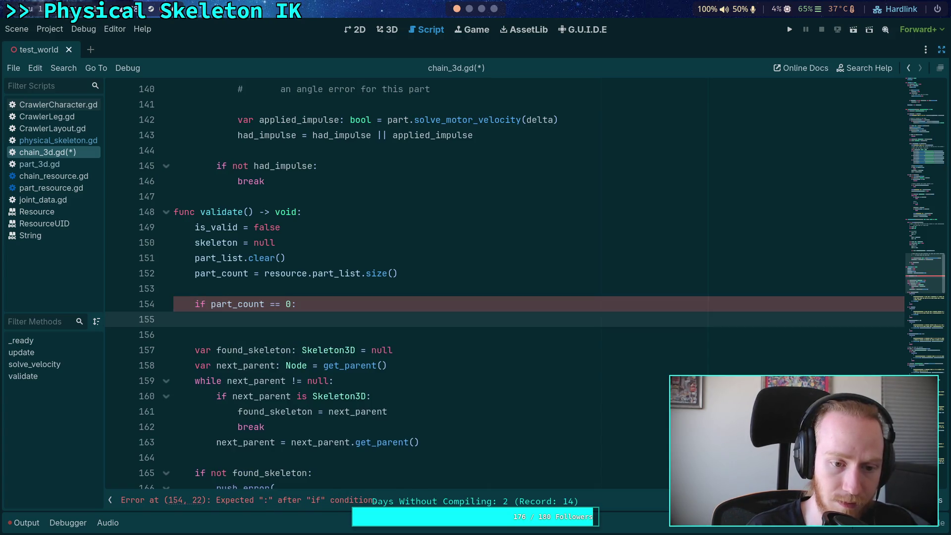
- Copy the missing-skeleton push_error block under the check and reword it to 'has no defined parts from'
{"action": "scroll", "coordinate": [218, 218], "scroll_direction": "down", "scroll_amount": 6}
{"action": "mouse_move", "coordinate": [218, 218]}
{"action": "left_mouse_down"}
{"action": "mouse_move", "coordinate": [260, 289]}
{"action": "mouse_move", "coordinate": [250, 319]}
{"action": "left_mouse_up"}
{"action": "key", "text": "ctrl+c"}
{"action": "right_click", "coordinate": [319, 272]}
{"action": "left_click", "coordinate": [287, 303]}
{"action": "scroll", "coordinate": [287, 303], "scroll_direction": "up", "scroll_amount": 5}
{"action": "left_click", "coordinate": [265, 273]}
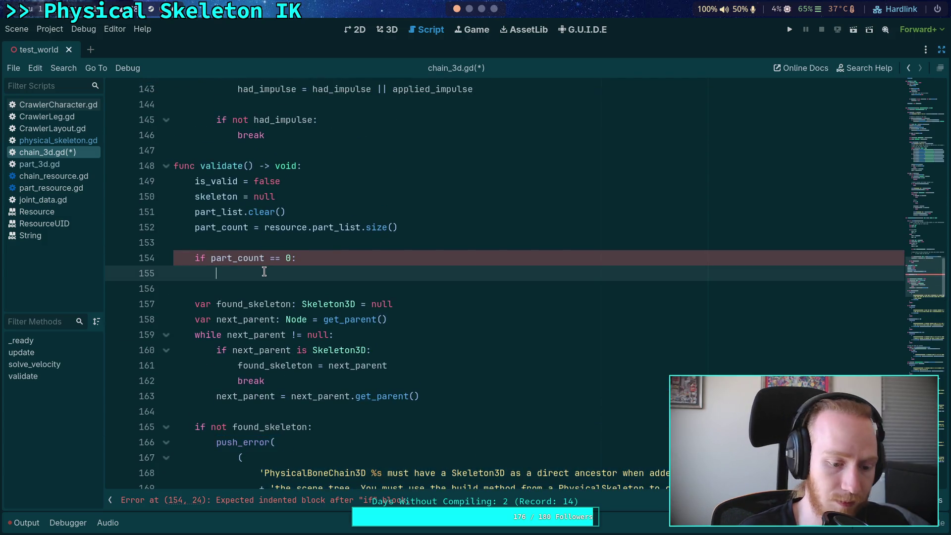
{"action": "key", "text": "ctrl+v"}
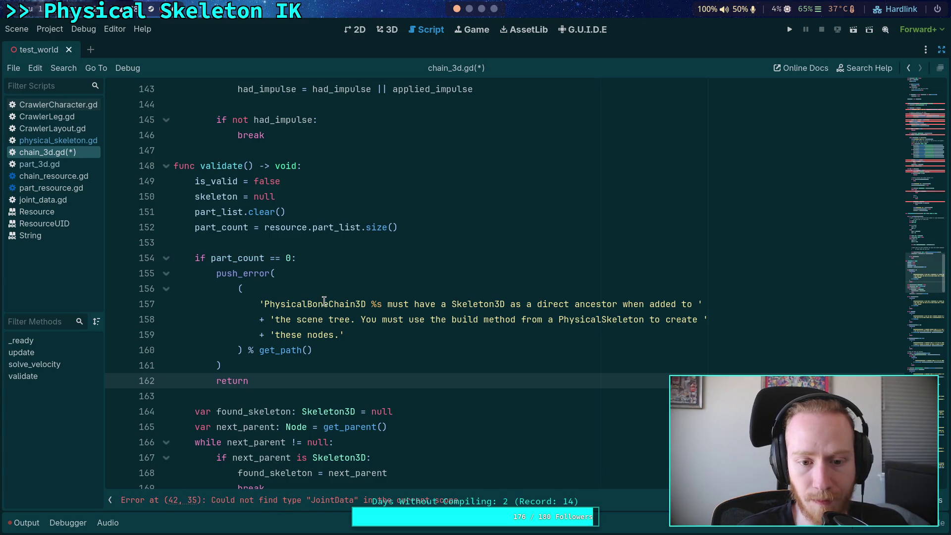
{"action": "mouse_move", "coordinate": [386, 304]}
{"action": "left_mouse_down"}
{"action": "mouse_move", "coordinate": [414, 311]}
{"action": "mouse_move", "coordinate": [350, 320]}
{"action": "left_mouse_up"}
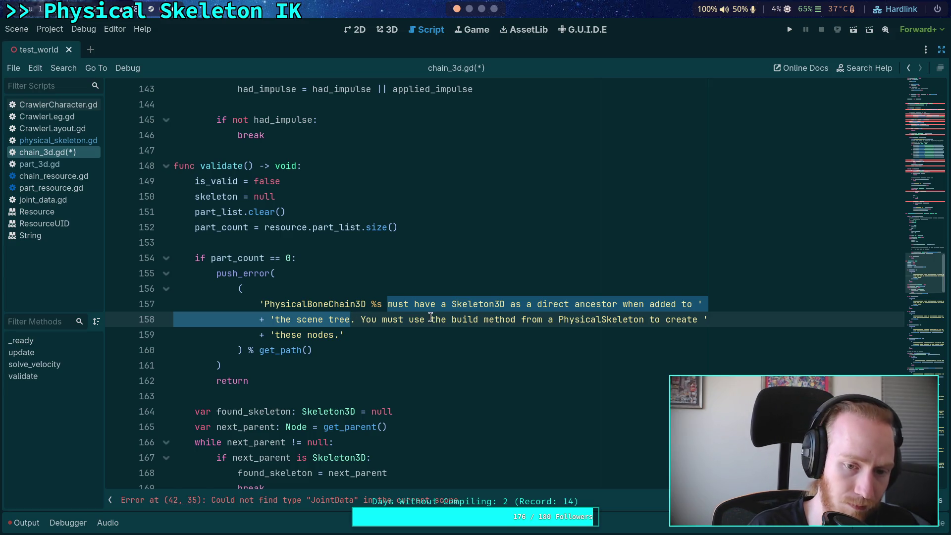
{"action": "type", "text": "has no "}
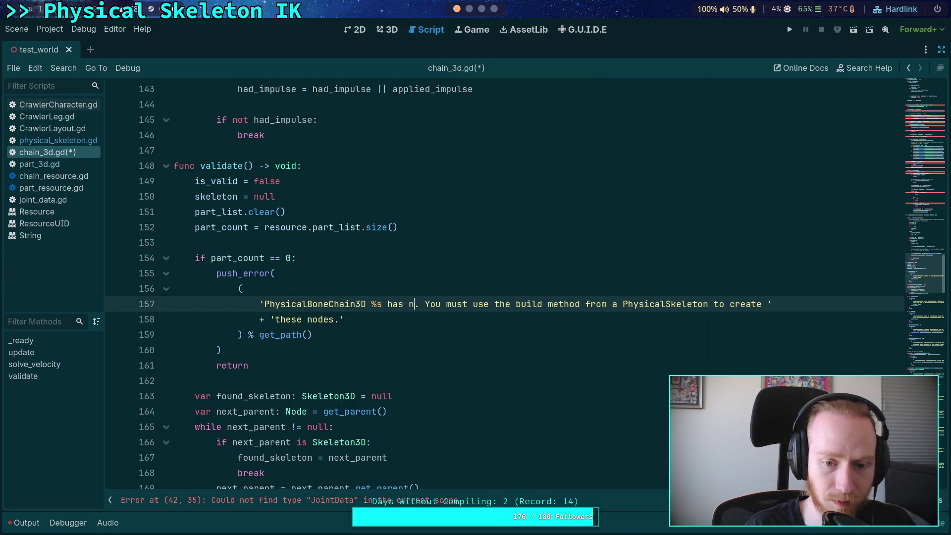
{"action": "type", "text": "defined prts"}
{"action": "key", "text": "BackSpace"}
{"action": "key", "text": "BackSpace"}
{"action": "key", "text": "BackSpace"}
{"action": "type", "text": "arts"}
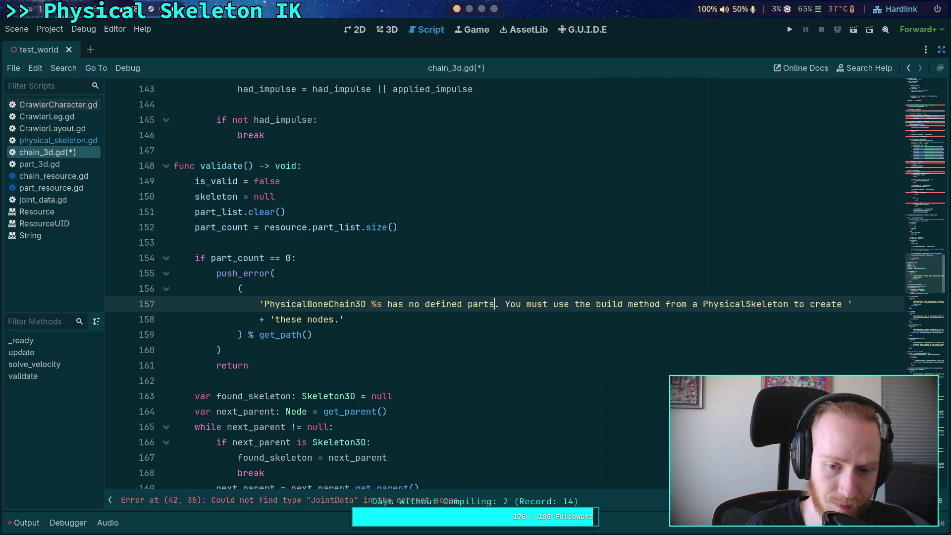
{"action": "type", "text": " from"}
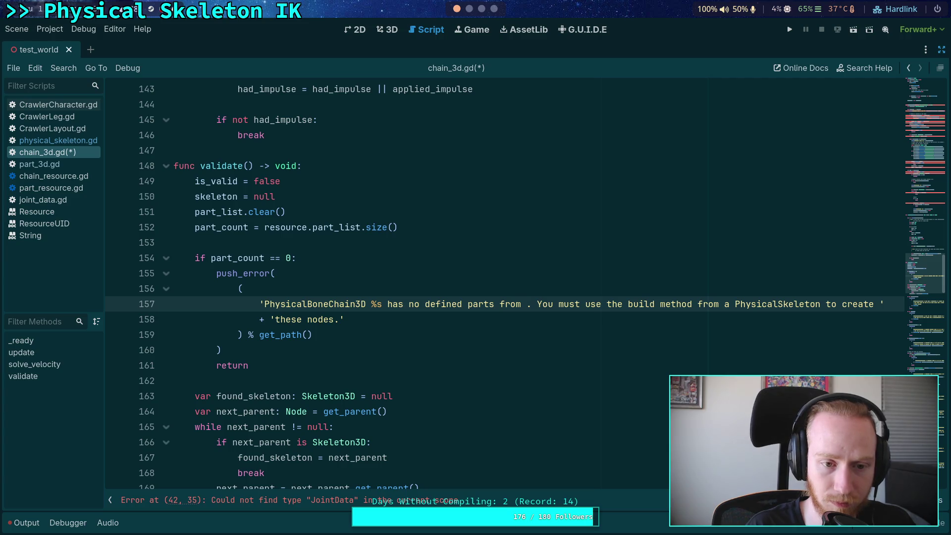
- Delete the part_count assignment together with the new empty-parts check
{"action": "scroll", "coordinate": [372, 293], "scroll_direction": "down", "scroll_amount": 8}
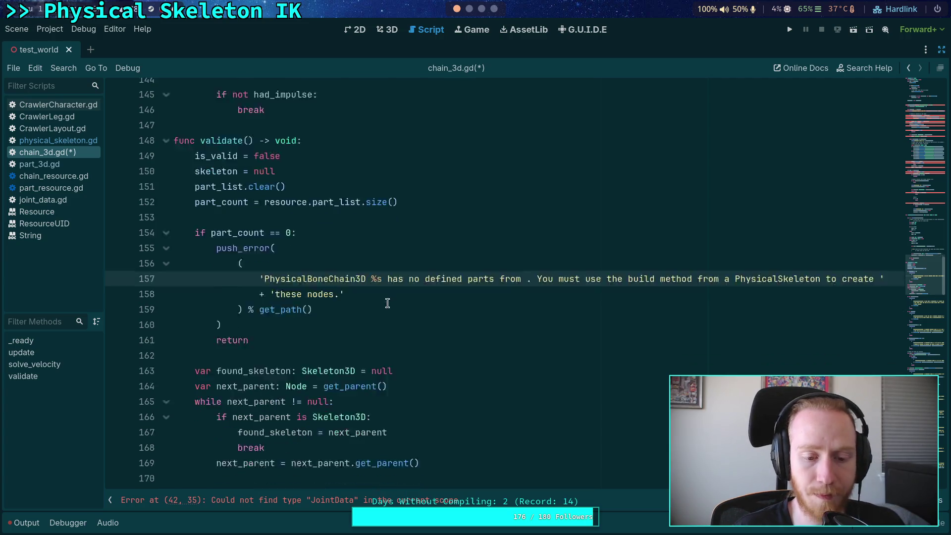
{"action": "scroll", "coordinate": [274, 283], "scroll_direction": "up", "scroll_amount": 6}
{"action": "left_click_drag", "start_coordinate": [260, 273], "coordinate": [254, 153]}
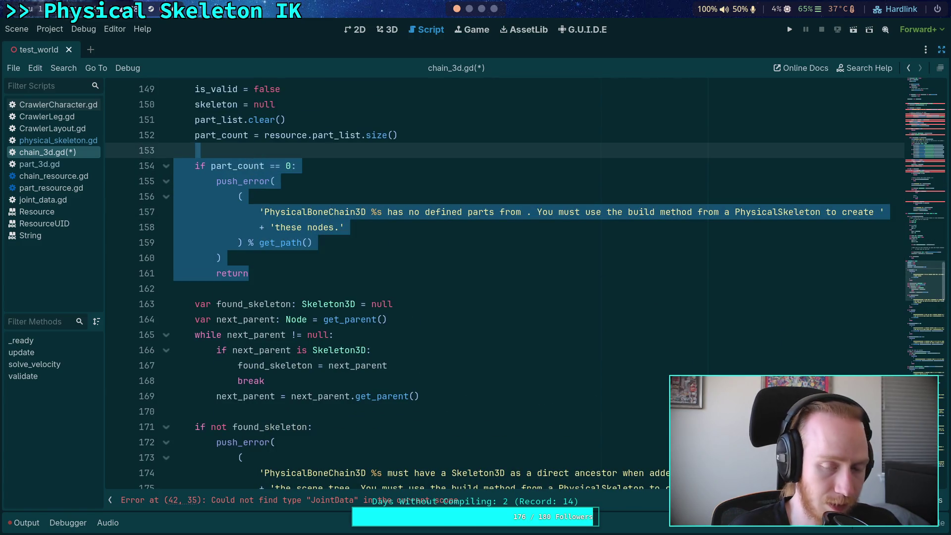
{"action": "left_click", "coordinate": [479, 225]}
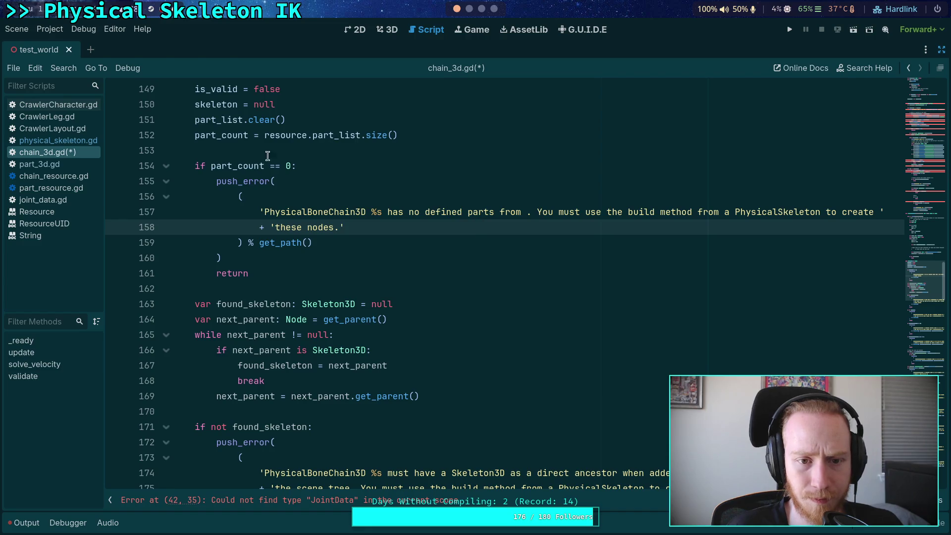
{"action": "double_click", "coordinate": [279, 136]}
{"action": "mouse_move", "coordinate": [278, 272]}
{"action": "left_mouse_down"}
{"action": "mouse_move", "coordinate": [267, 274]}
{"action": "mouse_move", "coordinate": [184, 151]}
{"action": "mouse_move", "coordinate": [157, 144]}
{"action": "left_mouse_up"}
{"action": "key", "text": "ctrl+c"}
{"action": "key", "text": "BackSpace"}
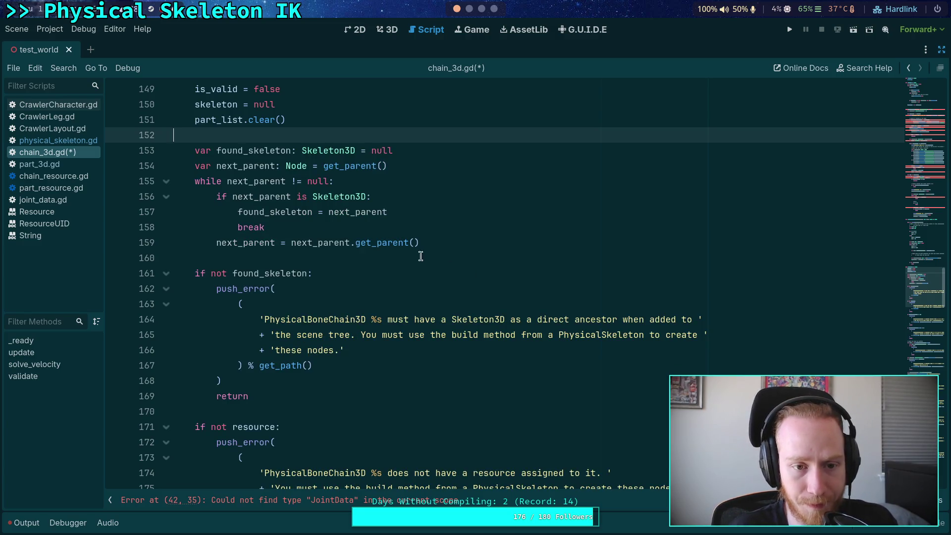
{"action": "scroll", "coordinate": [337, 218], "scroll_direction": "down", "scroll_amount": 15}
{"action": "scroll", "coordinate": [342, 225], "scroll_direction": "down", "scroll_amount": 16}
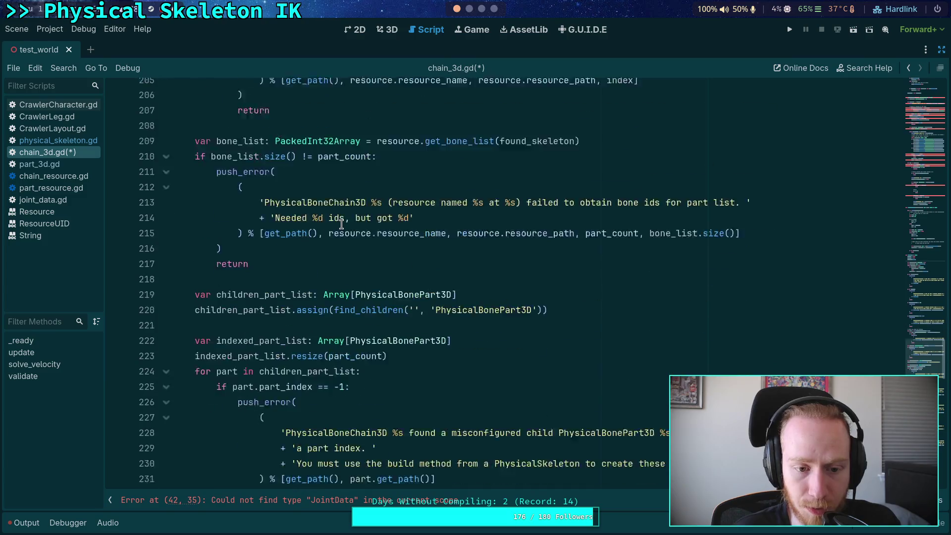
{"action": "scroll", "coordinate": [341, 225], "scroll_direction": "down", "scroll_amount": 8}
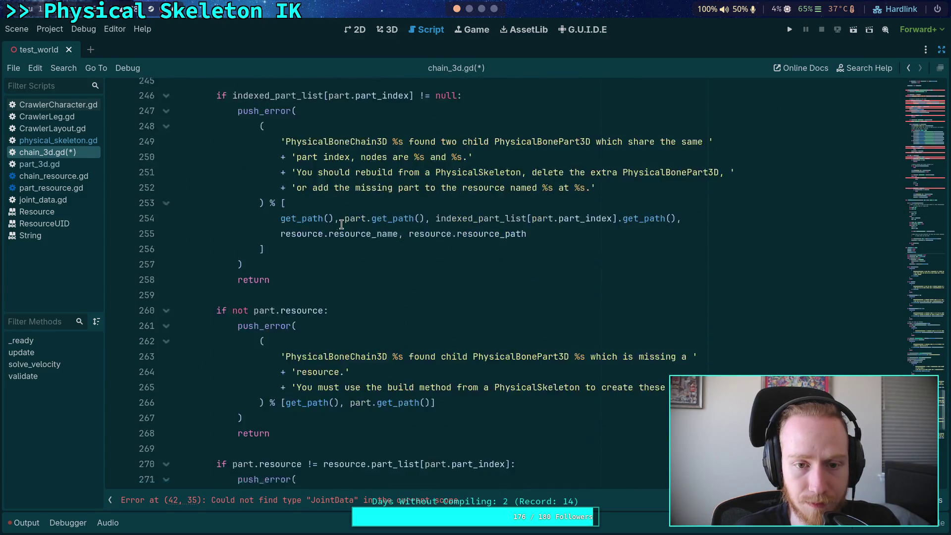
{"action": "scroll", "coordinate": [342, 225], "scroll_direction": "up", "scroll_amount": 20}
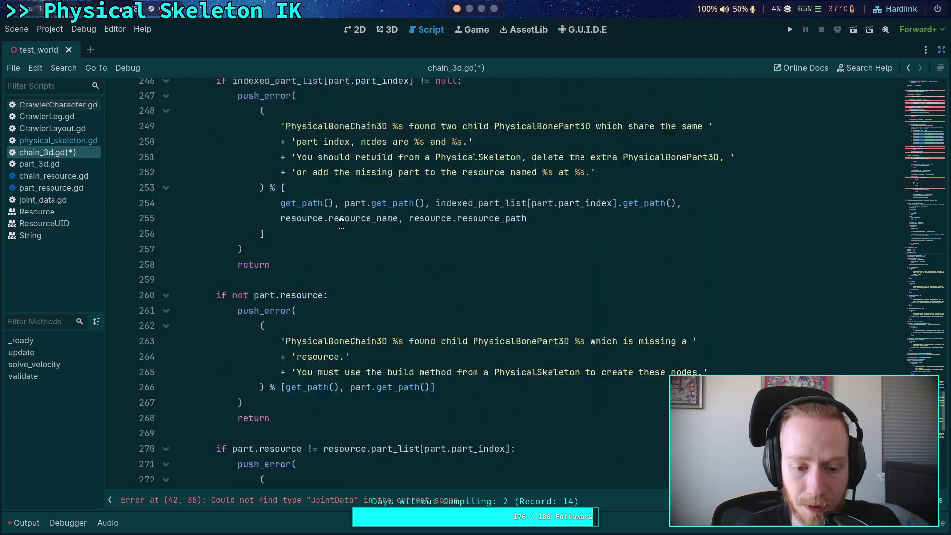
{"action": "scroll", "coordinate": [341, 225], "scroll_direction": "up", "scroll_amount": 8}
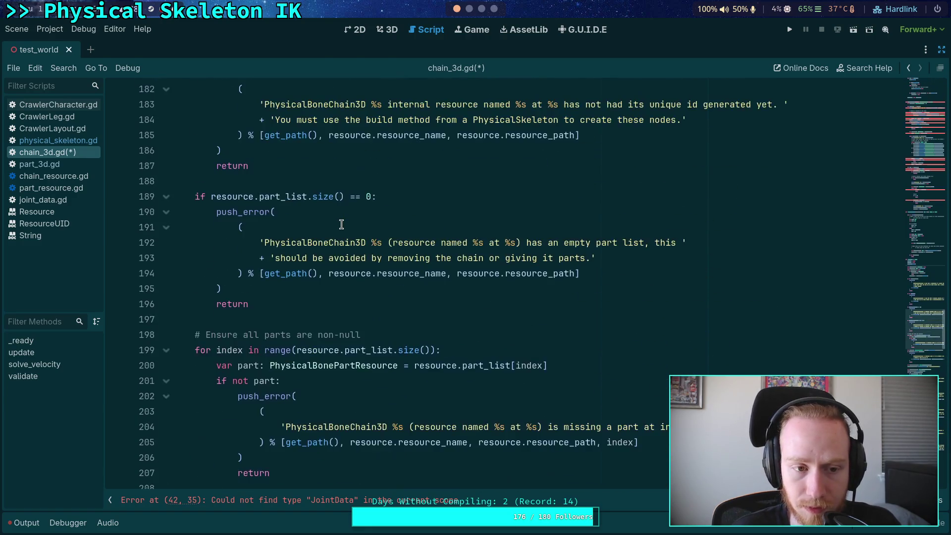
{"action": "scroll", "coordinate": [341, 224], "scroll_direction": "down", "scroll_amount": 4}
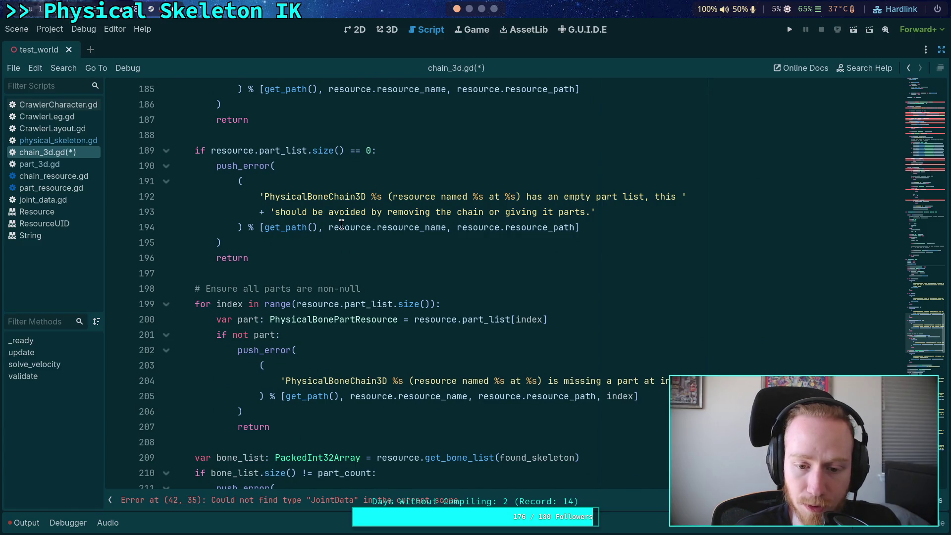
{"action": "scroll", "coordinate": [342, 225], "scroll_direction": "down", "scroll_amount": 1}
{"action": "scroll", "coordinate": [341, 225], "scroll_direction": "down", "scroll_amount": 3}
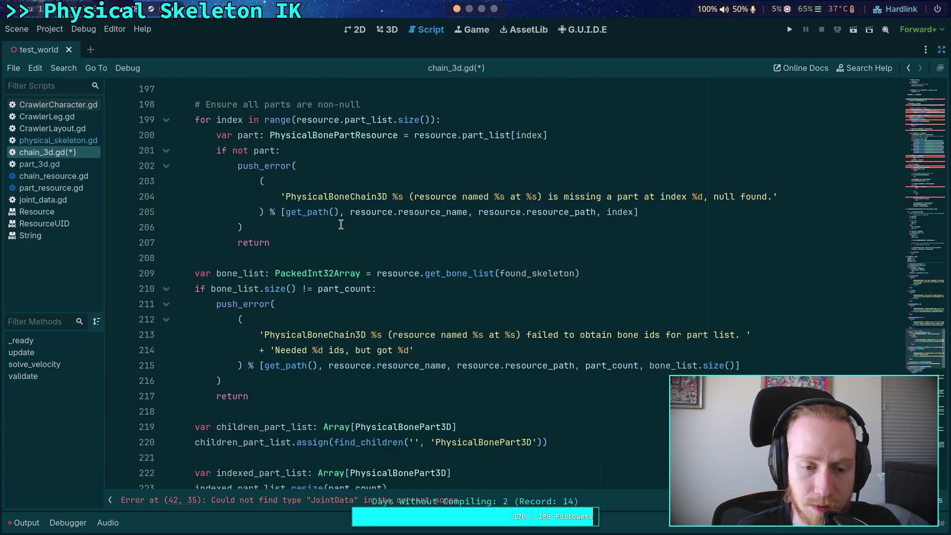
{"action": "left_click", "coordinate": [315, 259]}
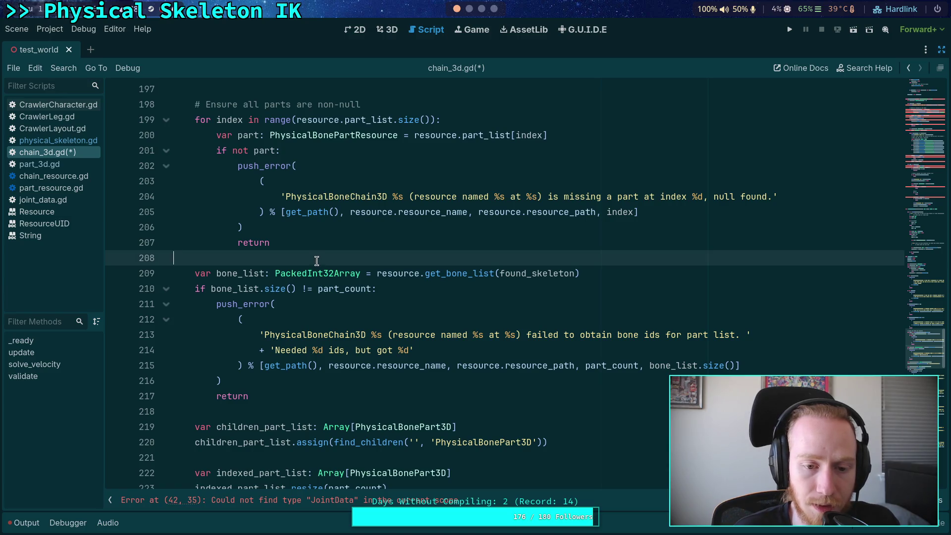
{"action": "double_click", "coordinate": [330, 288]}
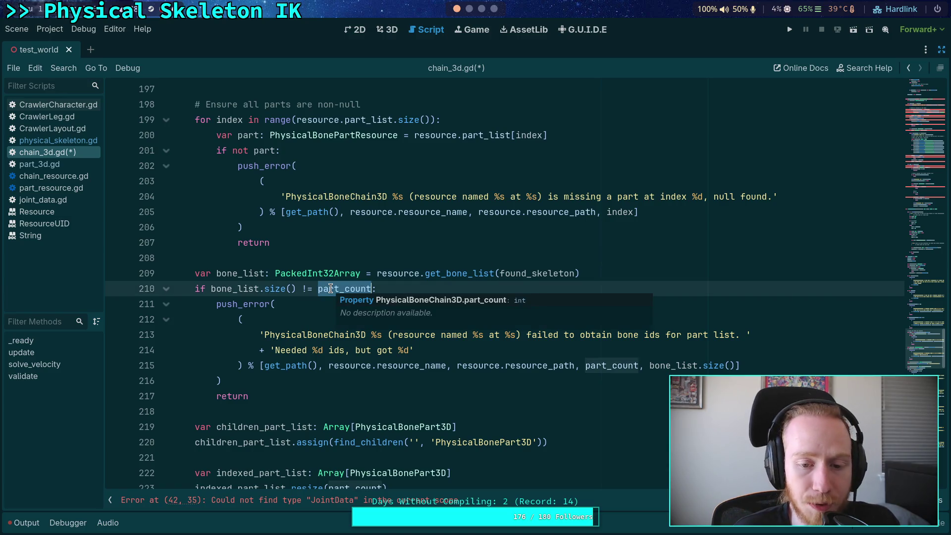
{"action": "left_click", "coordinate": [333, 257]}
{"action": "scroll", "coordinate": [362, 274], "scroll_direction": "up", "scroll_amount": 6}
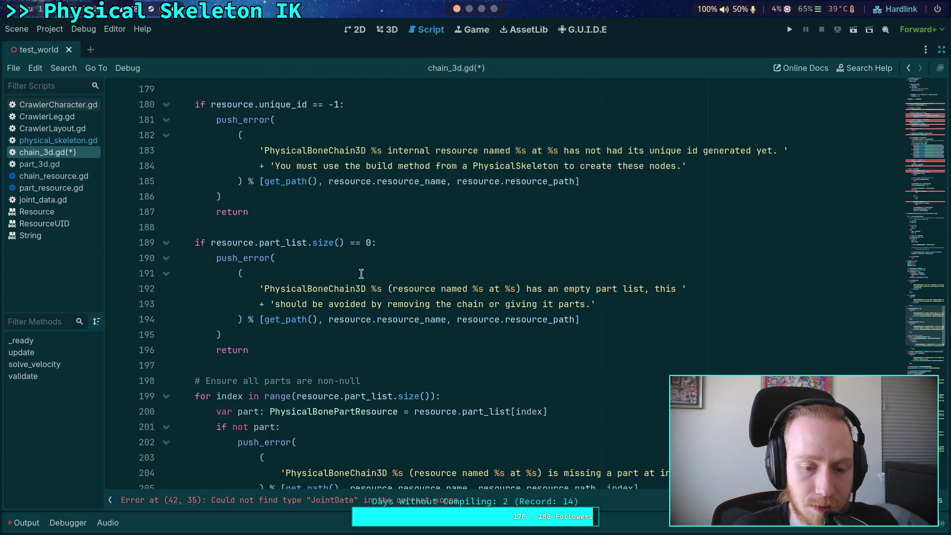
{"action": "scroll", "coordinate": [361, 274], "scroll_direction": "down", "scroll_amount": 3}
{"action": "scroll", "coordinate": [361, 274], "scroll_direction": "up", "scroll_amount": 3}
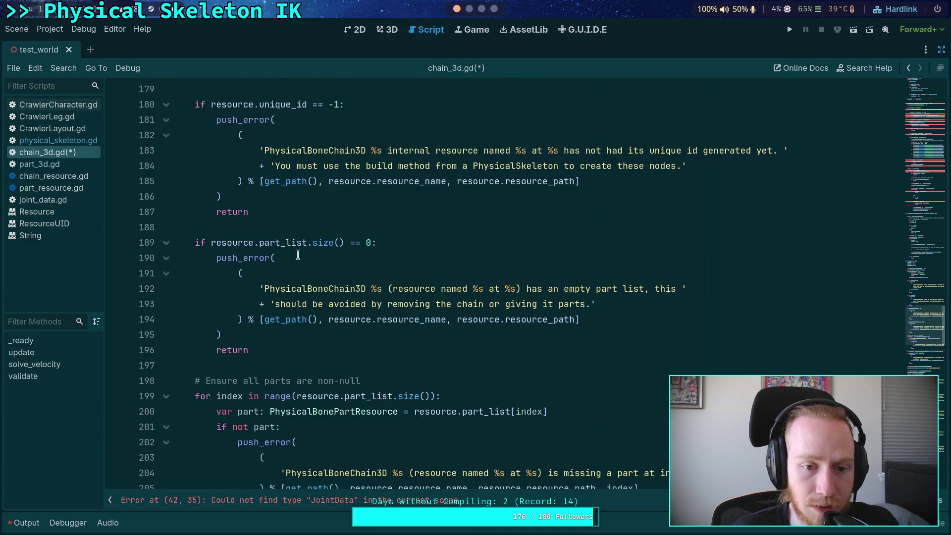
{"action": "left_click", "coordinate": [295, 245]}
{"action": "double_click", "coordinate": [295, 243]}
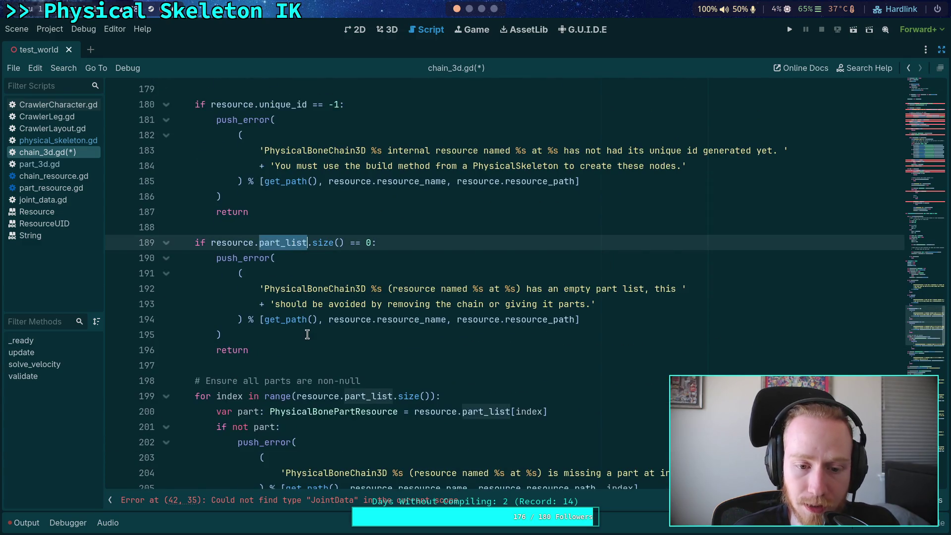
{"action": "scroll", "coordinate": [308, 336], "scroll_direction": "down", "scroll_amount": 1}
{"action": "scroll", "coordinate": [304, 311], "scroll_direction": "up", "scroll_amount": 7}
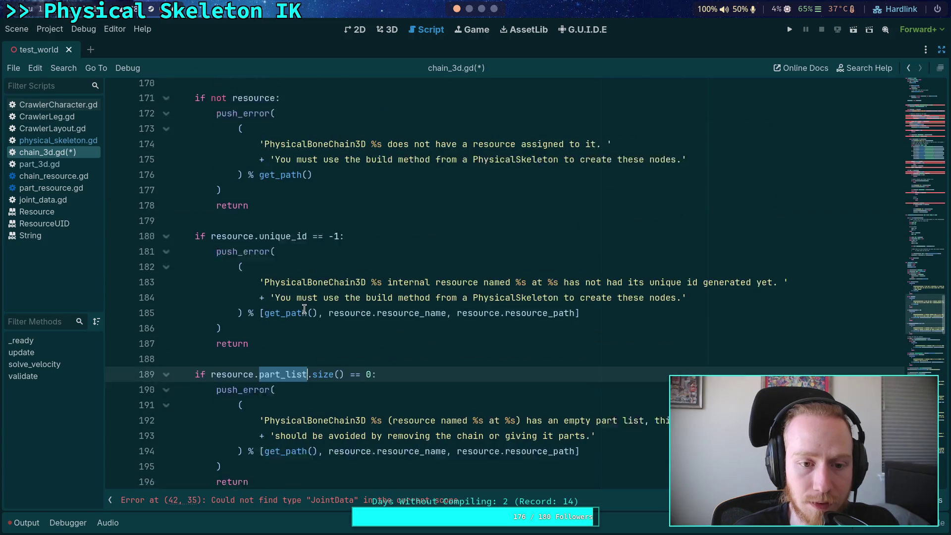
{"action": "scroll", "coordinate": [304, 309], "scroll_direction": "down", "scroll_amount": 6}
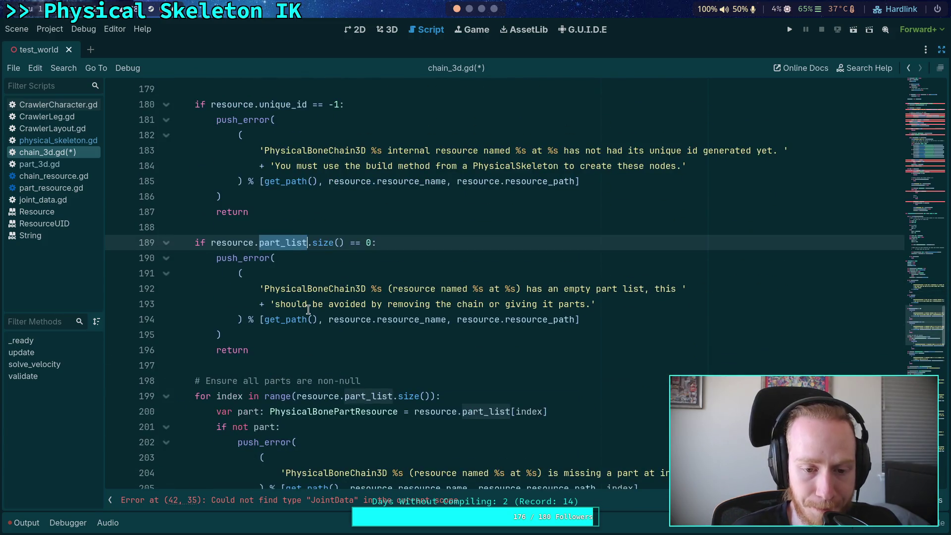
- Paste the part_count assignment above the empty-list check and remove the duplicated check block
{"action": "left_click", "coordinate": [327, 227]}
{"action": "key", "text": "Return"}
{"action": "key", "text": "Return"}
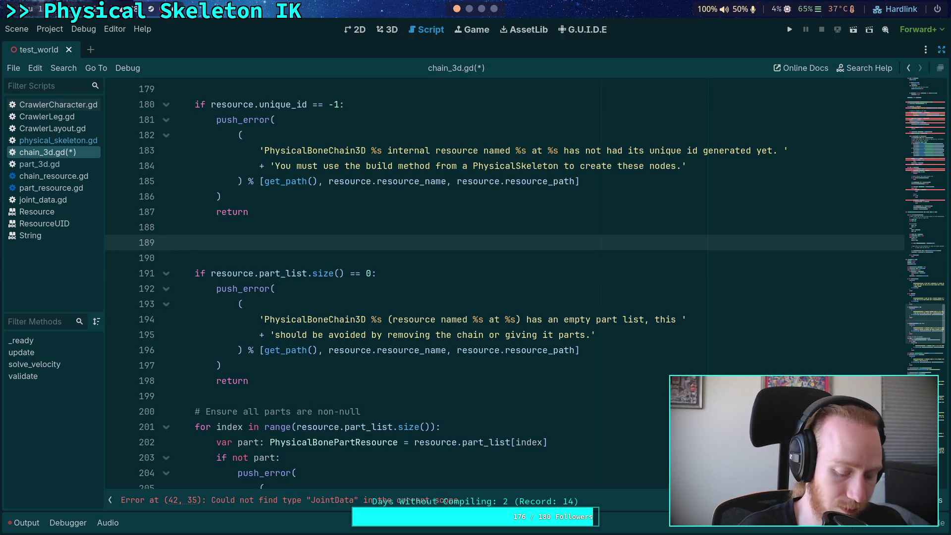
{"action": "key", "text": "ctrl+v"}
{"action": "left_click", "coordinate": [254, 243]}
{"action": "key", "text": "shift+Tab"}
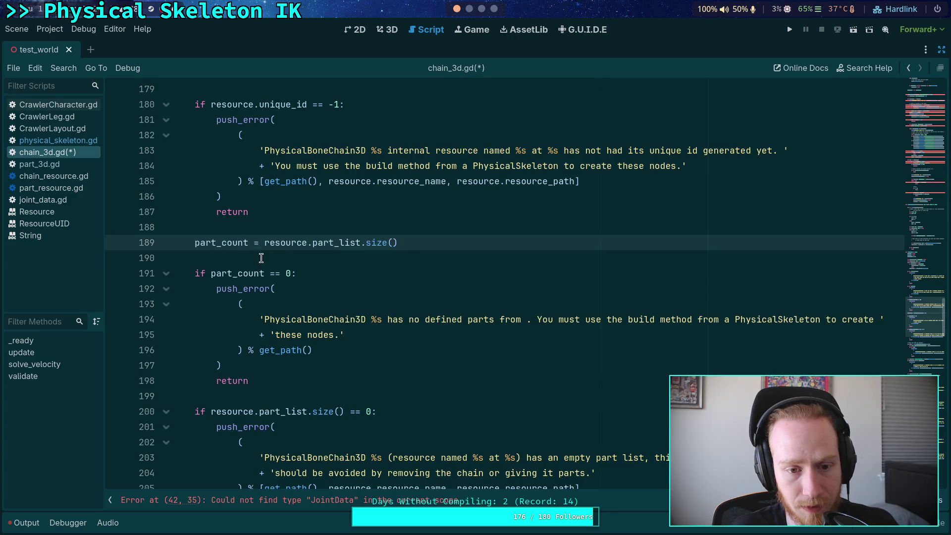
{"action": "left_click", "coordinate": [247, 389]}
{"action": "left_click_drag", "start_coordinate": [247, 389], "coordinate": [179, 270]}
{"action": "key", "text": "BackSpace"}
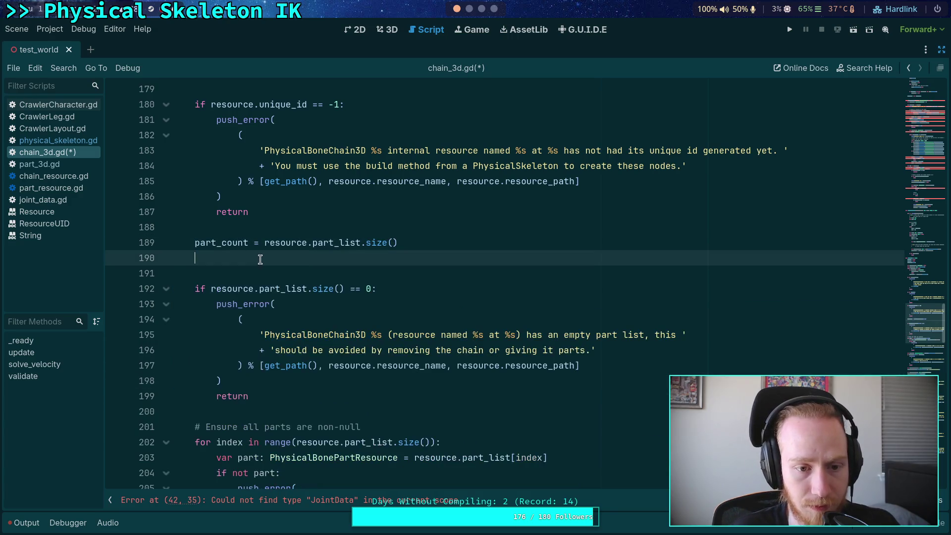
{"action": "left_click", "coordinate": [226, 244]}
{"action": "key", "text": "BackSpace"}
{"action": "type", "text": "c"}
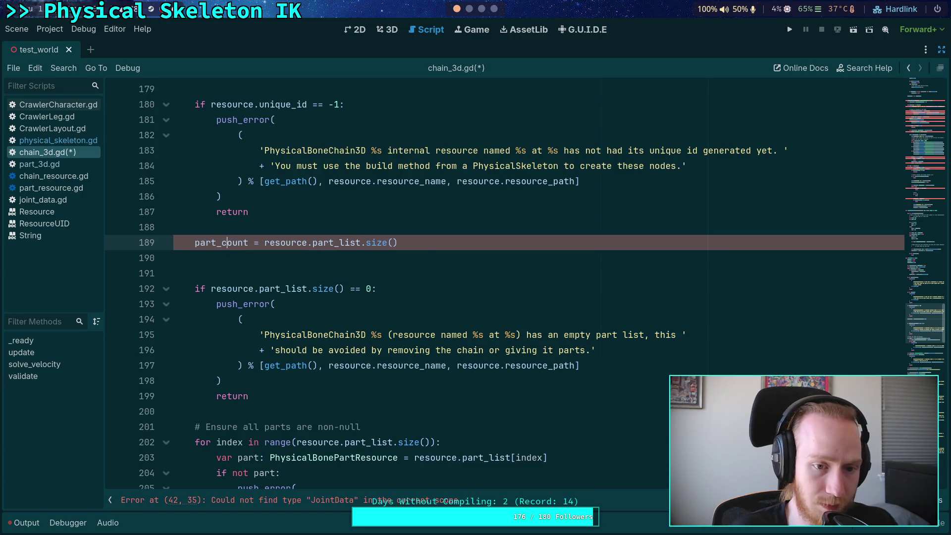
{"action": "left_click", "coordinate": [180, 259]}
{"action": "key", "text": "BackSpace"}
- Replace resource.part_list.size() with part_count in the empty-list check and the non-null parts loop
{"action": "double_click", "coordinate": [226, 243]}
{"action": "key", "text": "ctrl+c"}
{"action": "right_click", "coordinate": [227, 244]}
{"action": "left_click", "coordinate": [250, 301]}
{"action": "left_click_drag", "start_coordinate": [345, 273], "coordinate": [211, 276]}
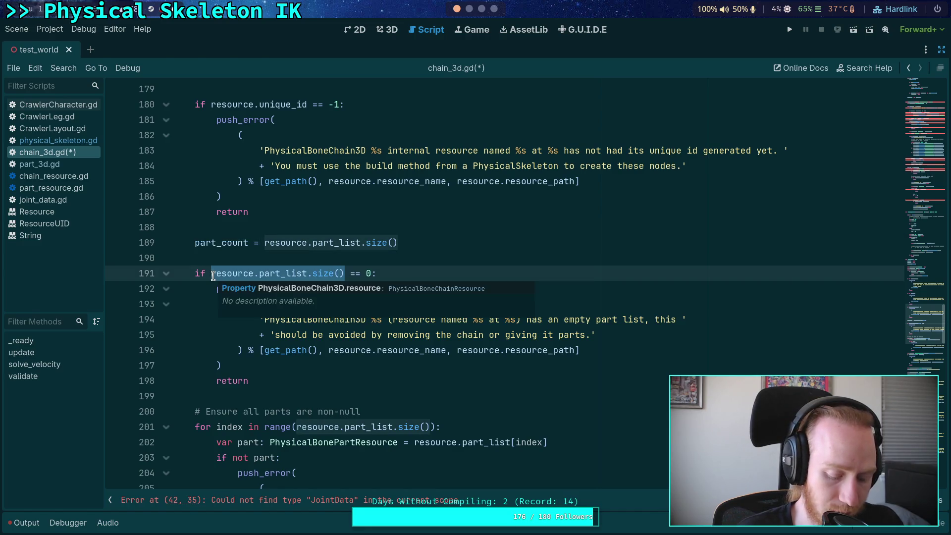
{"action": "key", "text": "ctrl+v"}
{"action": "left_click", "coordinate": [264, 243]}
{"action": "left_click_drag", "start_coordinate": [264, 242], "coordinate": [398, 243]}
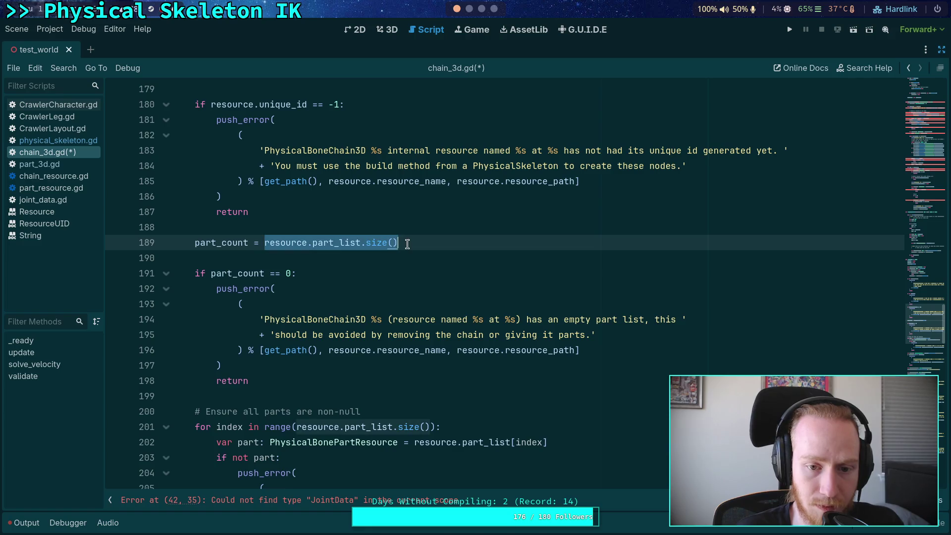
{"action": "scroll", "coordinate": [335, 283], "scroll_direction": "down", "scroll_amount": 4}
{"action": "left_click_drag", "start_coordinate": [296, 243], "coordinate": [433, 243]}
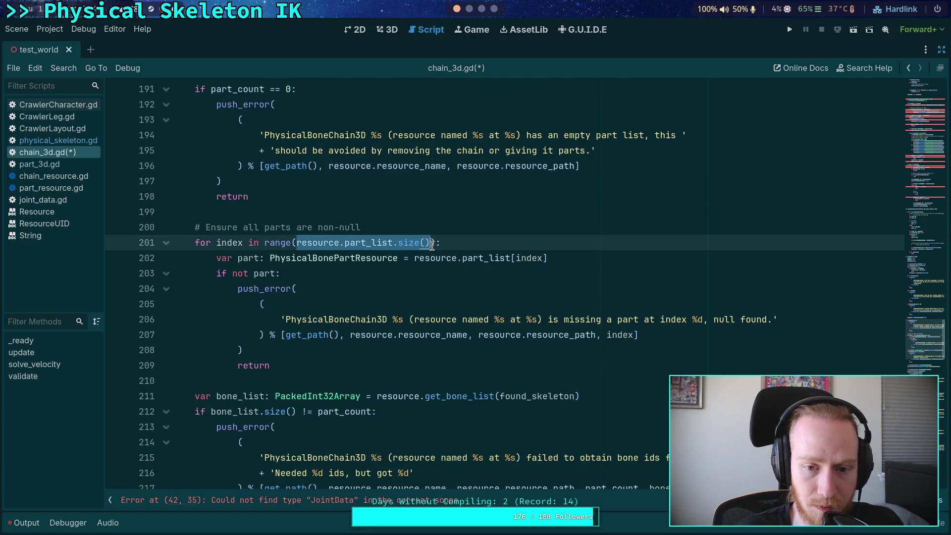
{"action": "key", "text": "ctrl+v"}
{"action": "scroll", "coordinate": [304, 196], "scroll_direction": "up", "scroll_amount": 3}
{"action": "left_click_drag", "start_coordinate": [265, 196], "coordinate": [402, 196]}
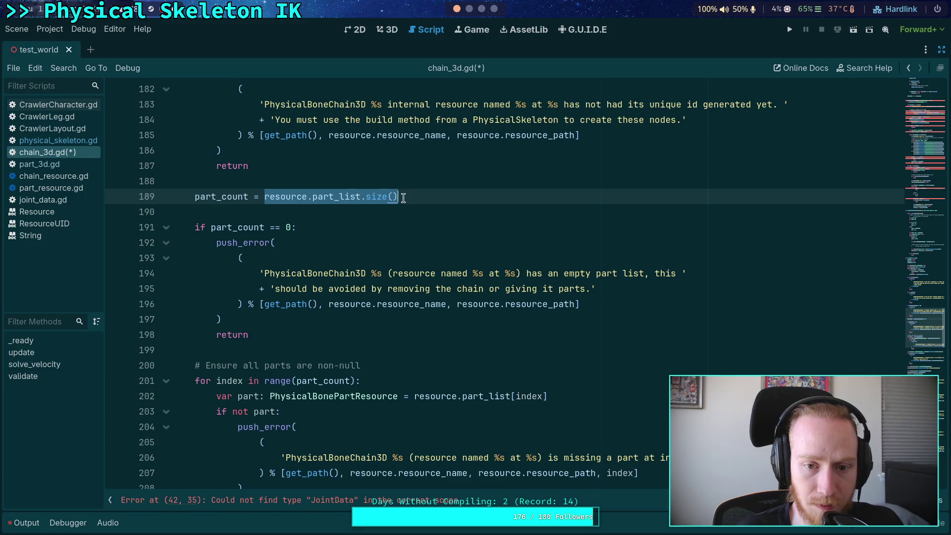
{"action": "scroll", "coordinate": [396, 264], "scroll_direction": "down", "scroll_amount": 11}
{"action": "scroll", "coordinate": [396, 264], "scroll_direction": "down", "scroll_amount": 9}
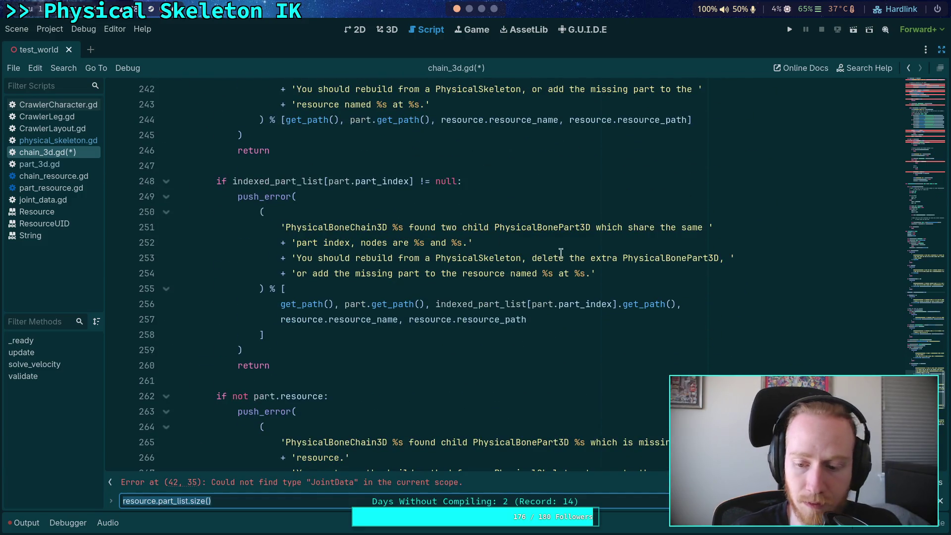
{"action": "left_click", "coordinate": [397, 334]}
{"action": "scroll", "coordinate": [396, 333], "scroll_direction": "up", "scroll_amount": 12}
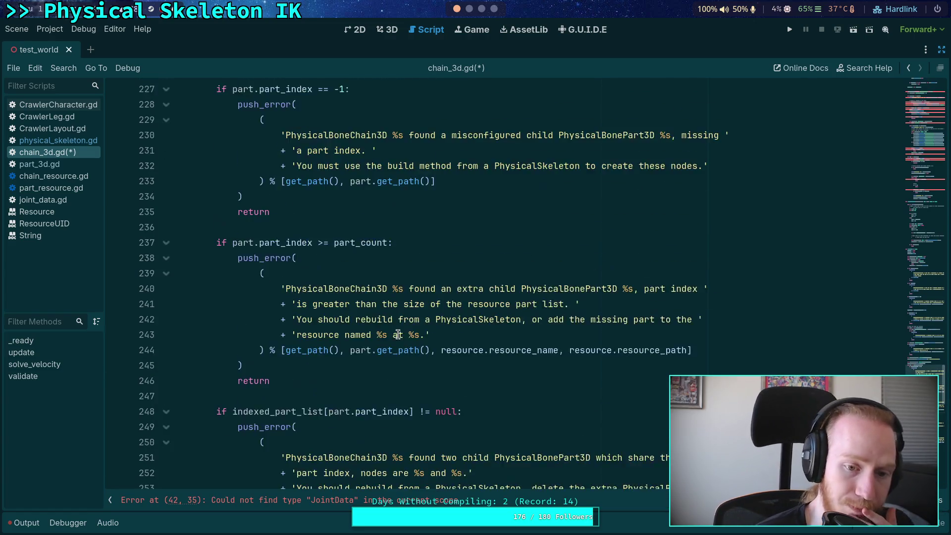
{"action": "scroll", "coordinate": [395, 333], "scroll_direction": "up", "scroll_amount": 8}
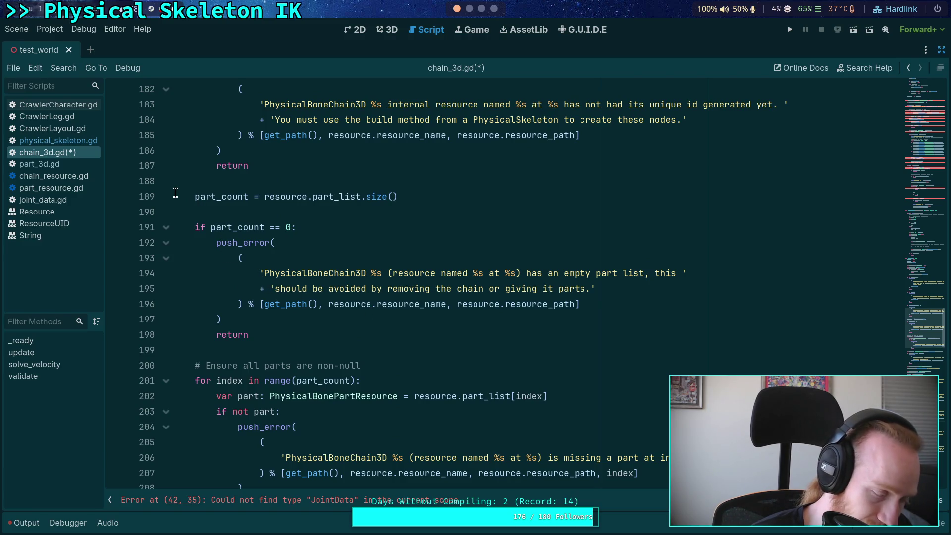
{"action": "scroll", "coordinate": [200, 195], "scroll_direction": "up", "scroll_amount": 15}
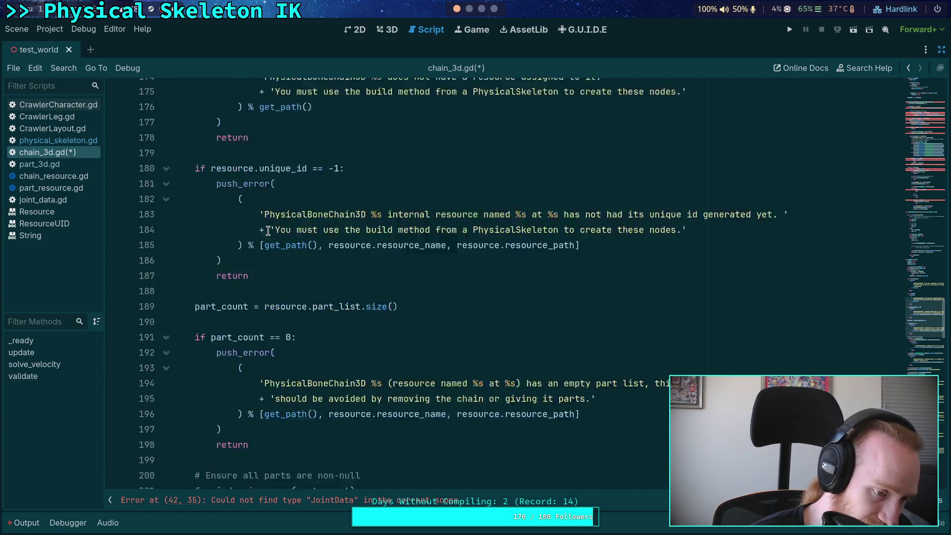
{"action": "left_click", "coordinate": [357, 304]}
{"action": "key", "text": "Return"}
- Declare a local 'var new_part_count: int' after part_list.clear()
{"action": "type", "text": "part_count = 0"}
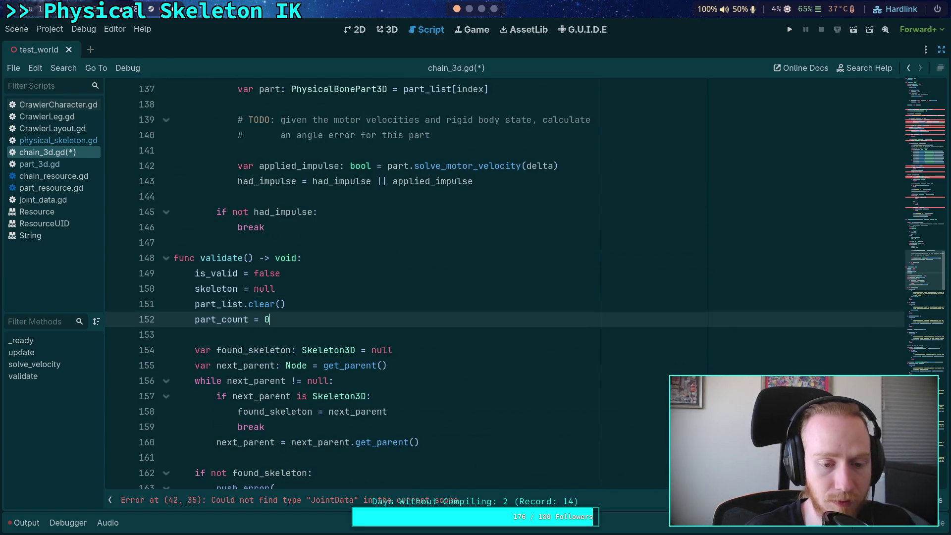
{"action": "scroll", "coordinate": [329, 278], "scroll_direction": "down", "scroll_amount": 15}
{"action": "left_click", "coordinate": [198, 212]}
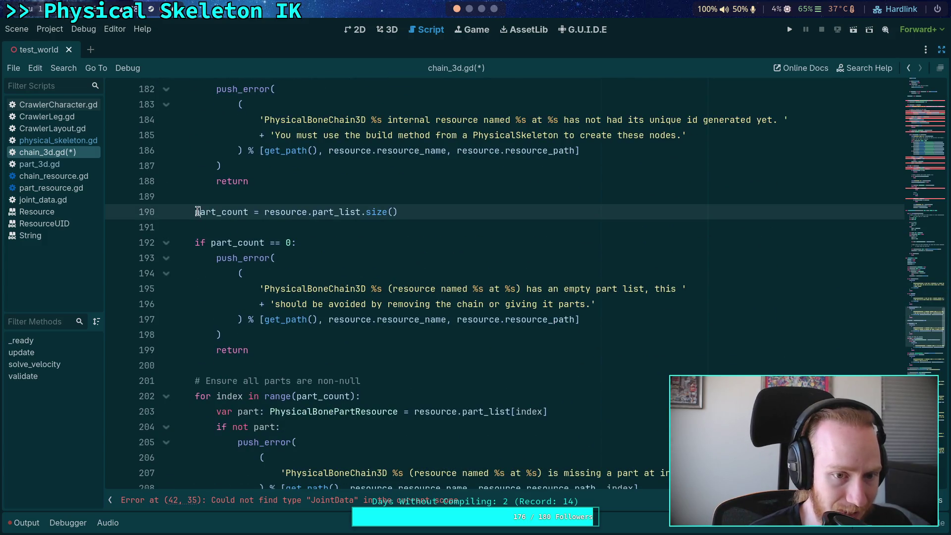
{"action": "type", "text": "var"}
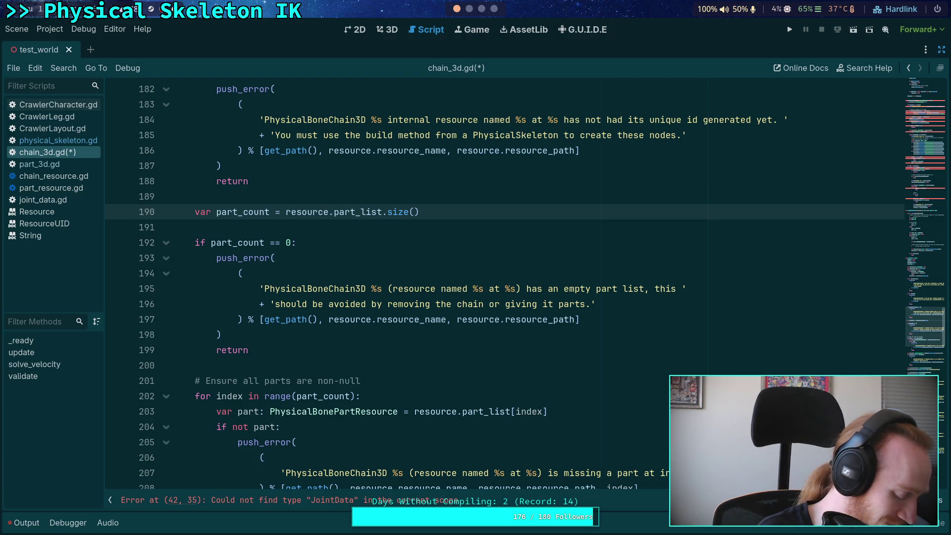
{"action": "type", "text": "new_"}
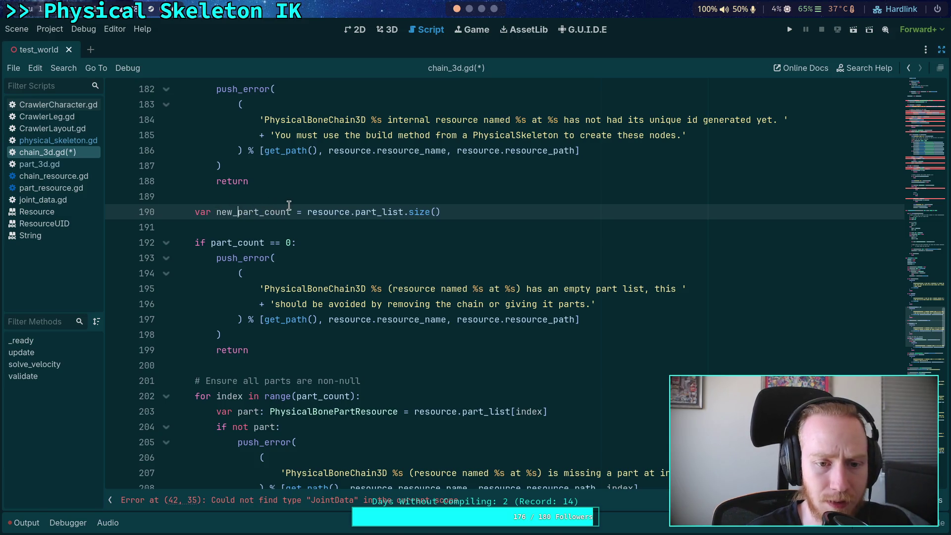
{"action": "type", "text": ": int"}
{"action": "key", "text": "Left"}
{"action": "key", "text": "Left"}
{"action": "key", "text": "Left"}
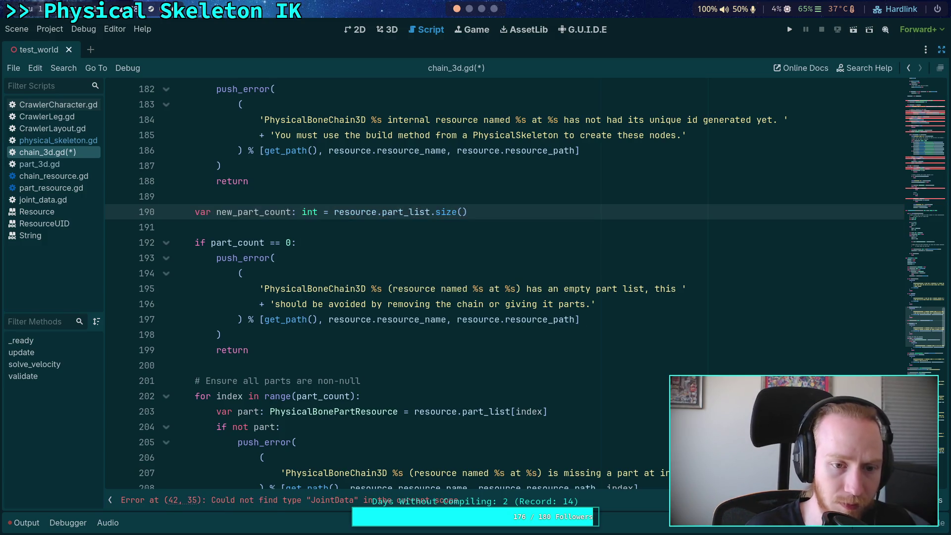
- Switch the empty-list check and the parts loop range to new_part_count
{"action": "left_click", "coordinate": [248, 245]}
{"action": "double_click", "coordinate": [248, 243]}
{"action": "key", "text": "ctrl+f"}
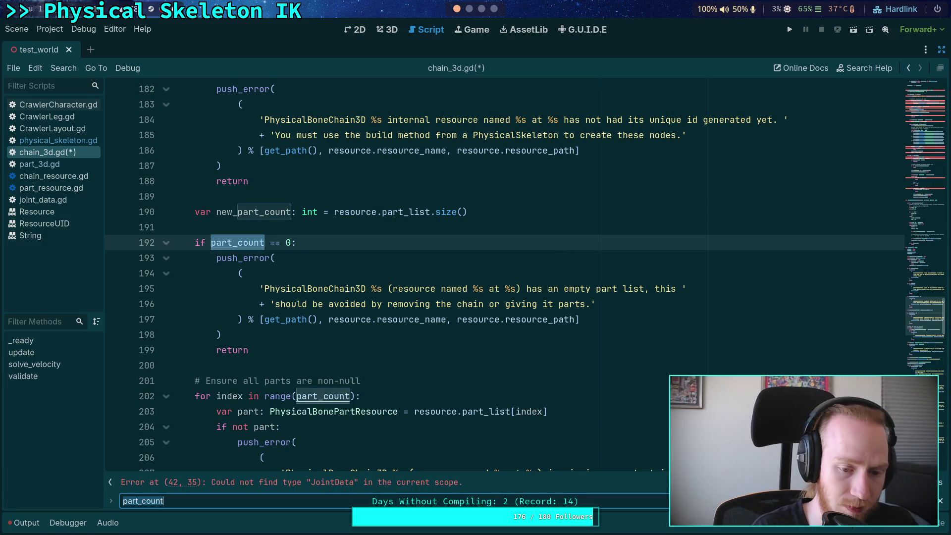
{"action": "double_click", "coordinate": [248, 212]}
{"action": "right_click", "coordinate": [248, 212]}
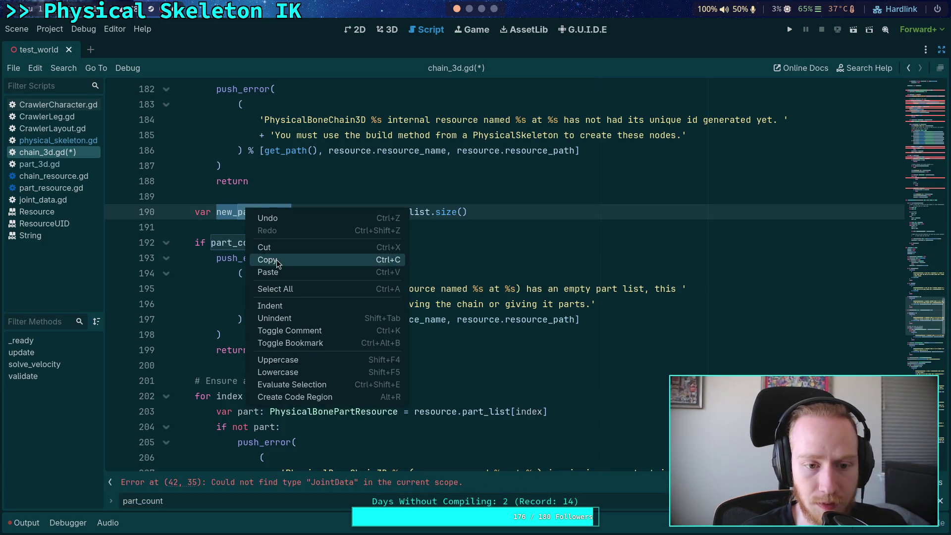
{"action": "left_click", "coordinate": [270, 257]}
{"action": "left_click", "coordinate": [244, 242]}
{"action": "double_click", "coordinate": [244, 243]}
{"action": "key", "text": "ctrl+v"}
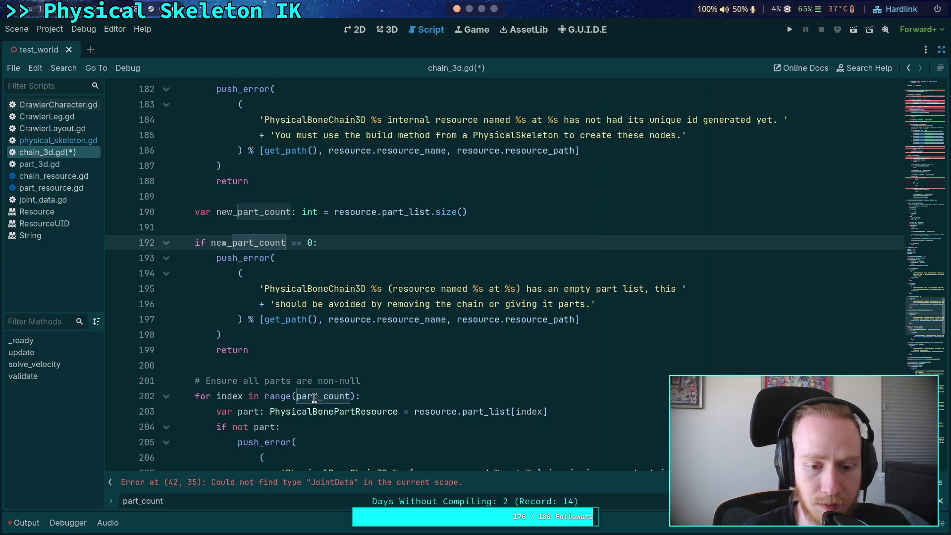
{"action": "double_click", "coordinate": [315, 397]}
{"action": "key", "text": "ctrl+v"}
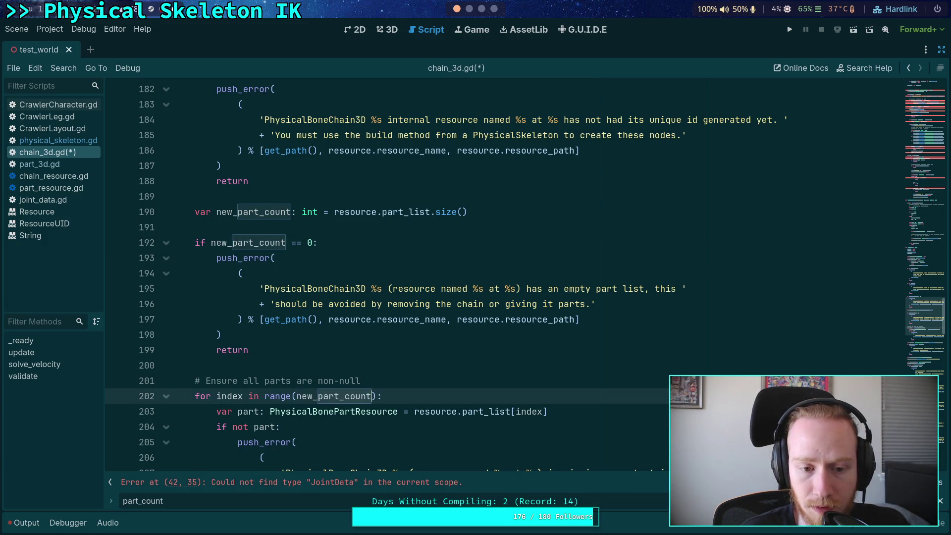
- Use new_part_count in the bone list check, error arguments, resize call and part index check
{"action": "scroll", "coordinate": [358, 293], "scroll_direction": "down", "scroll_amount": 6}
{"action": "double_click", "coordinate": [345, 274]}
{"action": "key", "text": "ctrl+v"}
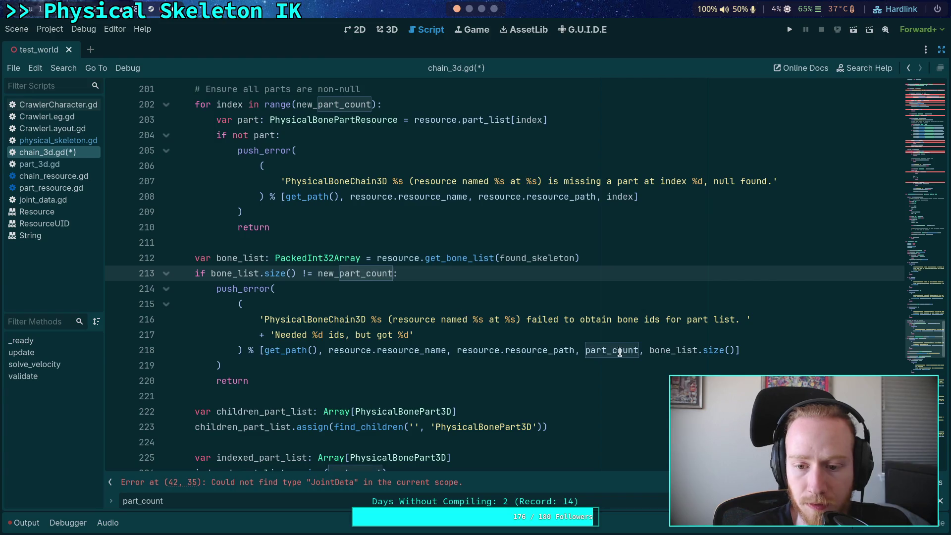
{"action": "double_click", "coordinate": [619, 350]}
{"action": "key", "text": "ctrl+v"}
{"action": "scroll", "coordinate": [355, 272], "scroll_direction": "down", "scroll_amount": 4}
{"action": "double_click", "coordinate": [354, 273]}
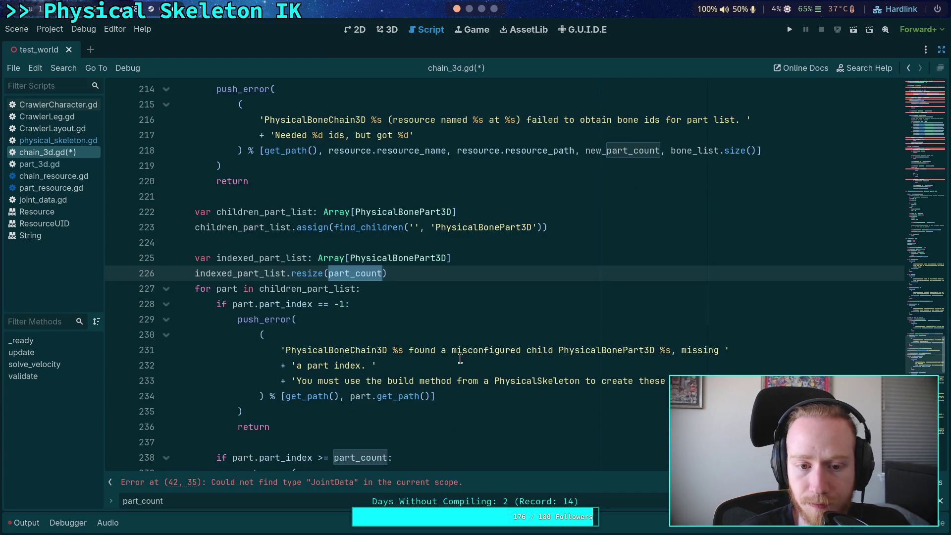
{"action": "key", "text": "ctrl+v"}
{"action": "scroll", "coordinate": [372, 388], "scroll_direction": "down", "scroll_amount": 2}
{"action": "double_click", "coordinate": [371, 365]}
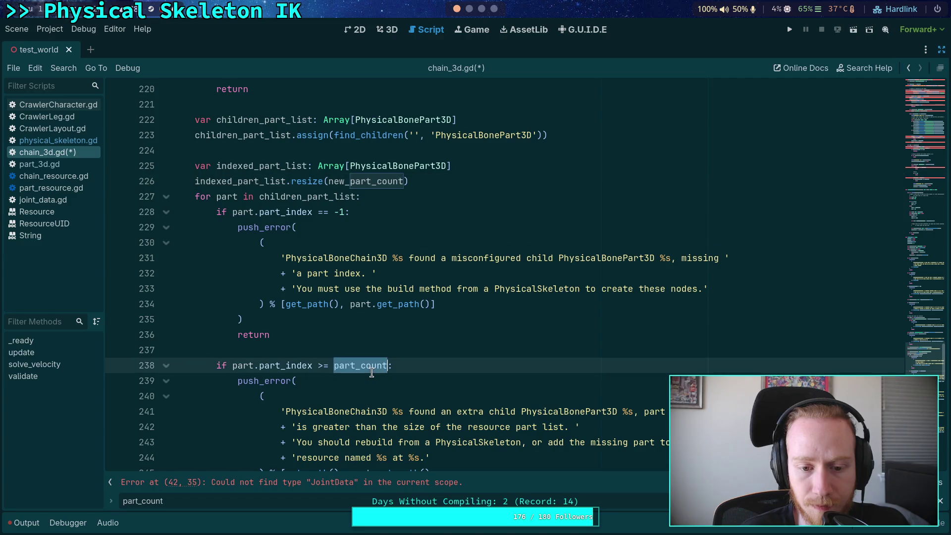
{"action": "key", "text": "ctrl+v"}
{"action": "scroll", "coordinate": [373, 355], "scroll_direction": "down", "scroll_amount": 4}
{"action": "key", "text": "F3"}
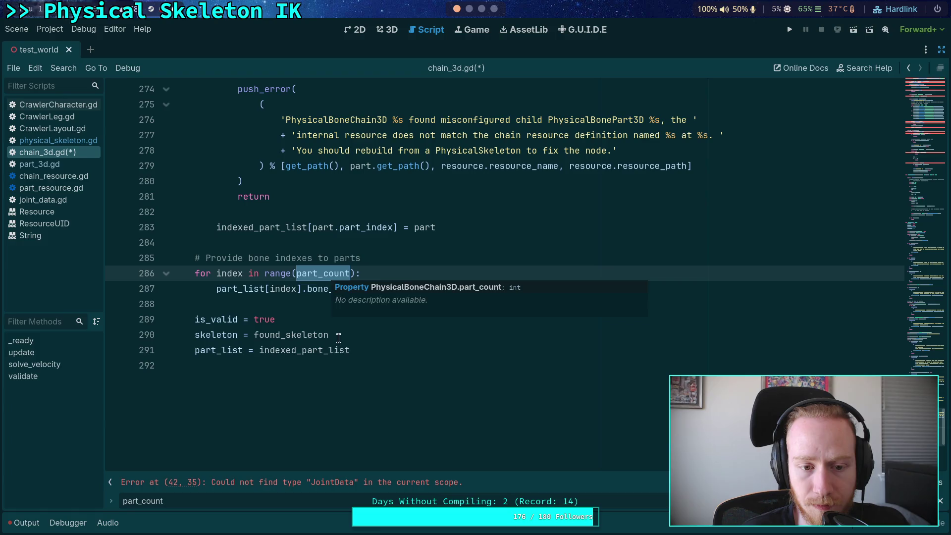
{"action": "type", "text": "new_part_count"}
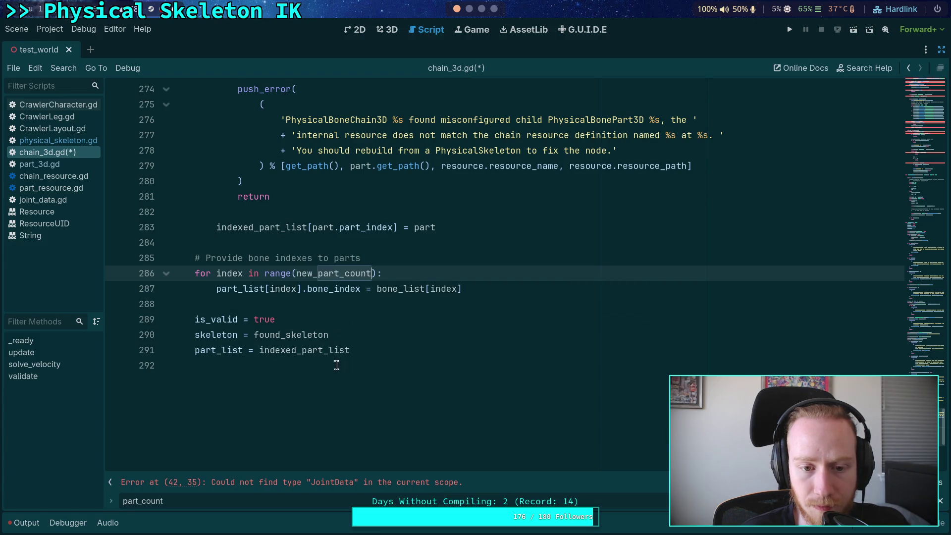
- Add 'part_count = new_part_count' at the end of validate()
{"action": "left_click", "coordinate": [421, 350]}
{"action": "key", "text": "Return"}
{"action": "type", "text": "new"}
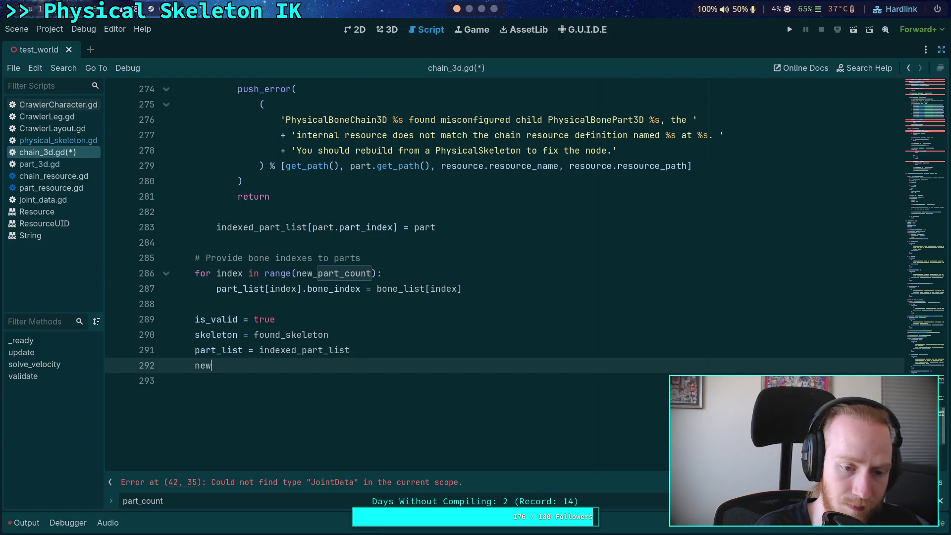
{"action": "key", "text": "BackSpace"}
{"action": "key", "text": "BackSpace"}
{"action": "key", "text": "BackSpace"}
{"action": "key", "text": "Return"}
{"action": "type", "text": "new"}
{"action": "key", "text": "Return"}
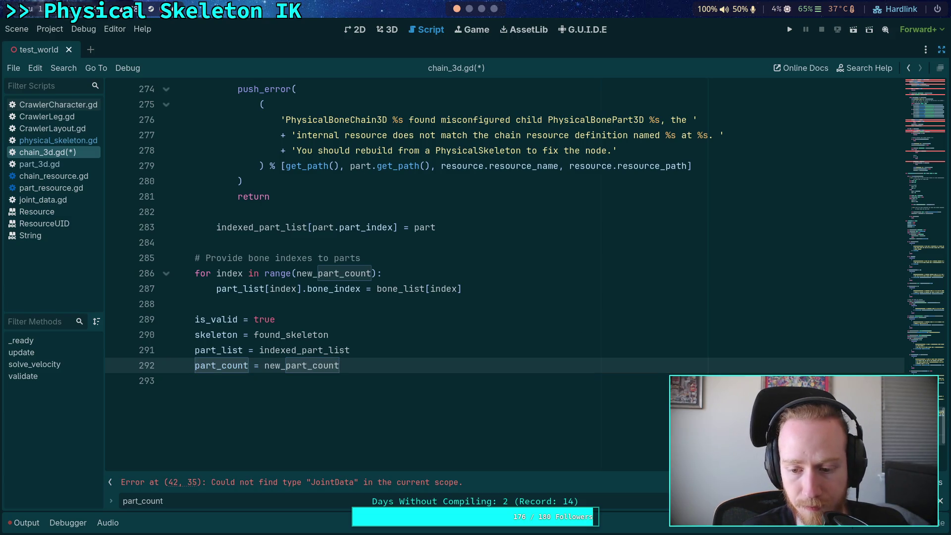
- Step through the remaining part_count matches and close the search bar
{"action": "key", "text": "F3"}
{"action": "key", "text": "F3"}
{"action": "key", "text": "F3"}
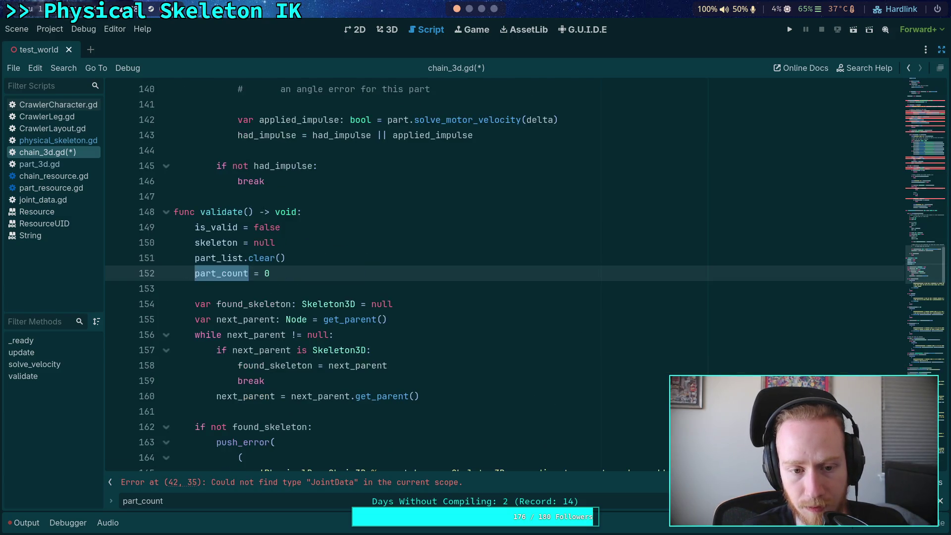
{"action": "key", "text": "F3"}
{"action": "key", "text": "F3"}
{"action": "key", "text": "F3"}
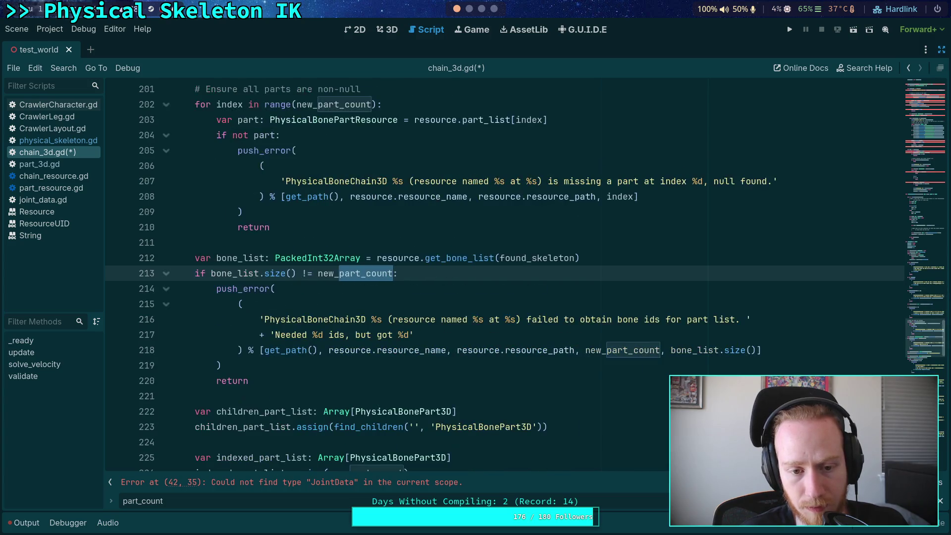
{"action": "key", "text": "F3"}
{"action": "key", "text": "F3"}
{"action": "key", "text": "F3"}
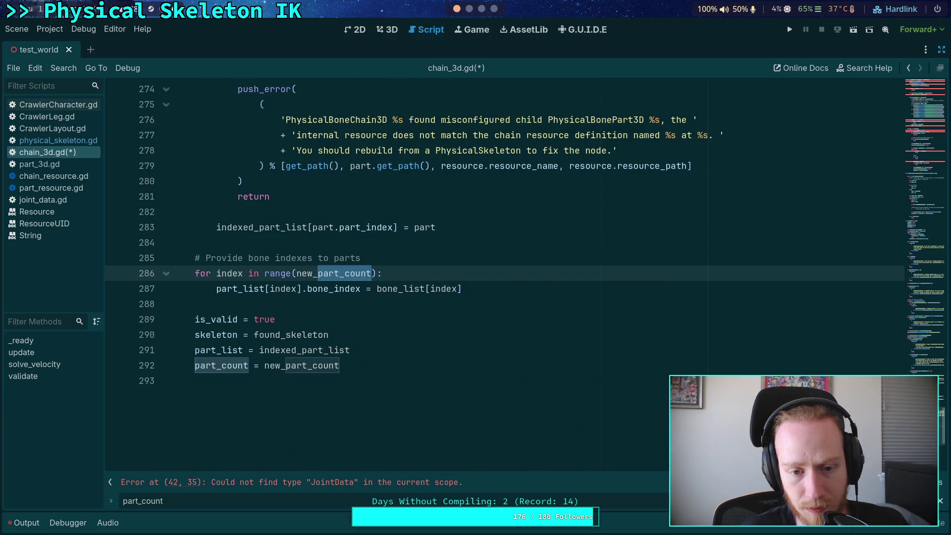
{"action": "key", "text": "shift+F3"}
{"action": "key", "text": "shift+F3"}
{"action": "key", "text": "shift+F3"}
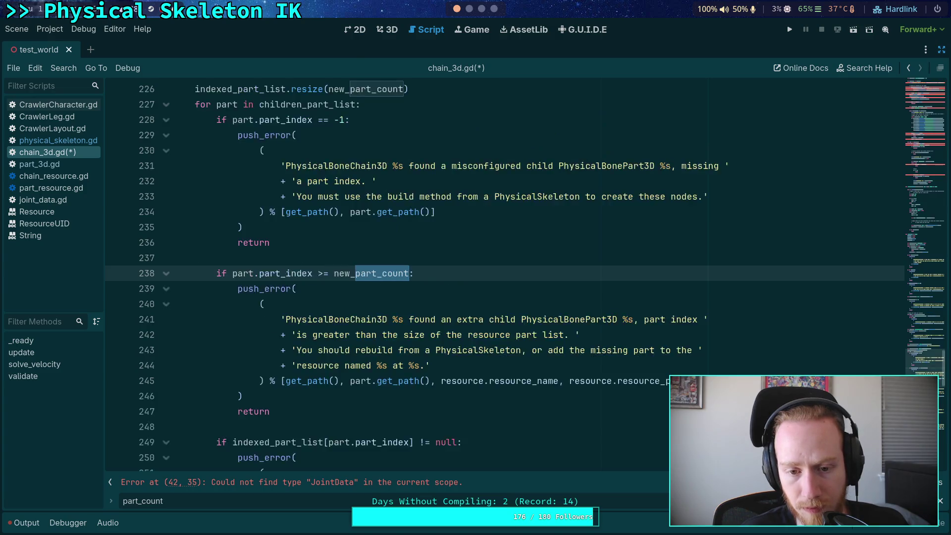
{"action": "key", "text": "shift+F3"}
{"action": "key", "text": "shift+F3"}
{"action": "key", "text": "shift+F3"}
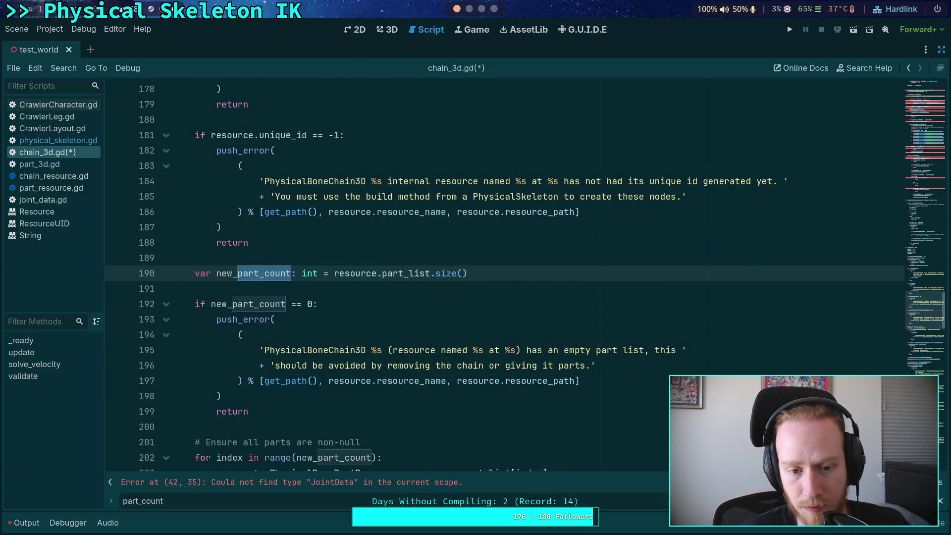
{"action": "key", "text": "Escape"}
- Delete empty line 191 after the declaration and save chain_3d.gd
{"action": "left_click", "coordinate": [562, 351]}
{"action": "scroll", "coordinate": [540, 342], "scroll_direction": "up", "scroll_amount": 1}
{"action": "left_click", "coordinate": [176, 335]}
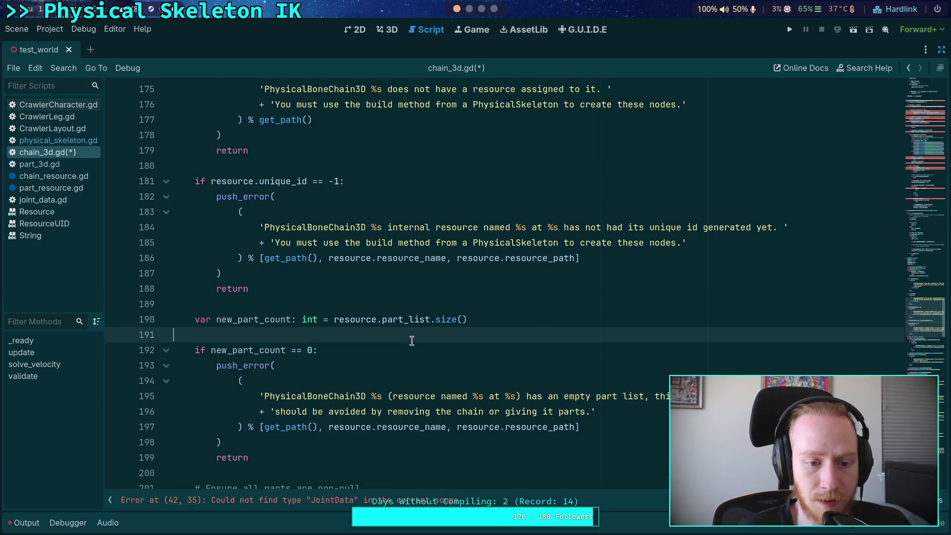
{"action": "key", "text": "BackSpace"}
{"action": "key", "text": "ctrl+s"}
{"action": "scroll", "coordinate": [351, 307], "scroll_direction": "up", "scroll_amount": 14}
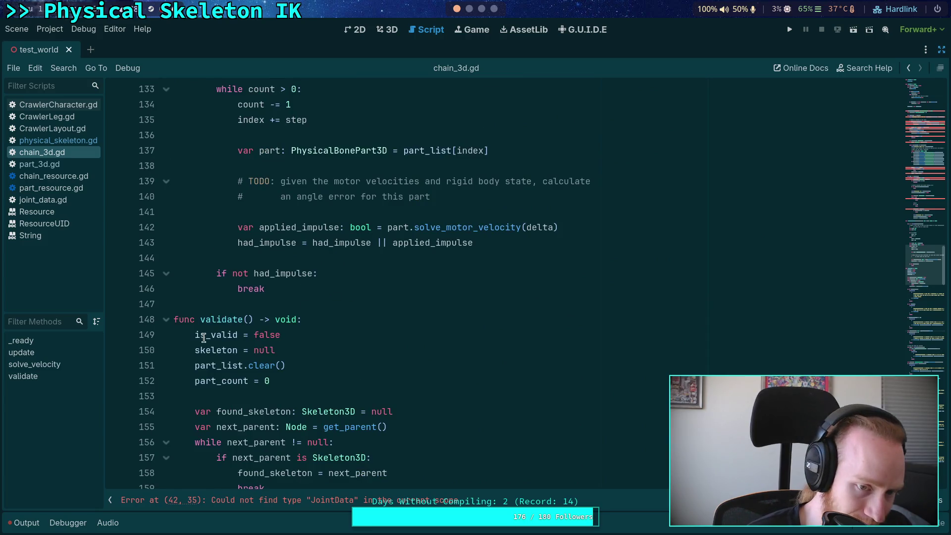
- Fold validate(), move up to update(), and select '(part_list)' on line 39
{"action": "left_click", "coordinate": [166, 319]}
{"action": "left_click", "coordinate": [222, 274]}
{"action": "scroll", "coordinate": [221, 274], "scroll_direction": "up", "scroll_amount": 8}
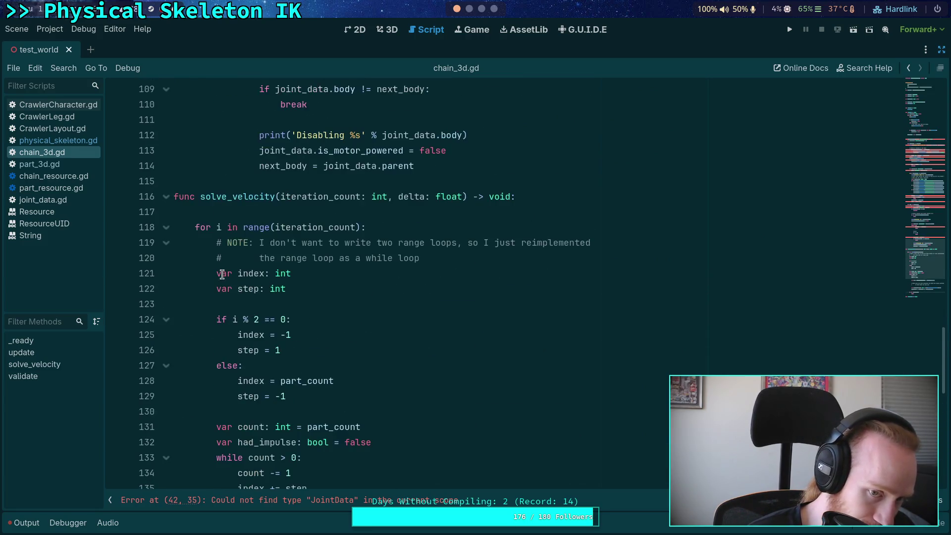
{"action": "scroll", "coordinate": [222, 274], "scroll_direction": "up", "scroll_amount": 8}
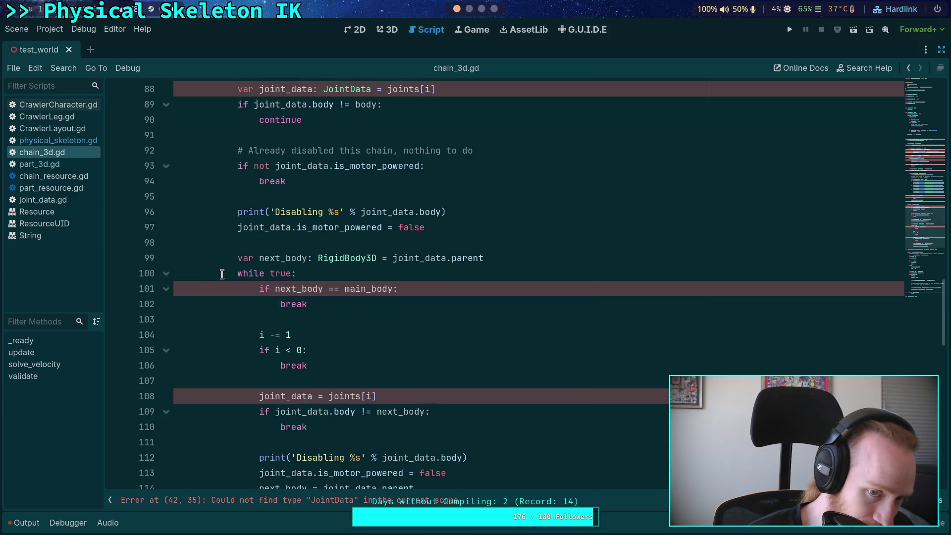
{"action": "scroll", "coordinate": [222, 274], "scroll_direction": "up", "scroll_amount": 18}
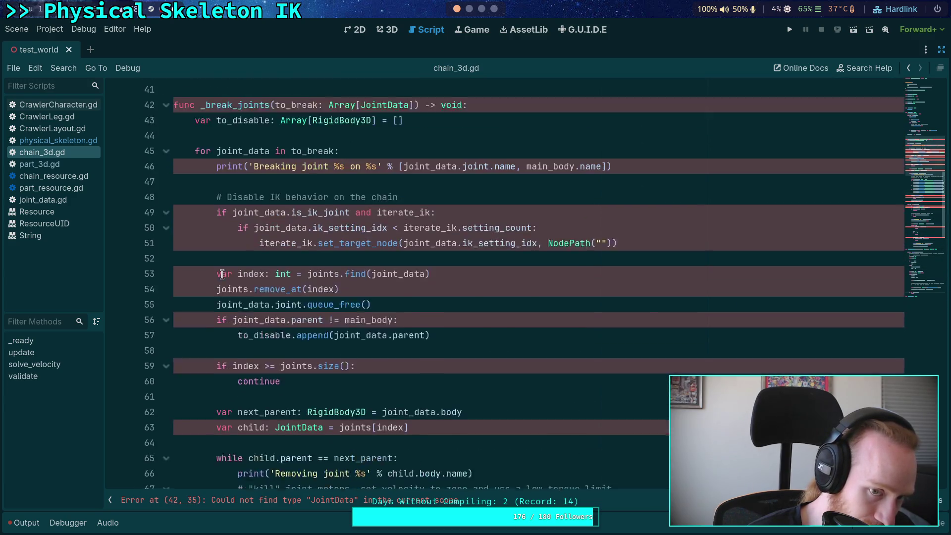
{"action": "scroll", "coordinate": [222, 274], "scroll_direction": "up", "scroll_amount": 3}
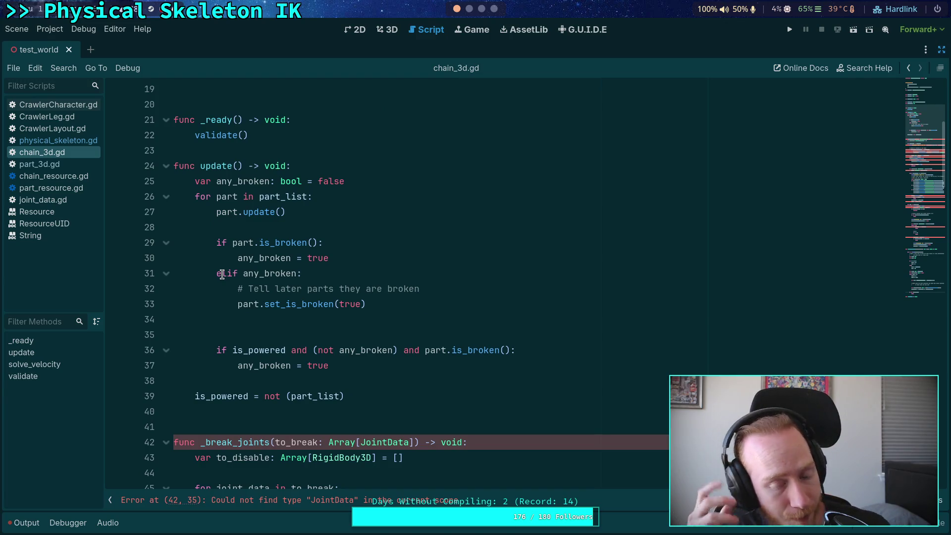
{"action": "scroll", "coordinate": [222, 274], "scroll_direction": "down", "scroll_amount": 1}
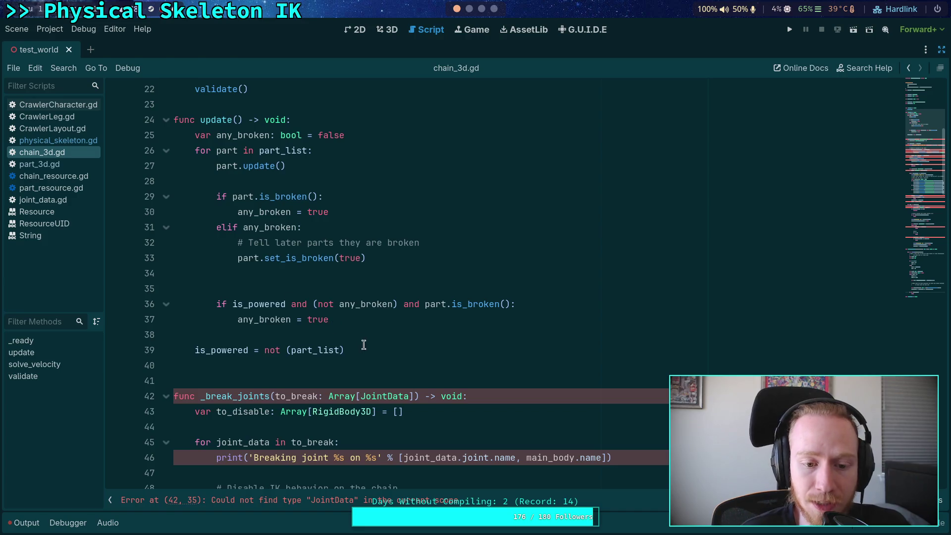
{"action": "left_click_drag", "start_coordinate": [344, 350], "coordinate": [286, 349]}
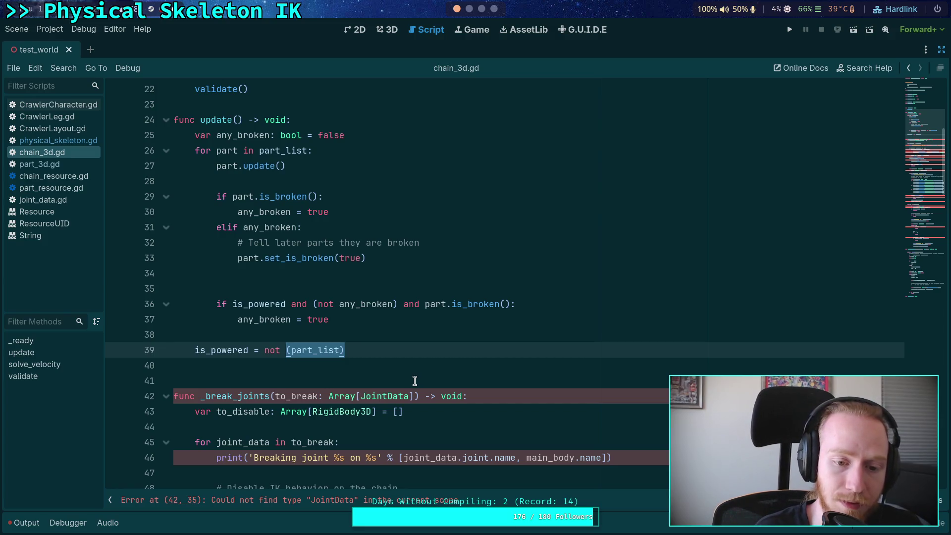
- Remove the stray parentheses and add 'if is_powered and part_list[0].is_broken():' above the assignment
{"action": "key", "text": "Left"}
{"action": "key", "text": "Delete"}
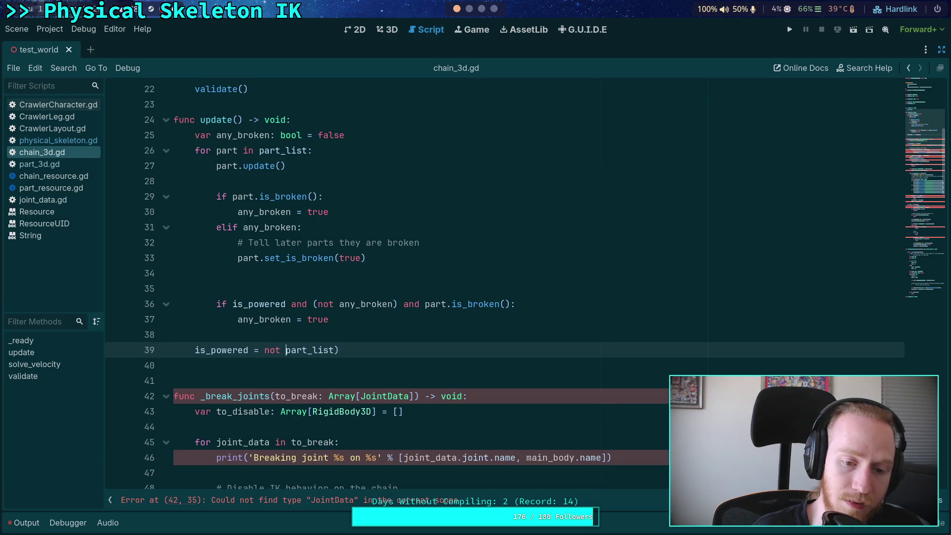
{"action": "key", "text": "BackSpace"}
{"action": "key", "text": "ctrl+shift+Return"}
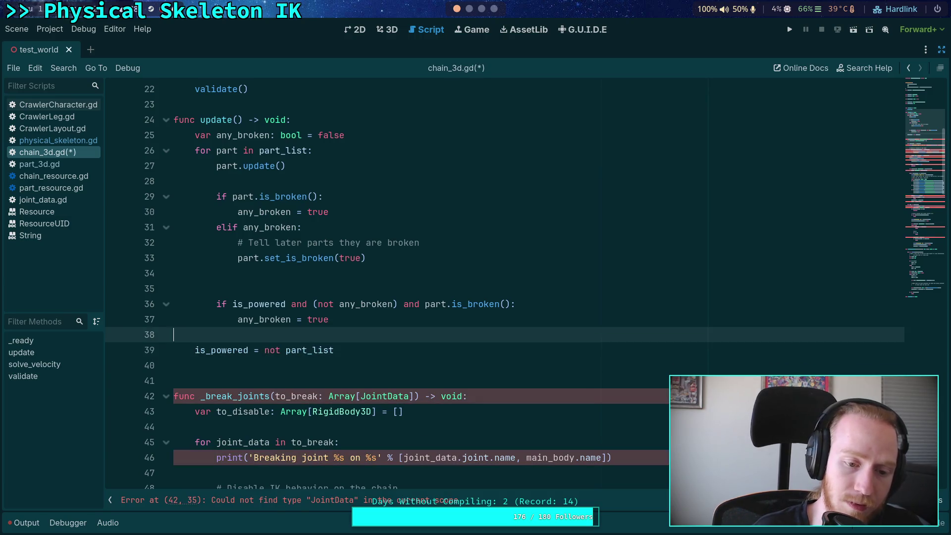
{"action": "type", "text": "if is_powered"}
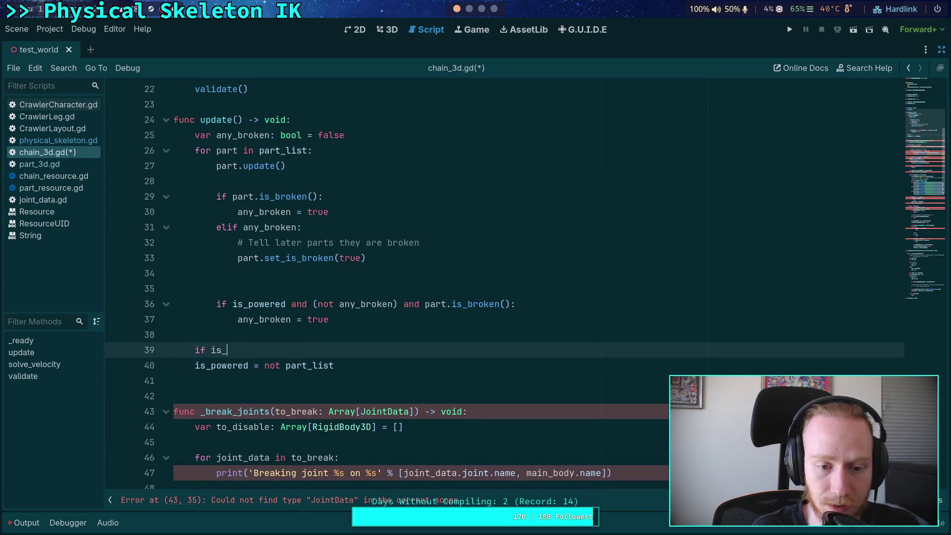
{"action": "type", "text": "and"}
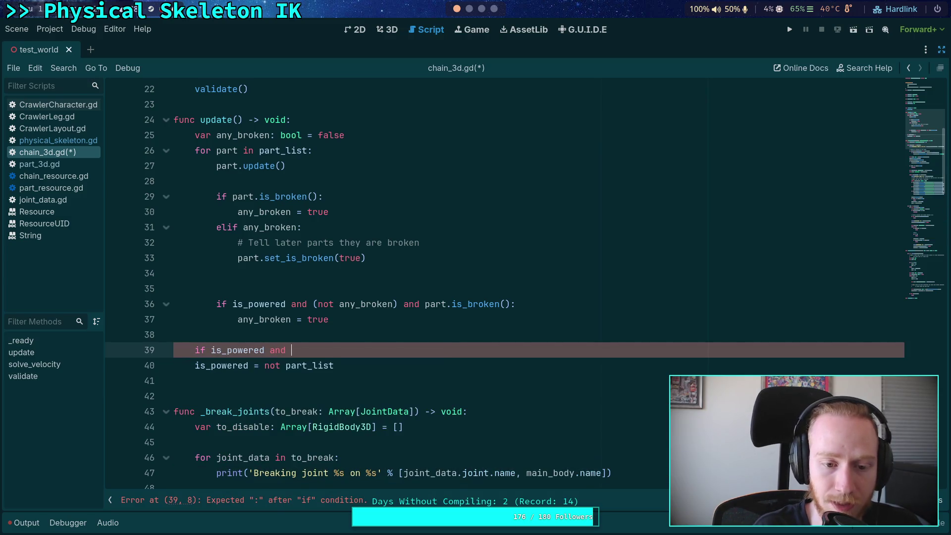
{"action": "type", "text": "part"}
{"action": "type", "text": "_count"}
{"action": "key", "text": "BackSpace"}
{"action": "key", "text": "BackSpace"}
{"action": "key", "text": "BackSpace"}
{"action": "key", "text": "BackSpace"}
{"action": "key", "text": "BackSpace"}
{"action": "type", "text": "l"}
{"action": "key", "text": "Return"}
{"action": "type", "text": "[0].is_bro"}
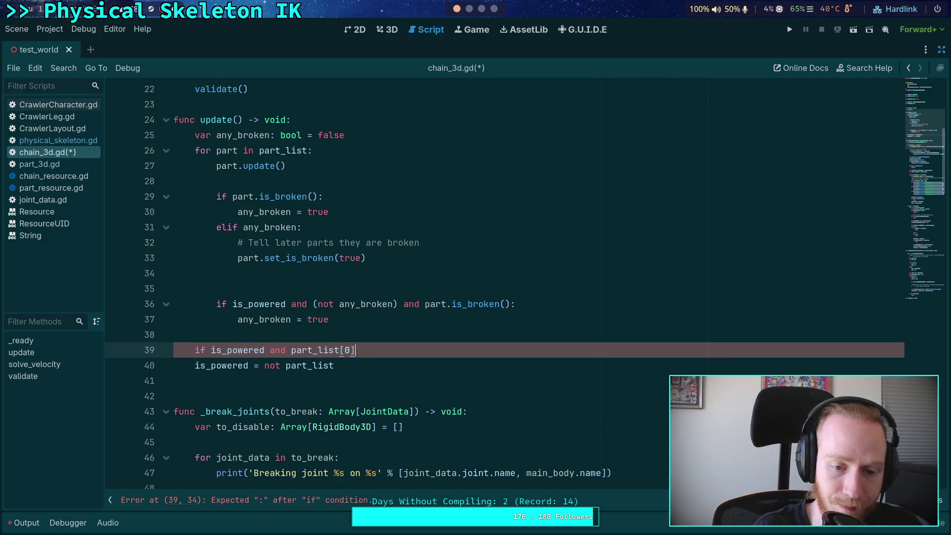
{"action": "type", "text": "ken():"}
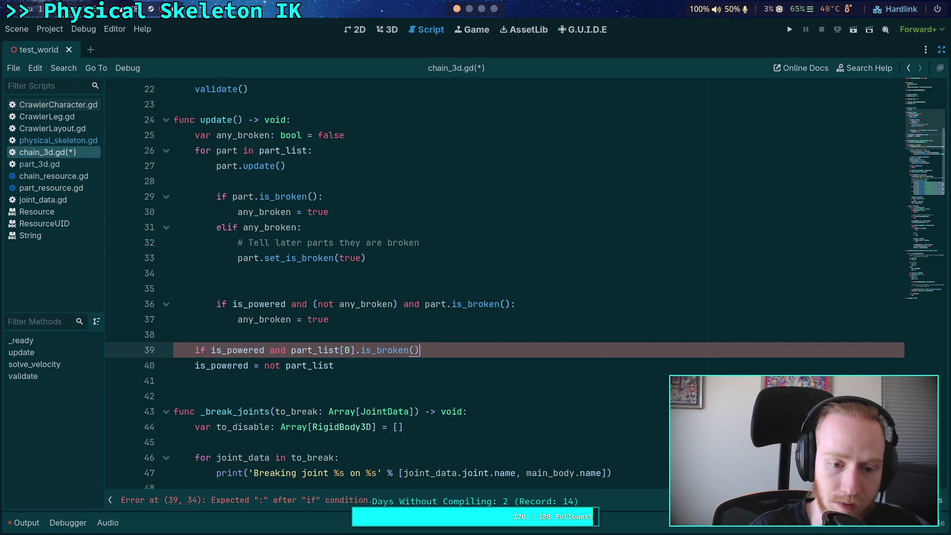
- Indent the assignment under the new if as 'is_powered = false', drop the blank line, and save
{"action": "left_click", "coordinate": [195, 366]}
{"action": "key", "text": "Tab"}
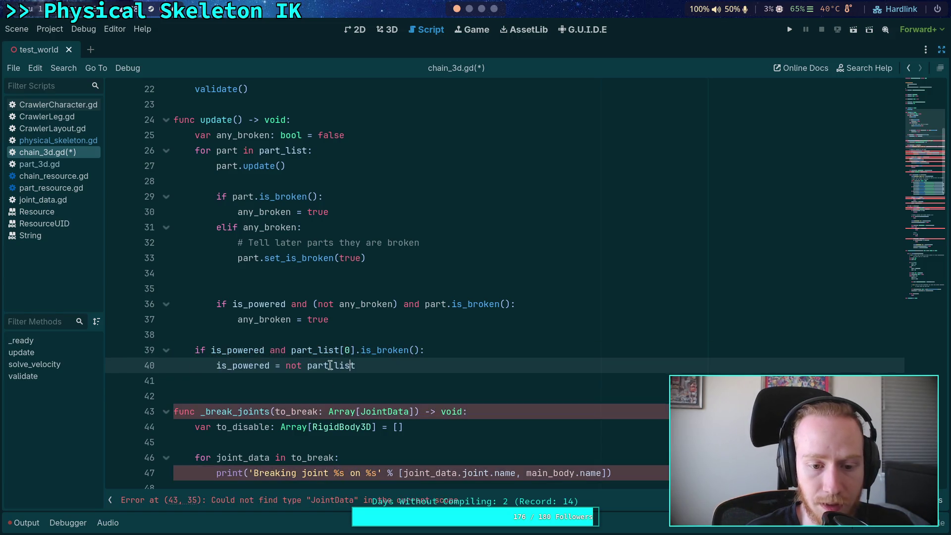
{"action": "left_click_drag", "start_coordinate": [286, 365], "coordinate": [366, 365]}
{"action": "type", "text": "false"}
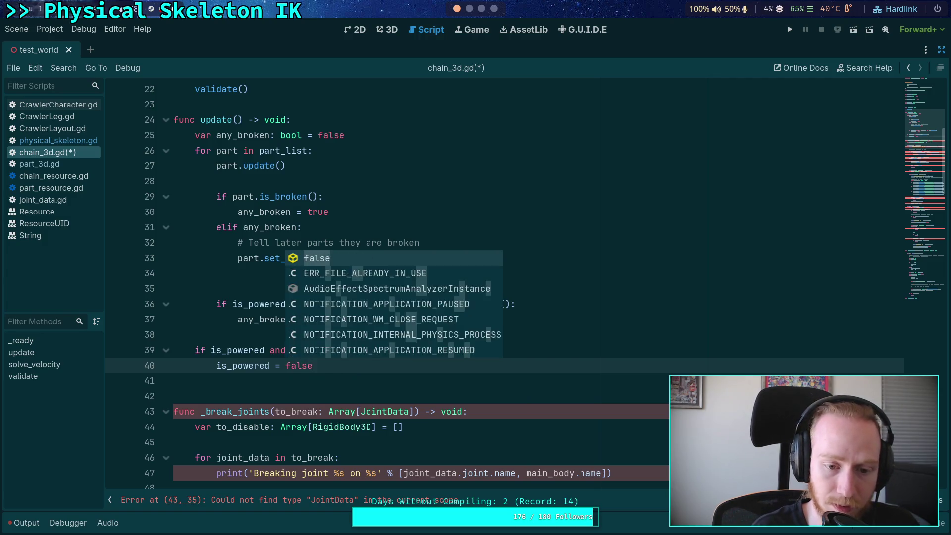
{"action": "left_click", "coordinate": [174, 381]}
{"action": "key", "text": "BackSpace"}
{"action": "key", "text": "ctrl+s"}
- Delete the stray empty line 34 inside update()
{"action": "left_click", "coordinate": [339, 330]}
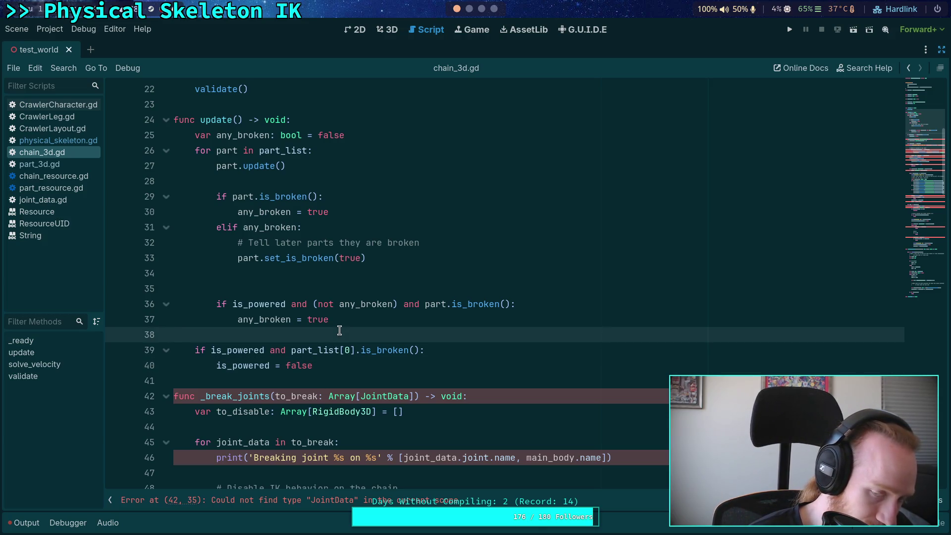
{"action": "left_click", "coordinate": [288, 278]}
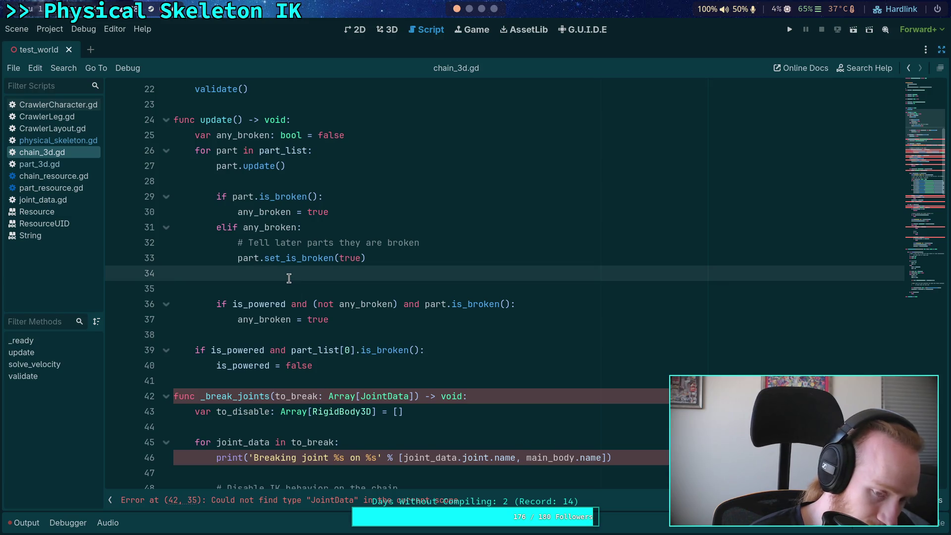
{"action": "key", "text": "BackSpace"}
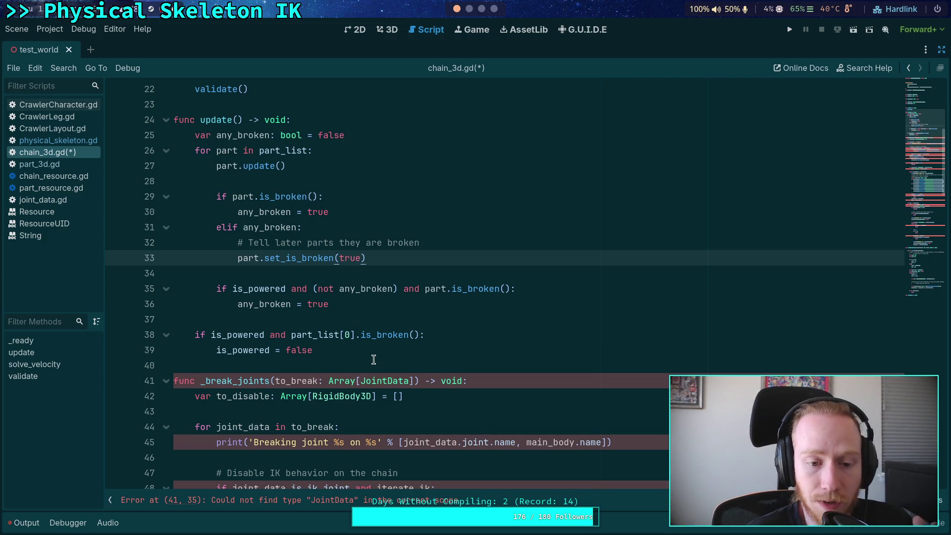
- After the part lookup in solve_velocity, add 'if part.is_broken():' with a nested step check that breaks
{"action": "scroll", "coordinate": [377, 354], "scroll_direction": "down", "scroll_amount": 13}
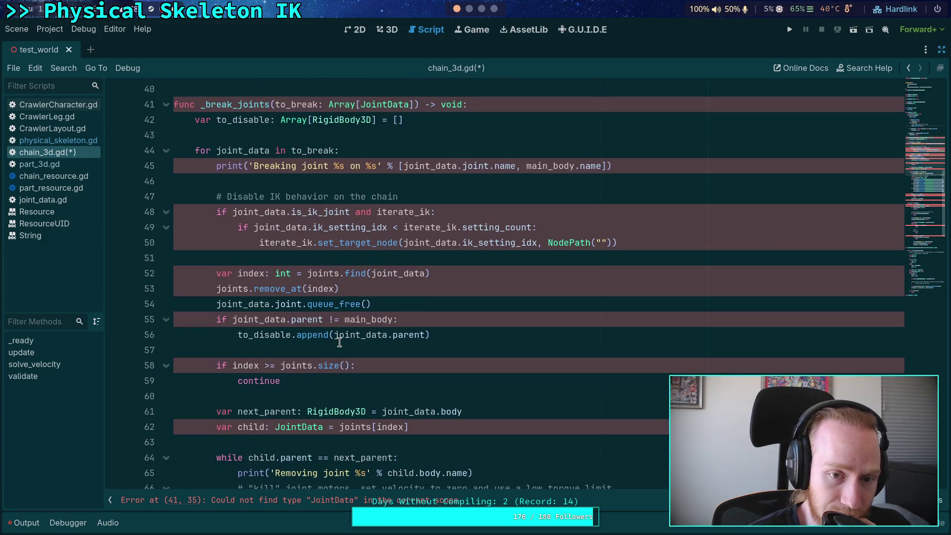
{"action": "scroll", "coordinate": [325, 335], "scroll_direction": "down", "scroll_amount": 16}
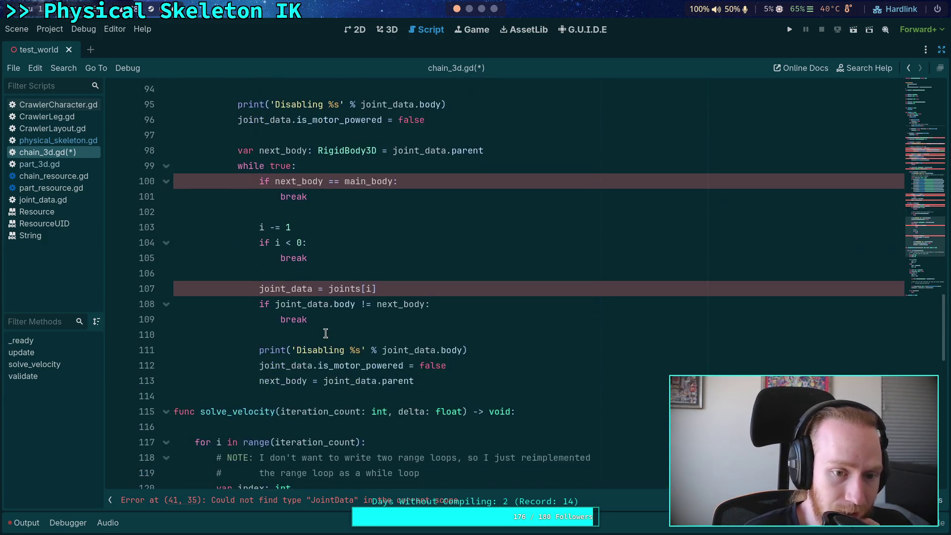
{"action": "scroll", "coordinate": [326, 334], "scroll_direction": "down", "scroll_amount": 3}
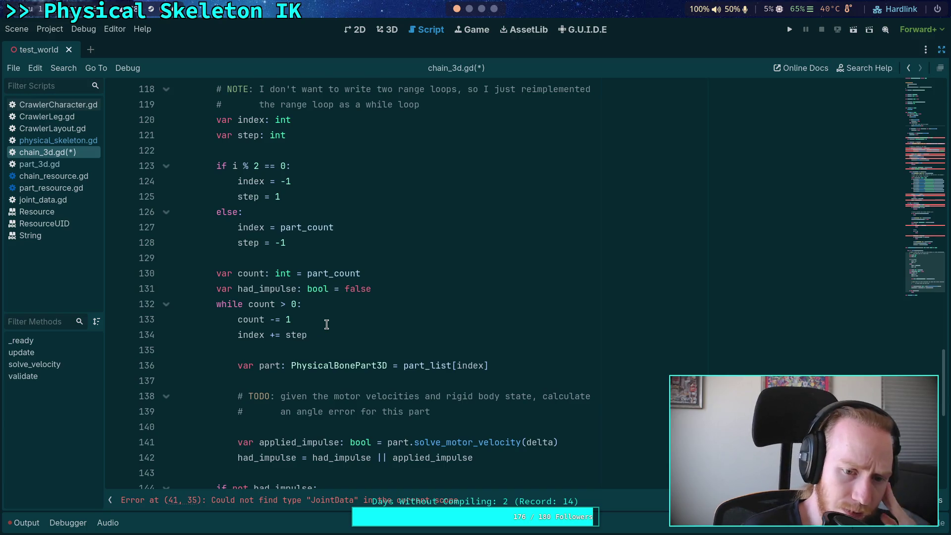
{"action": "scroll", "coordinate": [329, 322], "scroll_direction": "down", "scroll_amount": 2}
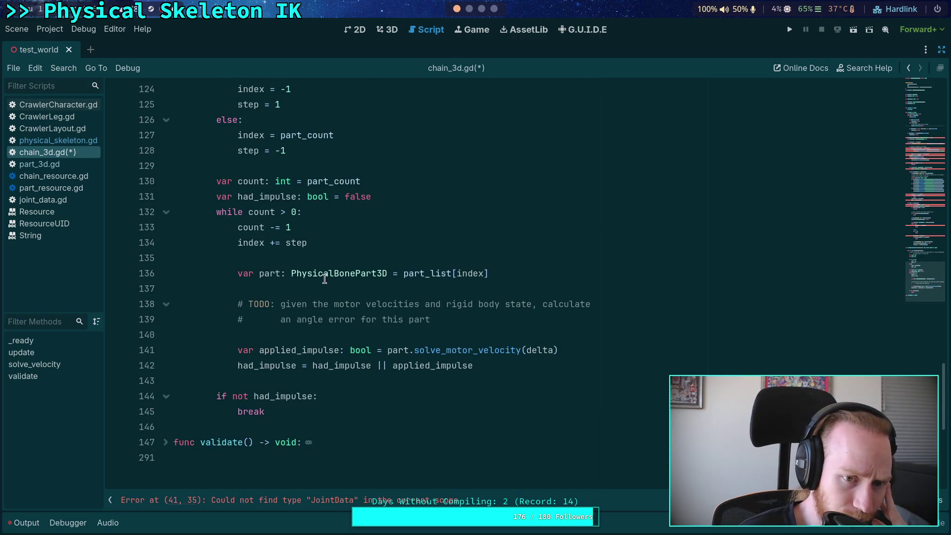
{"action": "scroll", "coordinate": [325, 279], "scroll_direction": "up", "scroll_amount": 2}
{"action": "scroll", "coordinate": [325, 279], "scroll_direction": "down", "scroll_amount": 1}
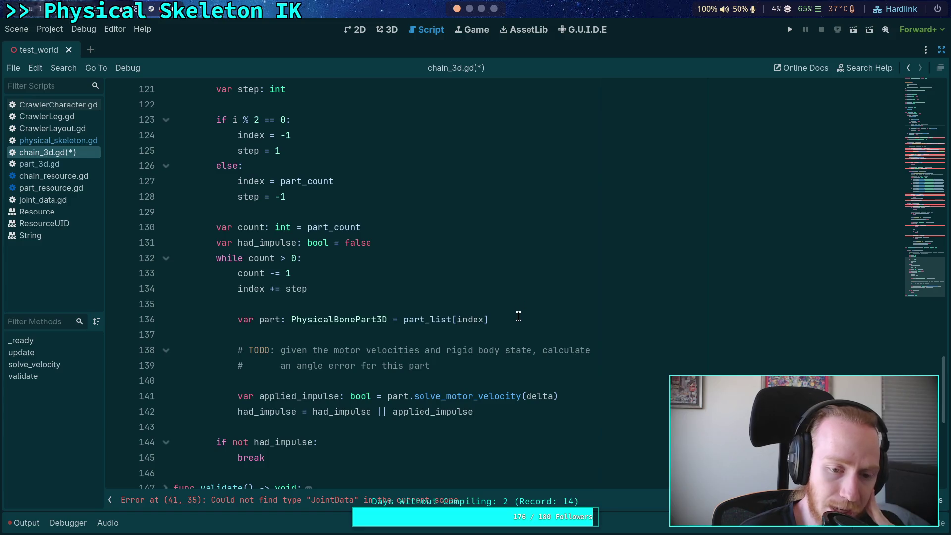
{"action": "left_click", "coordinate": [525, 323]}
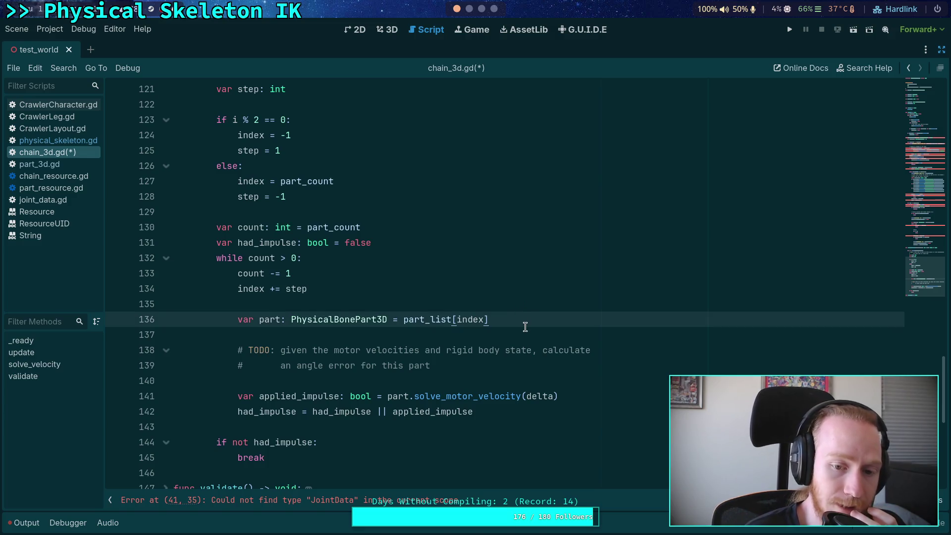
{"action": "key", "text": "Return"}
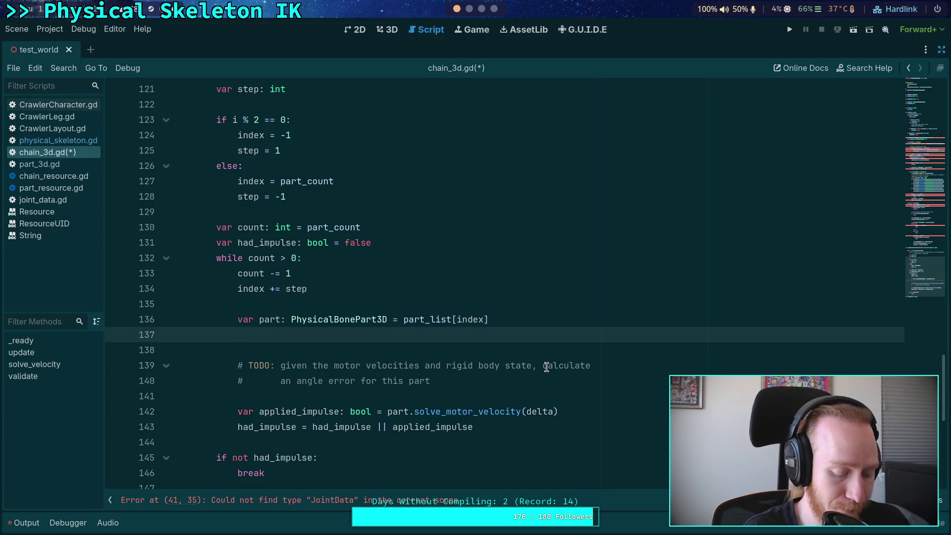
{"action": "type", "text": "if part.is_broken()"}
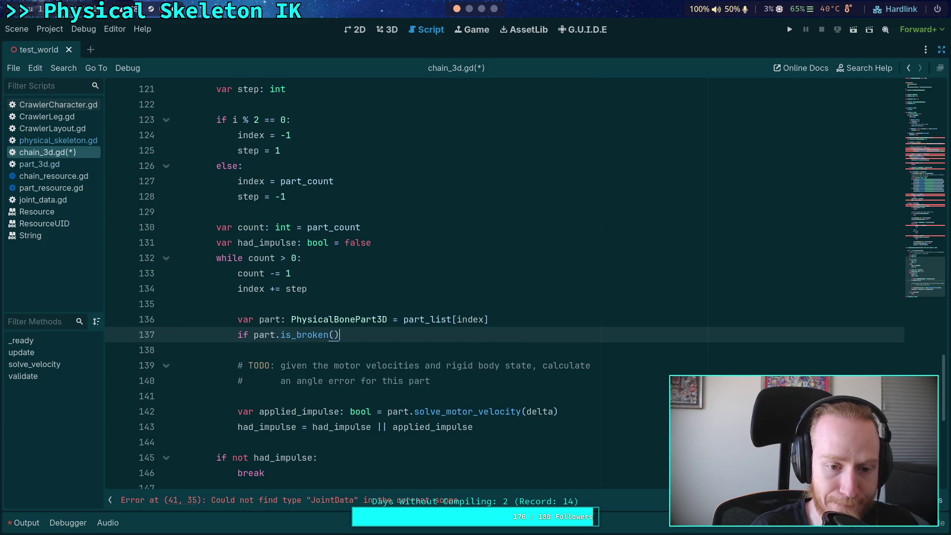
{"action": "type", "text": ":"}
{"action": "key", "text": "Return"}
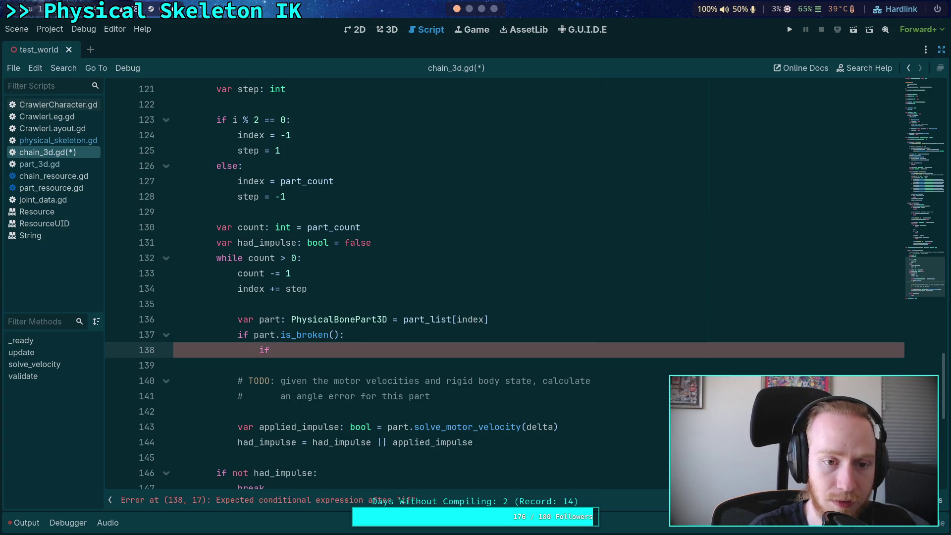
{"action": "type", "text": "step == 1"}
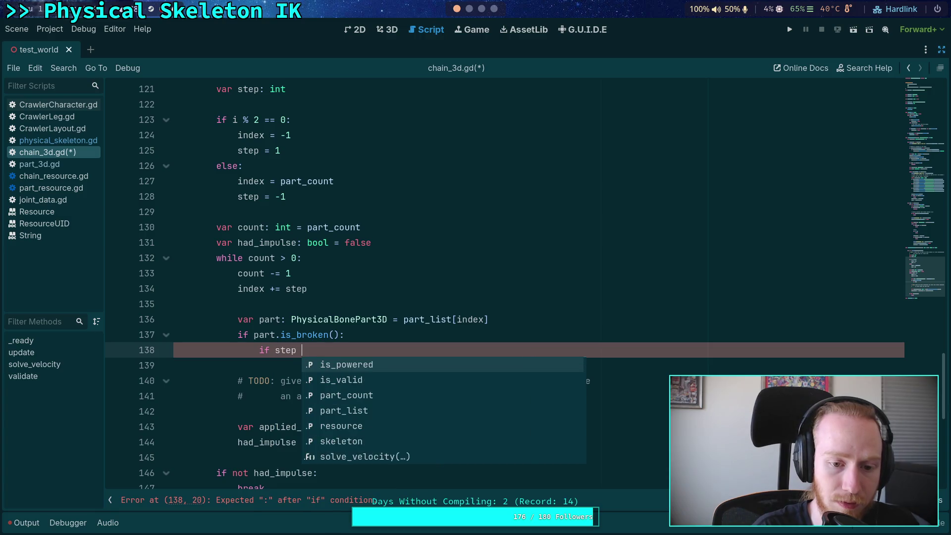
{"action": "type", "text": "0:"}
{"action": "key", "text": "Return"}
{"action": "type", "text": "break"}
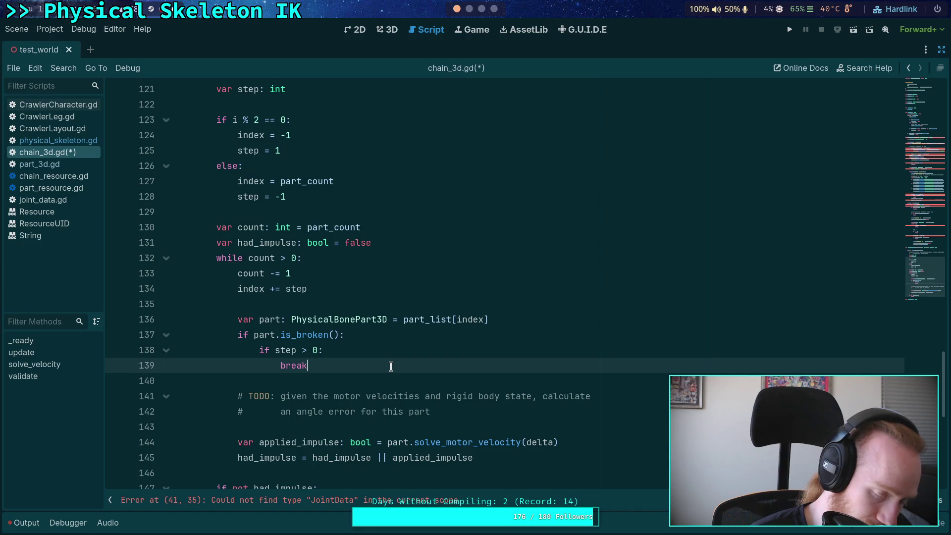
- Add a comment above the step check explaining the rest will be broken when iterating forward
{"action": "left_click", "coordinate": [359, 350]}
{"action": "key", "text": "Up"}
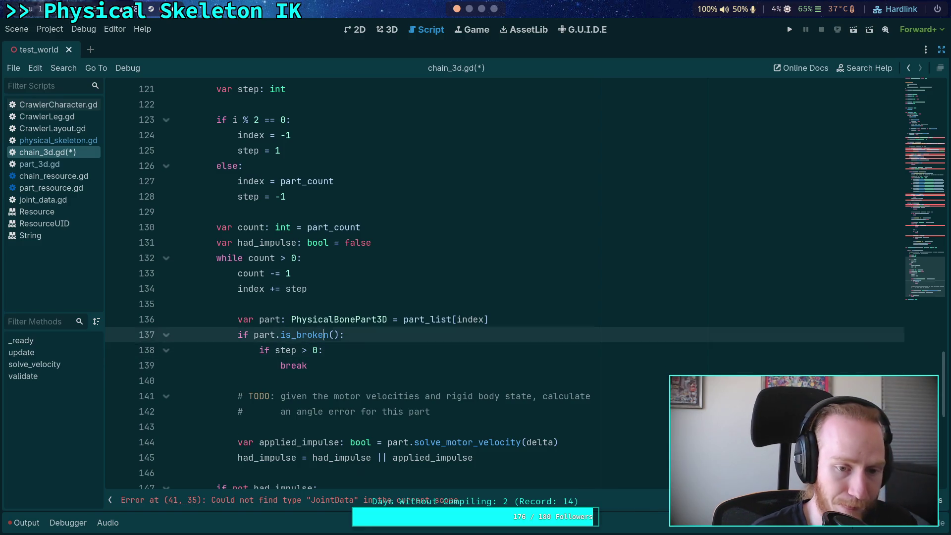
{"action": "key", "text": "Return"}
{"action": "type", "text": "# The rest will be bro"}
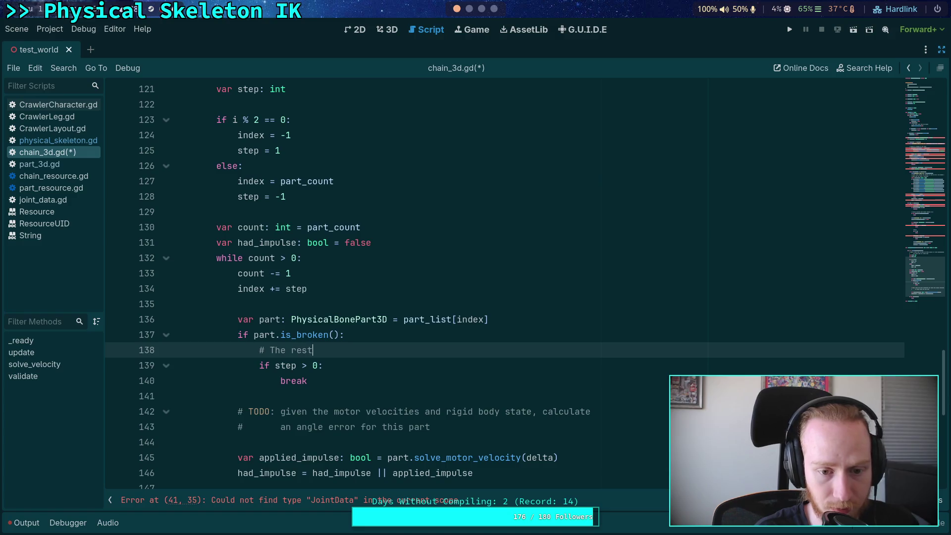
{"action": "type", "text": "ken w"}
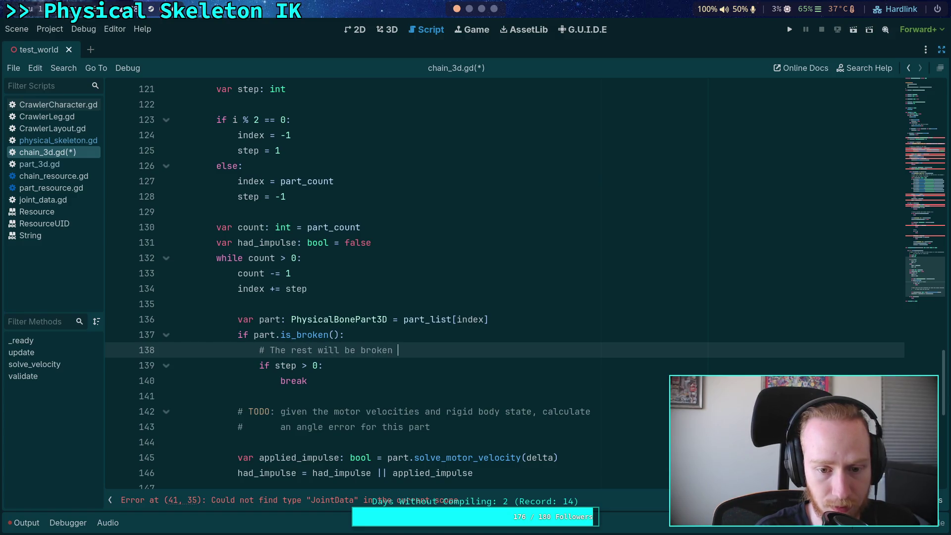
{"action": "type", "text": "hen iterating "}
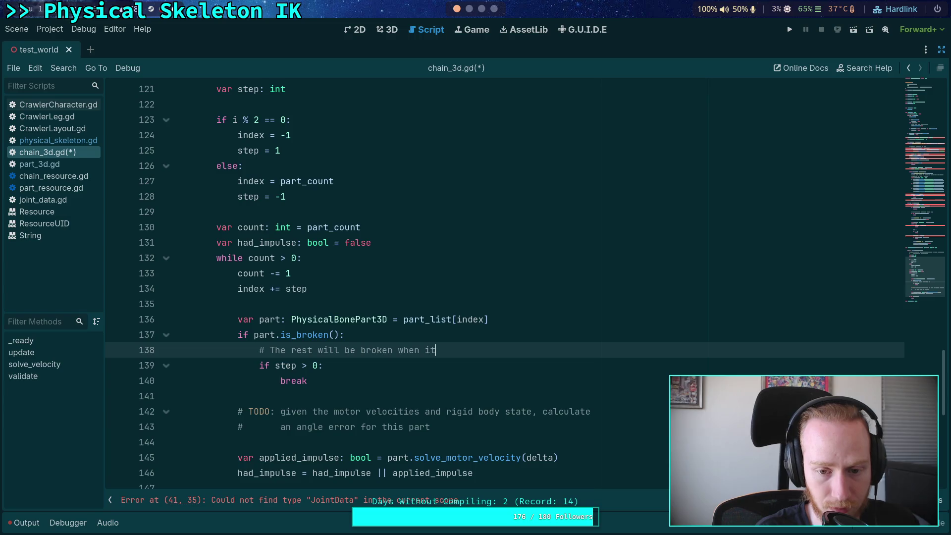
{"action": "type", "text": "forward, "}
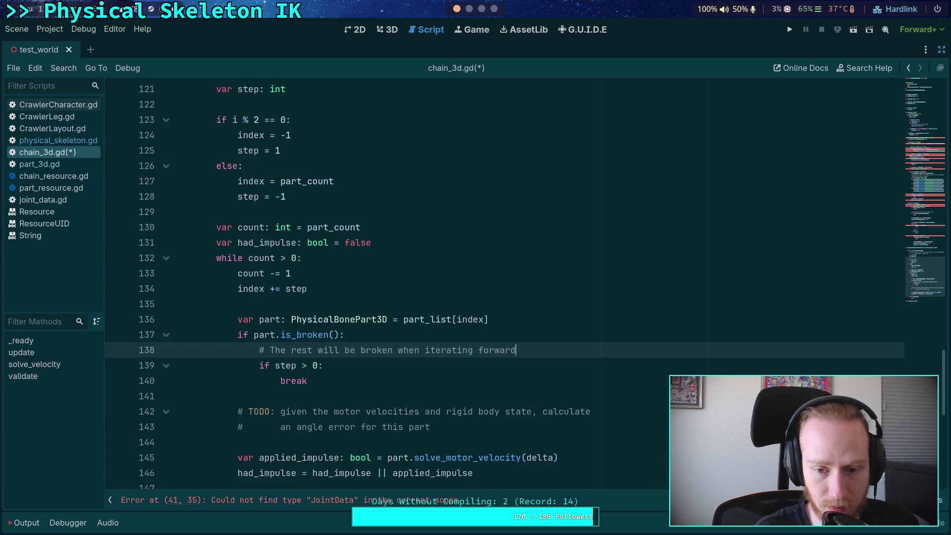
{"action": "type", "text": "so we can break"}
{"action": "key", "text": "Return"}
{"action": "type", "text": "# early he"}
{"action": "key", "text": "BackSpace"}
{"action": "key", "text": "BackSpace"}
{"action": "type", "text": "when"}
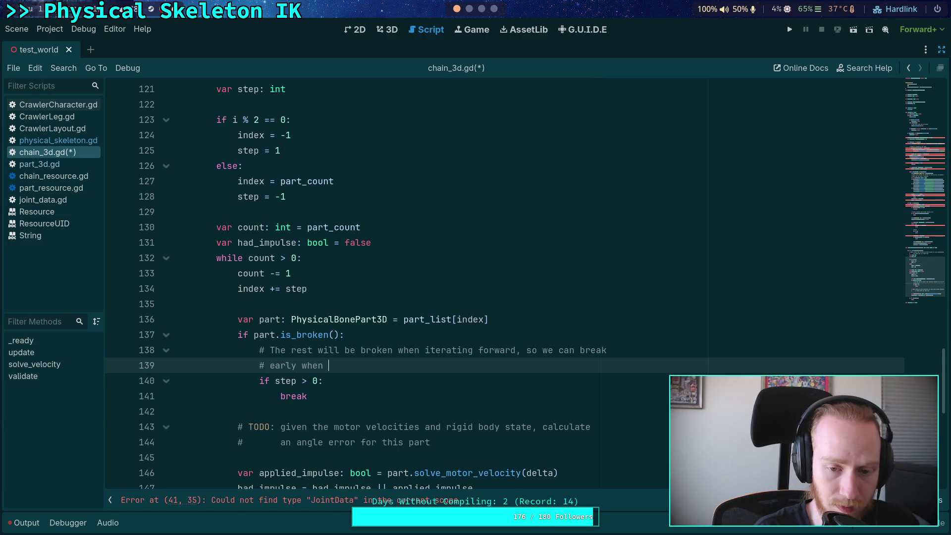
- Condense the comment to one line: '# The rest will be broken when iterating forward, so break early'
{"action": "left_click", "coordinate": [547, 351]}
{"action": "left_click_drag", "start_coordinate": [547, 351], "coordinate": [578, 351]}
{"action": "key", "text": "BackSpace"}
{"action": "left_click_drag", "start_coordinate": [271, 365], "coordinate": [323, 366]}
{"action": "left_click", "coordinate": [622, 351]}
{"action": "key", "text": "Delete"}
{"action": "key", "text": "shift+End"}
{"action": "key", "text": "Delete"}
- Add 'continue' after the early break and save chain_3d.gd
{"action": "left_click", "coordinate": [395, 373]}
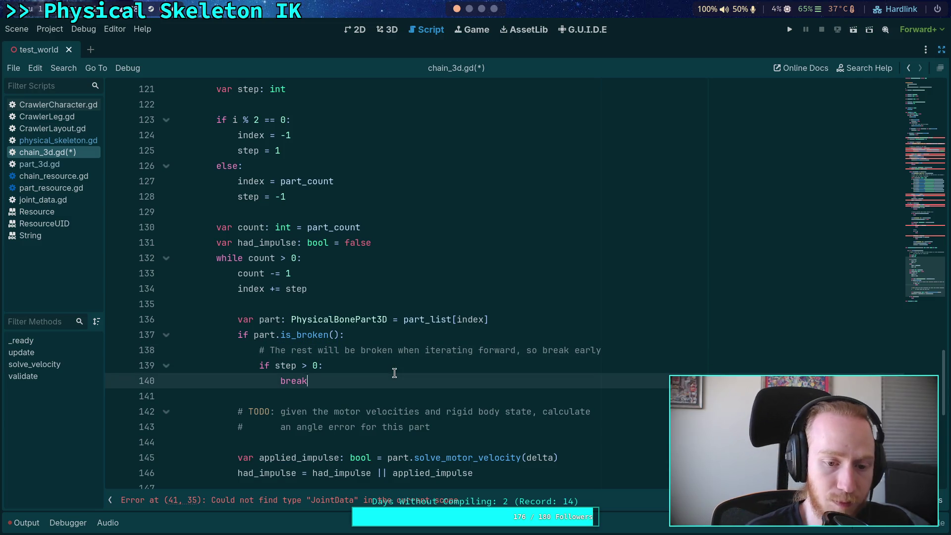
{"action": "key", "text": "Return"}
{"action": "type", "text": "continue"}
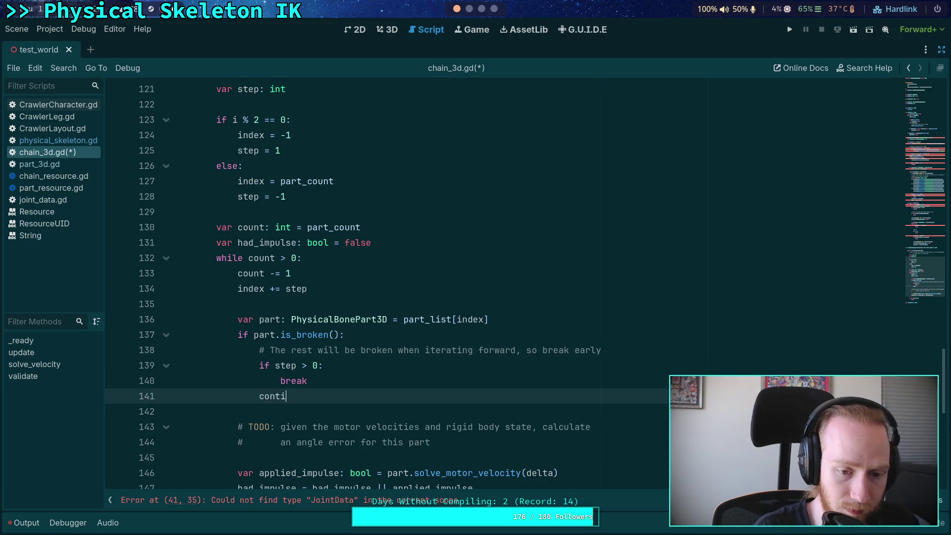
{"action": "key", "text": "ctrl+s"}
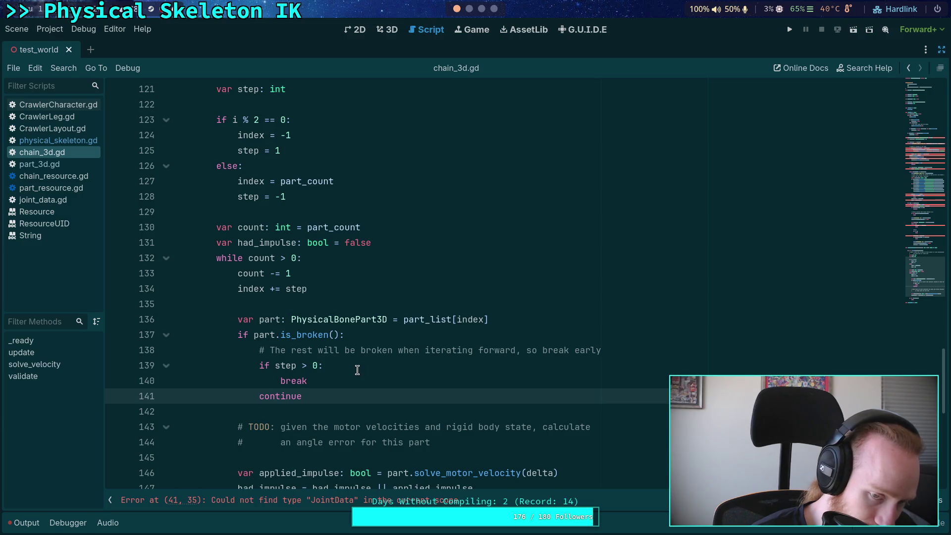
{"action": "scroll", "coordinate": [357, 371], "scroll_direction": "up", "scroll_amount": 4}
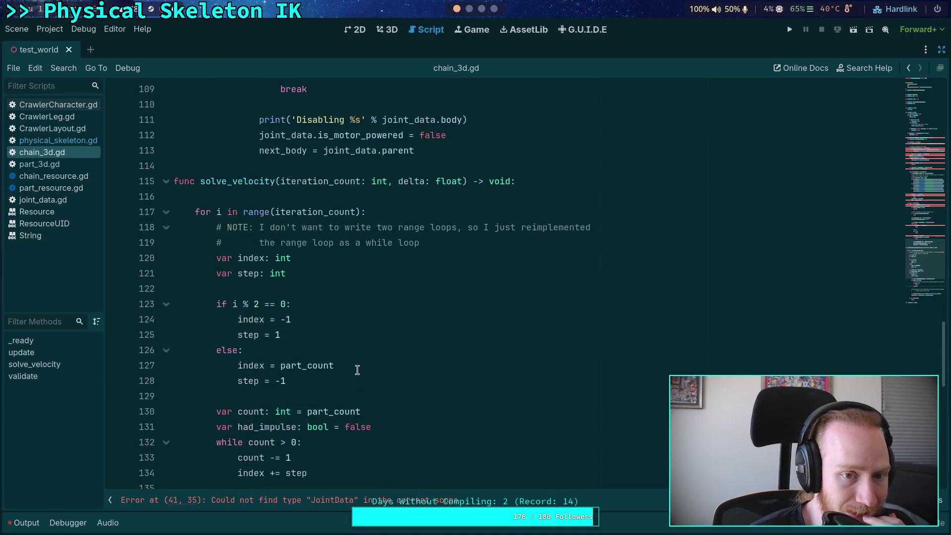
{"action": "left_click", "coordinate": [43, 141]}
{"action": "scroll", "coordinate": [255, 279], "scroll_direction": "down", "scroll_amount": 7}
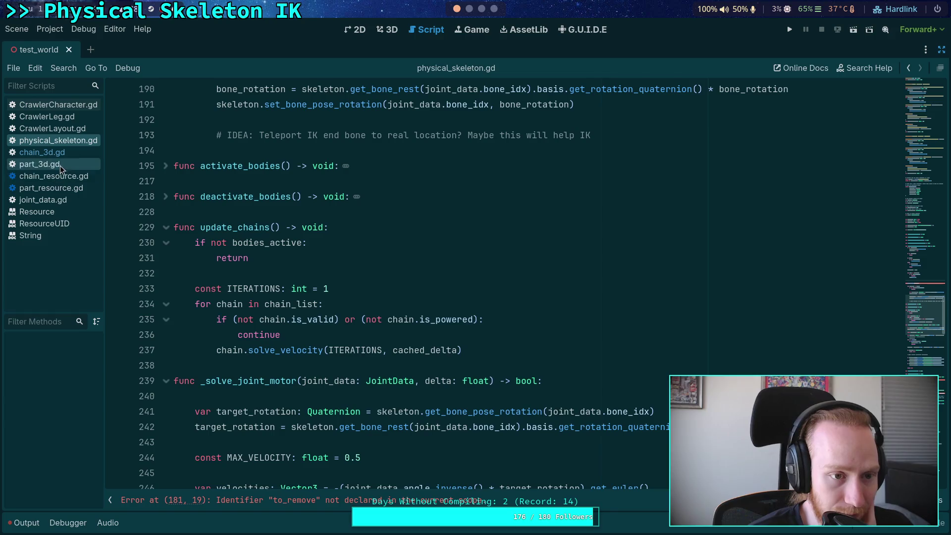
{"action": "left_click", "coordinate": [62, 153]}
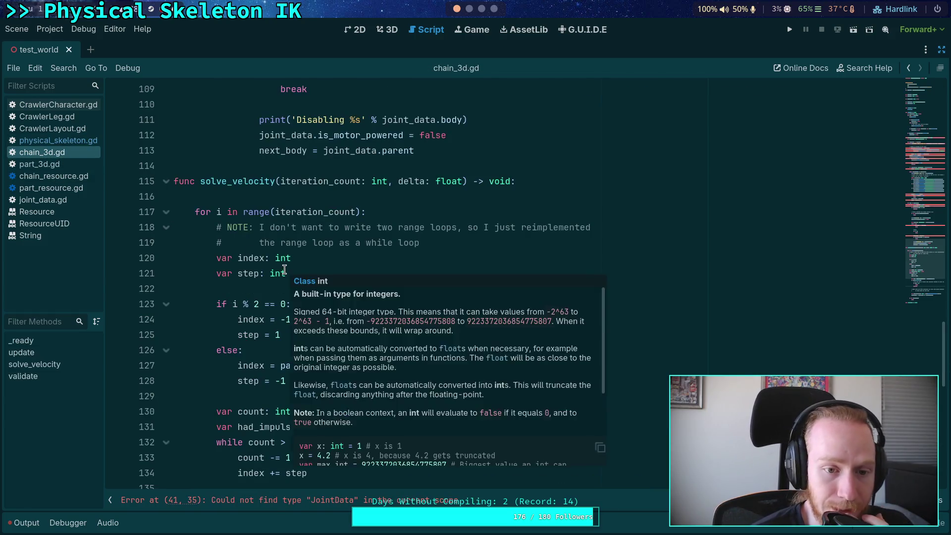
{"action": "scroll", "coordinate": [248, 248], "scroll_direction": "up", "scroll_amount": 4}
{"action": "scroll", "coordinate": [212, 225], "scroll_direction": "up", "scroll_amount": 6}
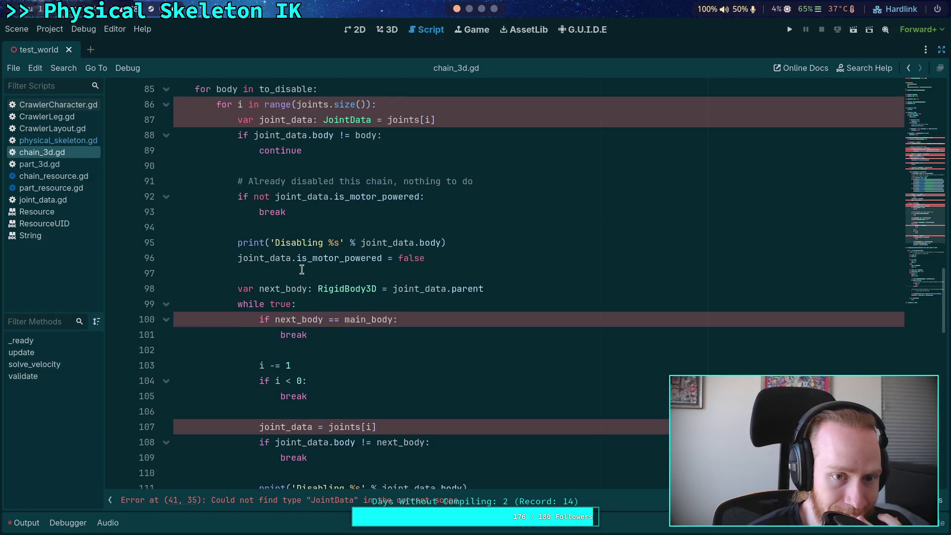
{"action": "left_click", "coordinate": [68, 144]}
{"action": "scroll", "coordinate": [356, 340], "scroll_direction": "up", "scroll_amount": 5}
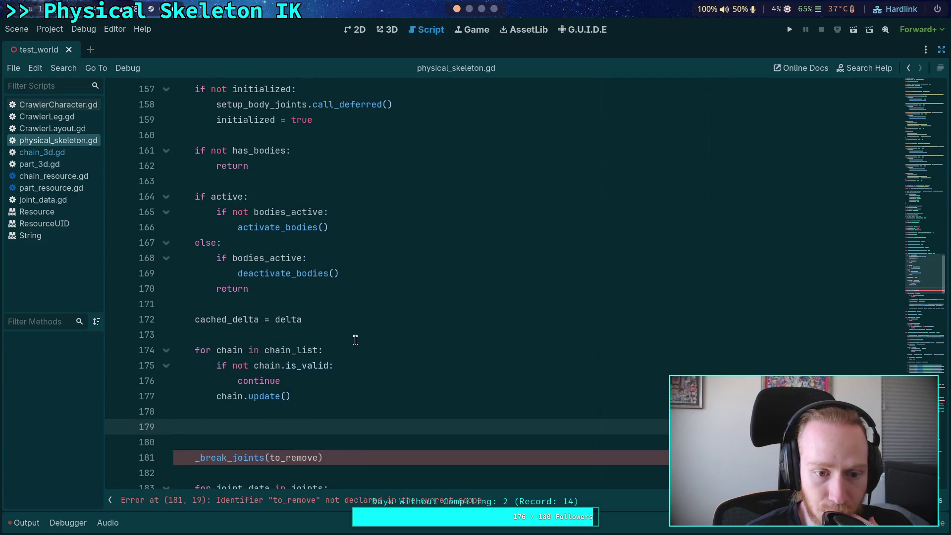
{"action": "left_click_drag", "start_coordinate": [212, 365], "coordinate": [342, 377]}
{"action": "scroll", "coordinate": [342, 378], "scroll_direction": "down", "scroll_amount": 1}
{"action": "left_click", "coordinate": [325, 368]}
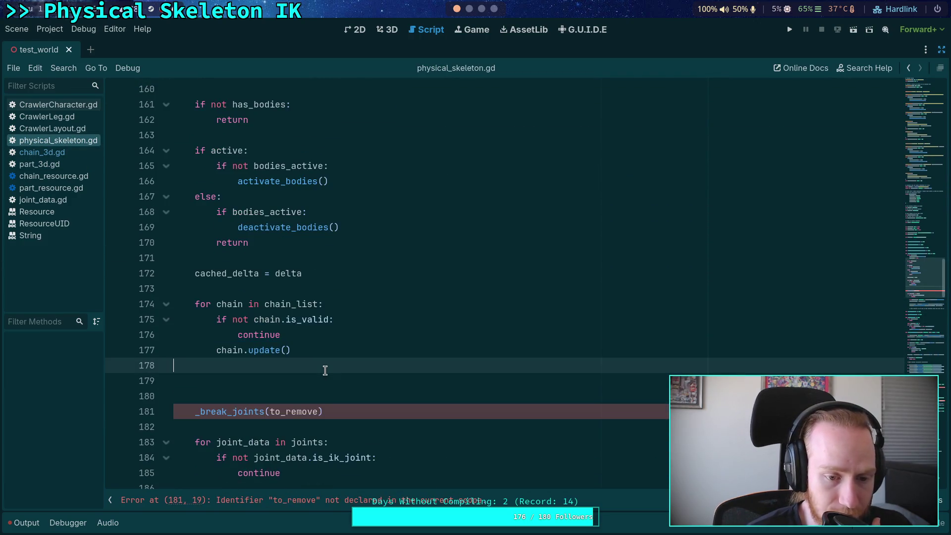
{"action": "left_click", "coordinate": [325, 394]}
{"action": "key", "text": "BackSpace"}
{"action": "key", "text": "BackSpace"}
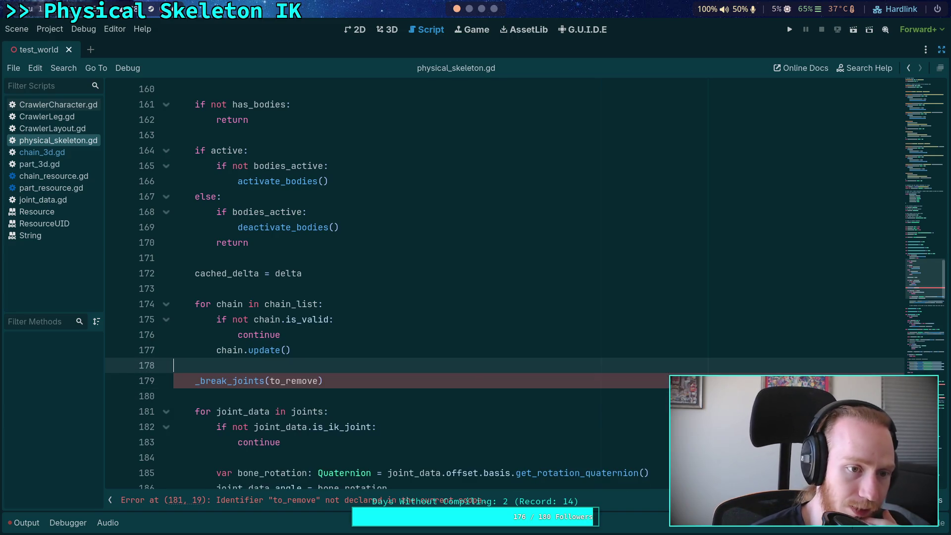
{"action": "left_click", "coordinate": [67, 154]}
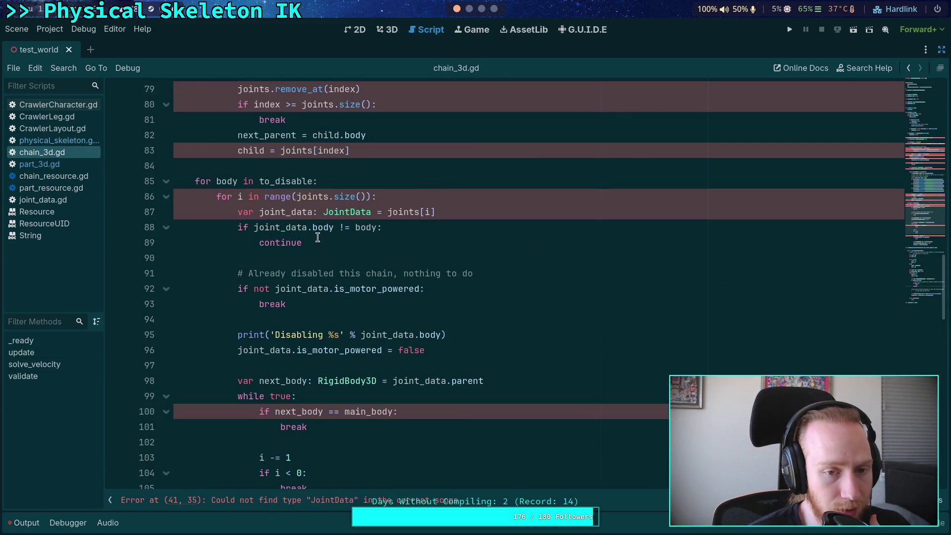
{"action": "scroll", "coordinate": [317, 238], "scroll_direction": "up", "scroll_amount": 20}
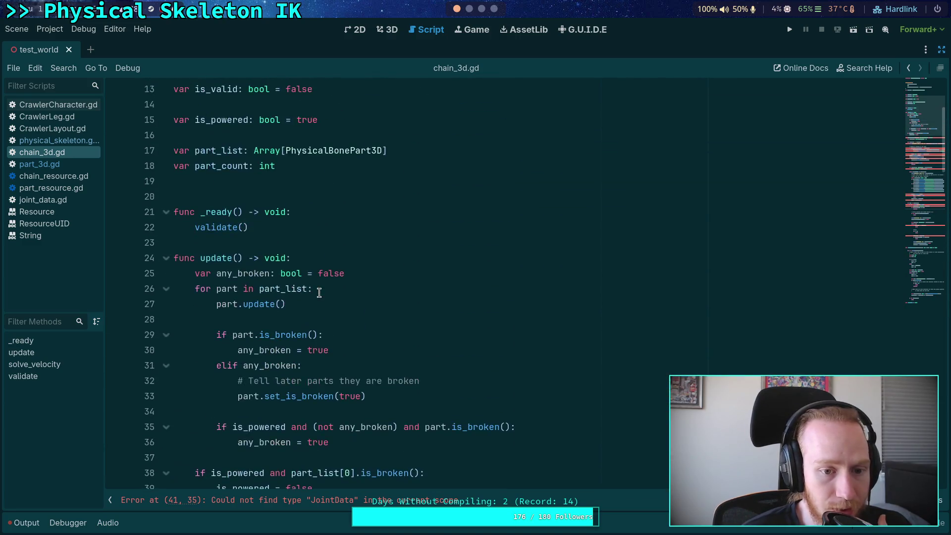
{"action": "scroll", "coordinate": [417, 308], "scroll_direction": "down", "scroll_amount": 2}
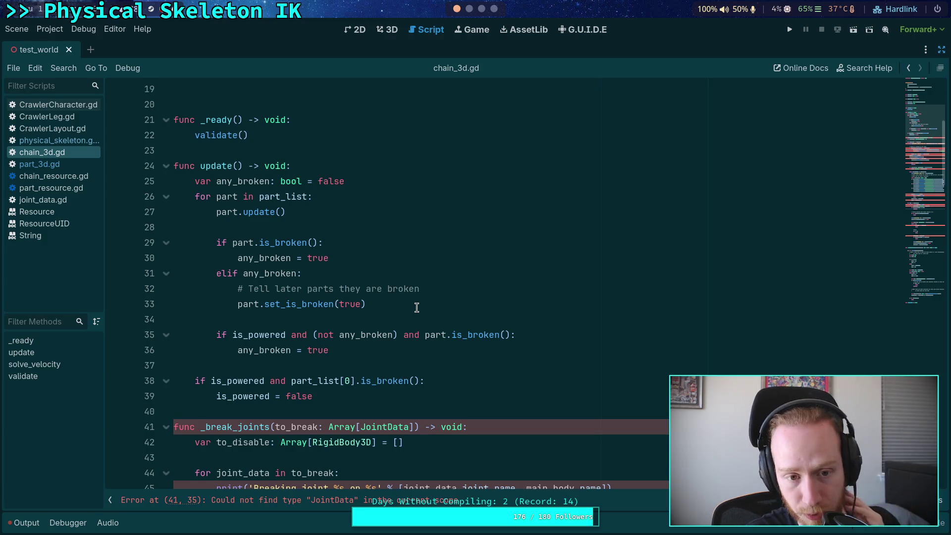
{"action": "scroll", "coordinate": [426, 307], "scroll_direction": "down", "scroll_amount": 6}
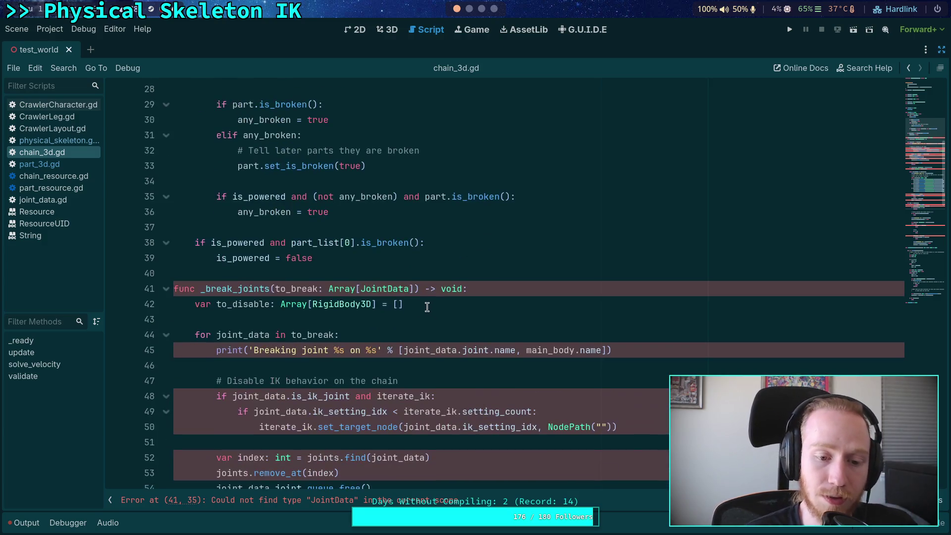
{"action": "scroll", "coordinate": [302, 264], "scroll_direction": "up", "scroll_amount": 1}
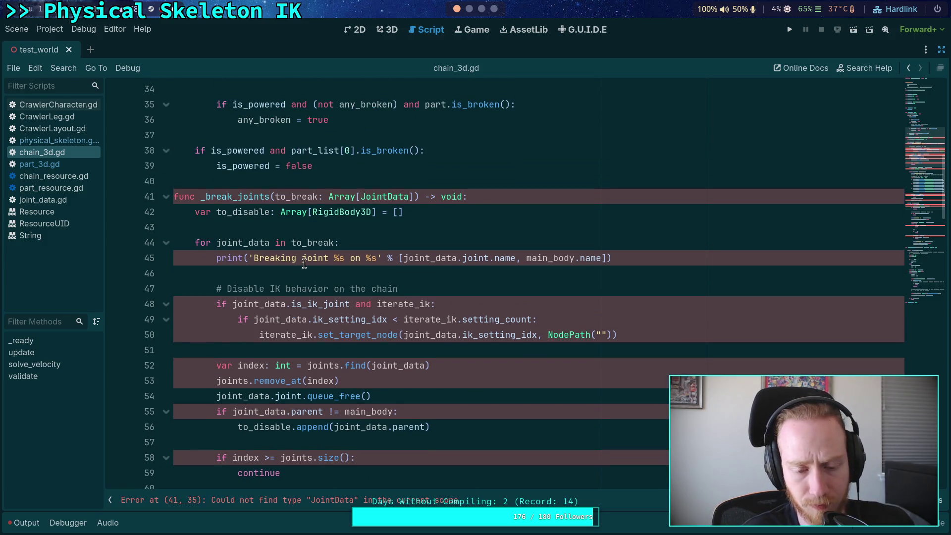
{"action": "scroll", "coordinate": [305, 263], "scroll_direction": "down", "scroll_amount": 9}
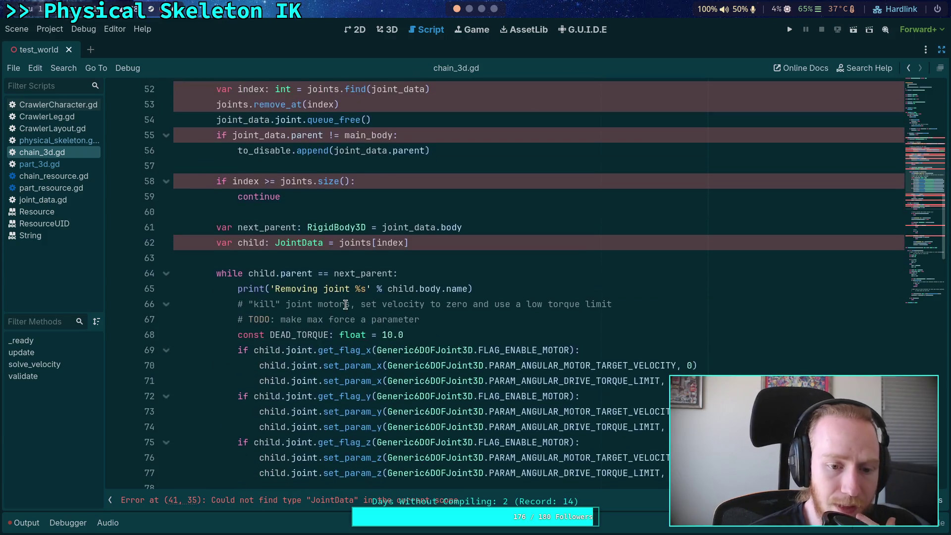
{"action": "scroll", "coordinate": [346, 305], "scroll_direction": "down", "scroll_amount": 7}
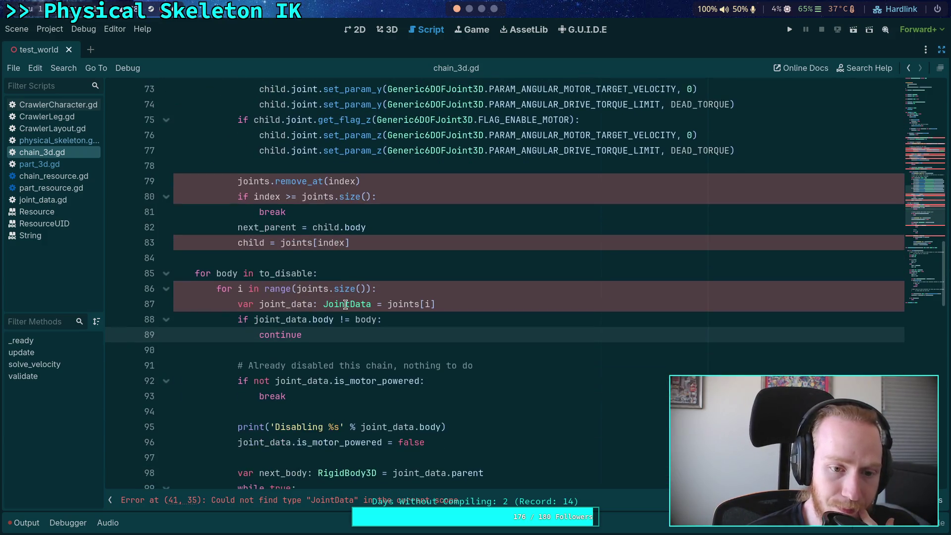
{"action": "scroll", "coordinate": [347, 304], "scroll_direction": "down", "scroll_amount": 5}
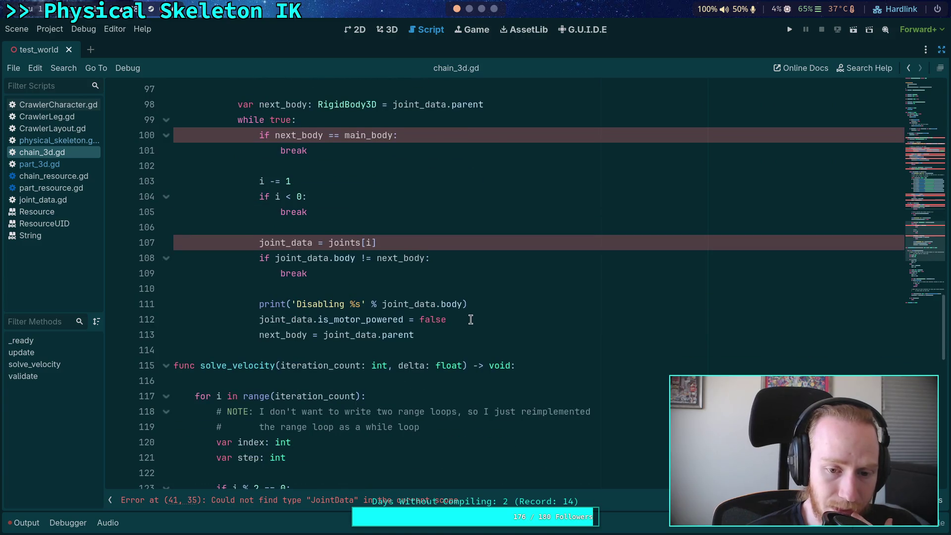
- Delete the old joint-breaking block and extra blank line from chain_3d.gd, then save
{"action": "mouse_move", "coordinate": [464, 334]}
{"action": "left_mouse_down"}
{"action": "mouse_move", "coordinate": [337, 288]}
{"action": "mouse_move", "coordinate": [186, 287]}
{"action": "mouse_move", "coordinate": [208, 291]}
{"action": "mouse_move", "coordinate": [208, 327]}
{"action": "mouse_move", "coordinate": [162, 306]}
{"action": "mouse_move", "coordinate": [157, 279]}
{"action": "left_mouse_up"}
{"action": "key", "text": "BackSpace"}
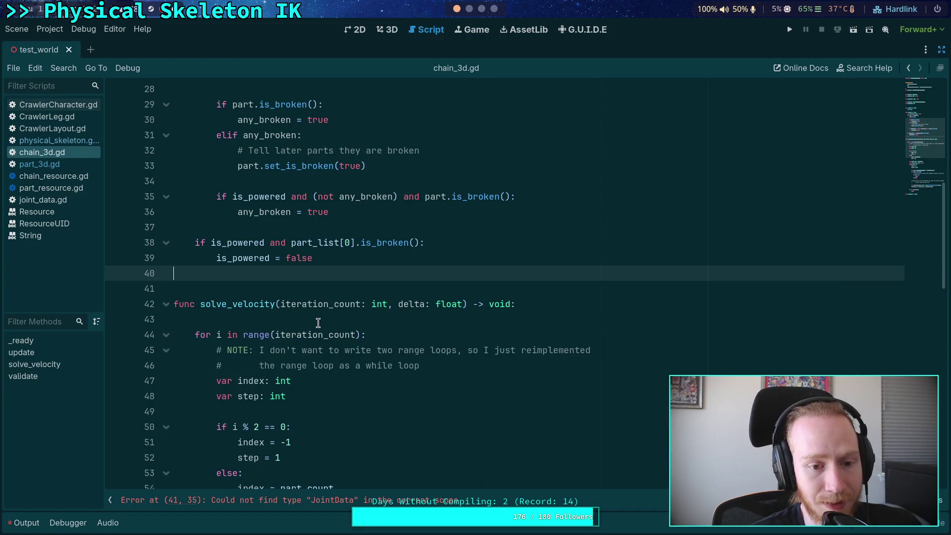
{"action": "mouse_move", "coordinate": [266, 270]}
{"action": "left_mouse_down"}
{"action": "mouse_move", "coordinate": [297, 185]}
{"action": "mouse_move", "coordinate": [361, 267]}
{"action": "left_mouse_up"}
{"action": "left_click", "coordinate": [323, 285]}
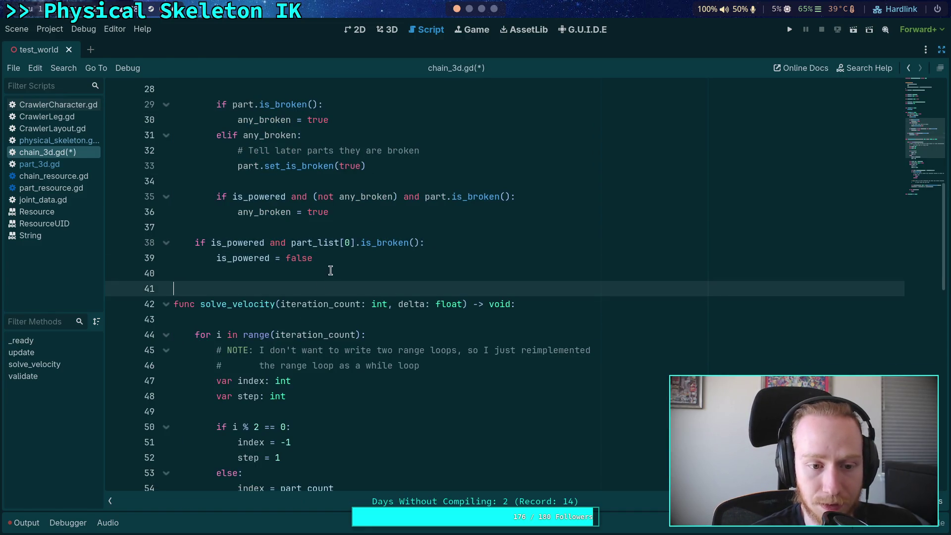
{"action": "left_click", "coordinate": [328, 280]}
{"action": "key", "text": "Delete"}
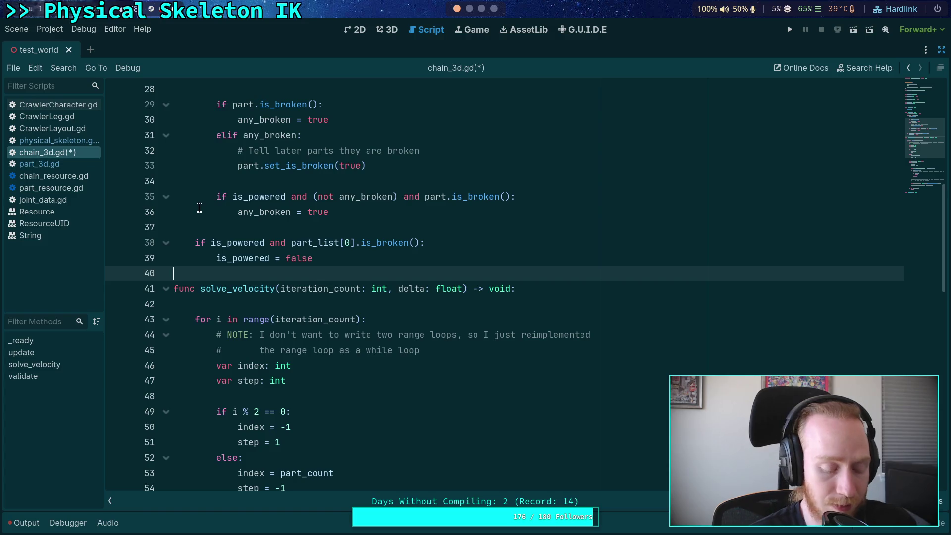
{"action": "key", "text": "ctrl+s"}
- Review update() and _break_joints in part_3d.gd, then bring up physical_skeleton.gd
{"action": "left_click", "coordinate": [46, 167]}
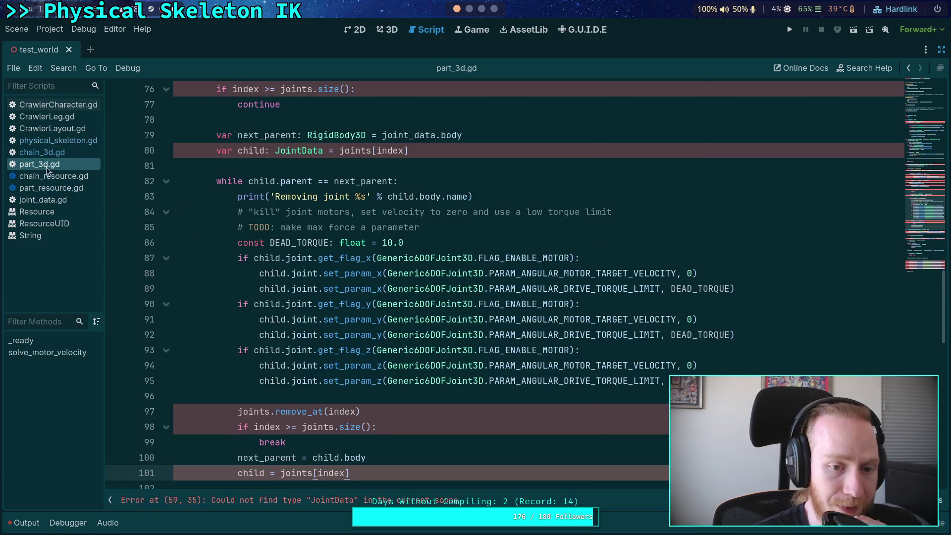
{"action": "scroll", "coordinate": [261, 276], "scroll_direction": "up", "scroll_amount": 9}
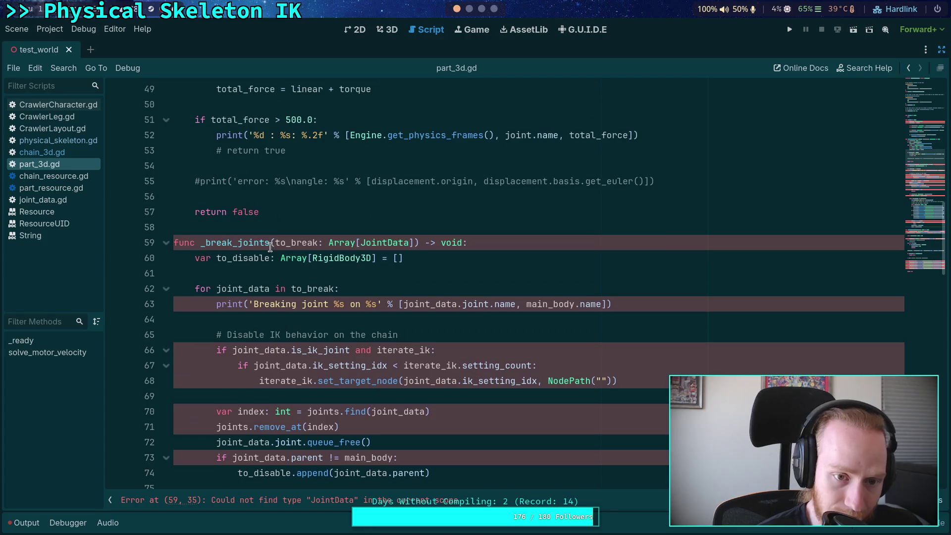
{"action": "left_click", "coordinate": [235, 273]}
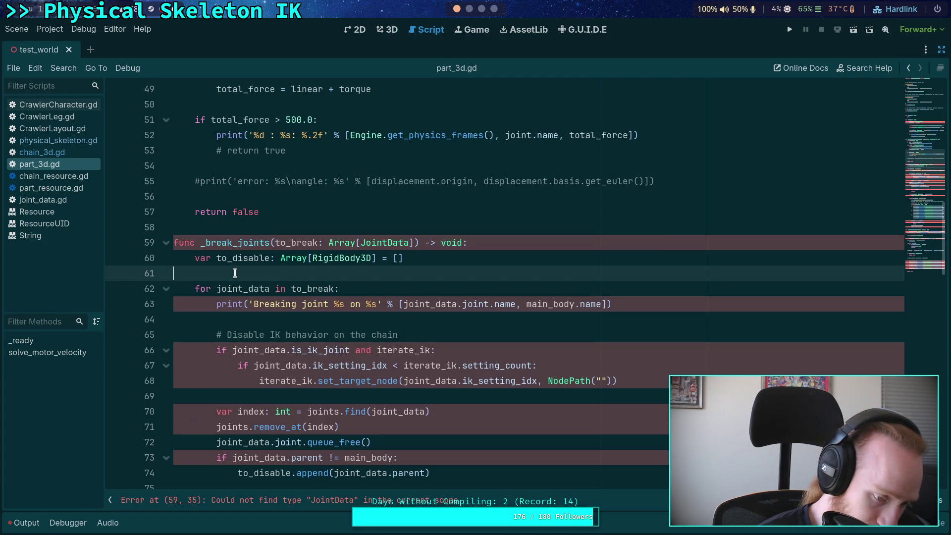
{"action": "scroll", "coordinate": [235, 273], "scroll_direction": "up", "scroll_amount": 10}
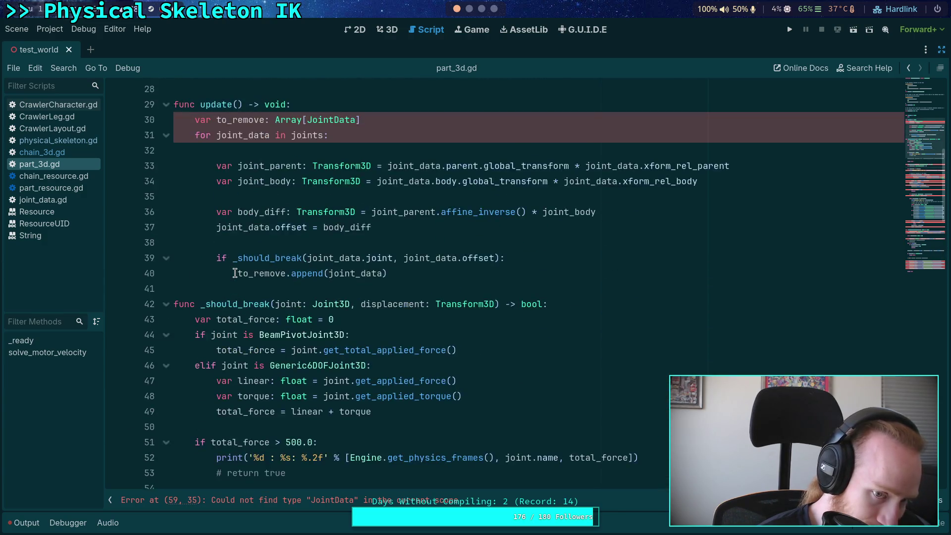
{"action": "scroll", "coordinate": [235, 273], "scroll_direction": "down", "scroll_amount": 1}
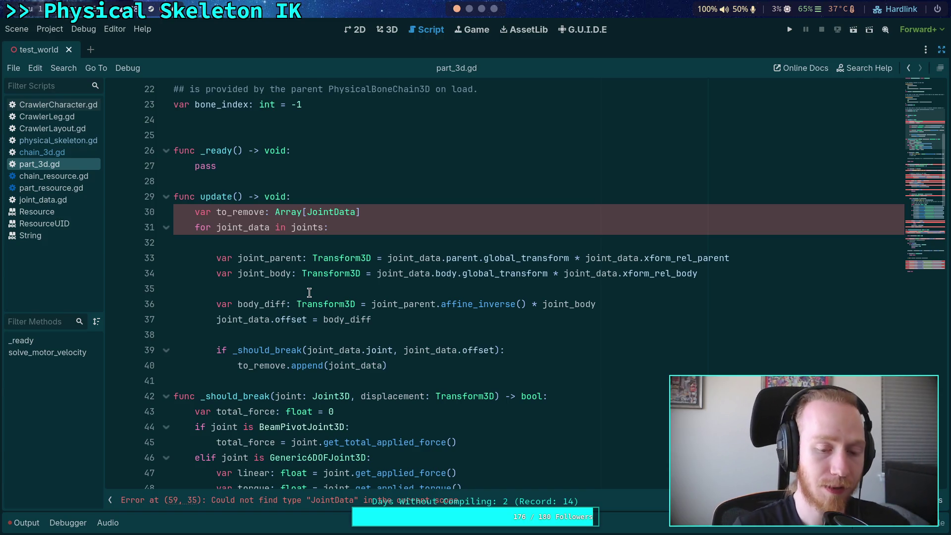
{"action": "left_click", "coordinate": [415, 366]}
{"action": "scroll", "coordinate": [415, 365], "scroll_direction": "down", "scroll_amount": 3}
{"action": "scroll", "coordinate": [416, 357], "scroll_direction": "up", "scroll_amount": 3}
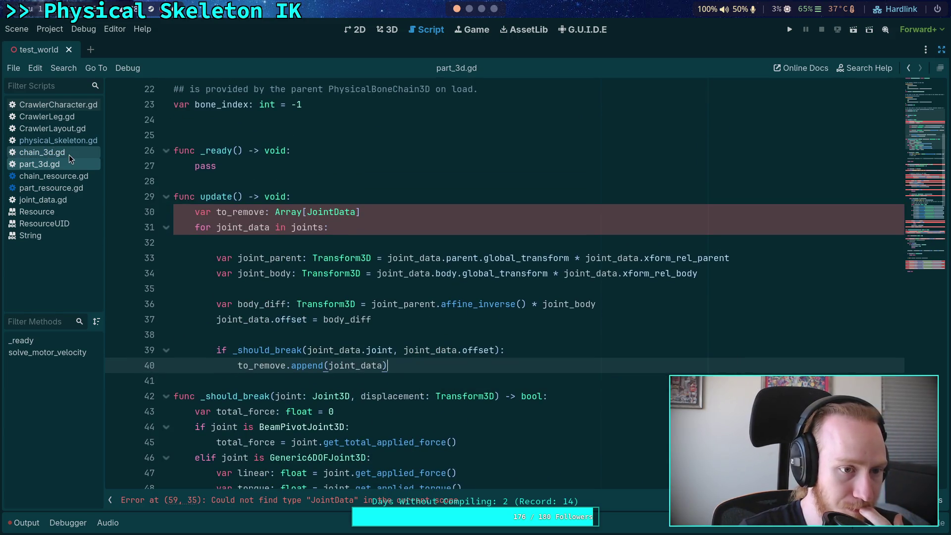
{"action": "left_click", "coordinate": [42, 152]}
{"action": "left_click", "coordinate": [58, 140]}
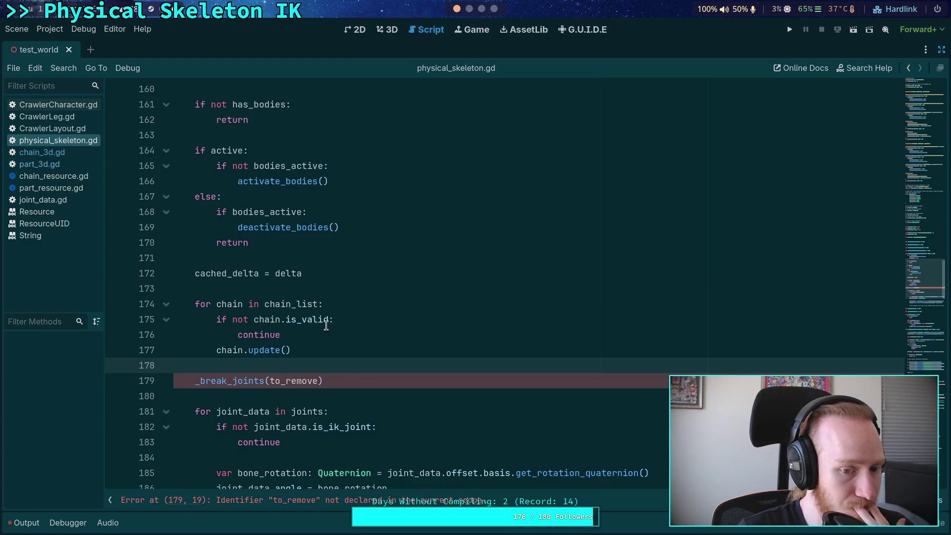
- Cut the _break_joints(to_remove) call out of physical_skeleton.gd
{"action": "left_click", "coordinate": [365, 378], "text": "shift"}
{"action": "scroll", "coordinate": [365, 378], "scroll_direction": "down", "scroll_amount": 4}
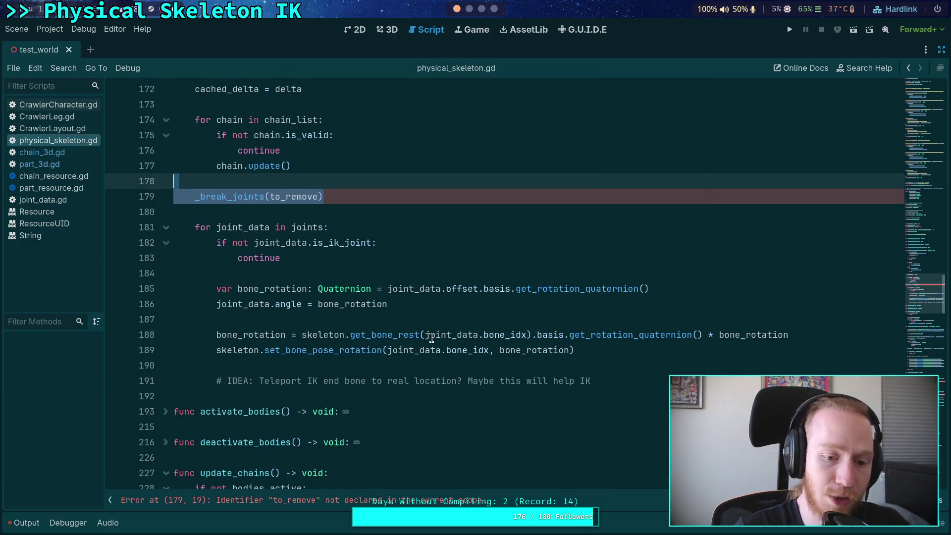
{"action": "key", "text": "BackSpace"}
{"action": "key", "text": "Left"}
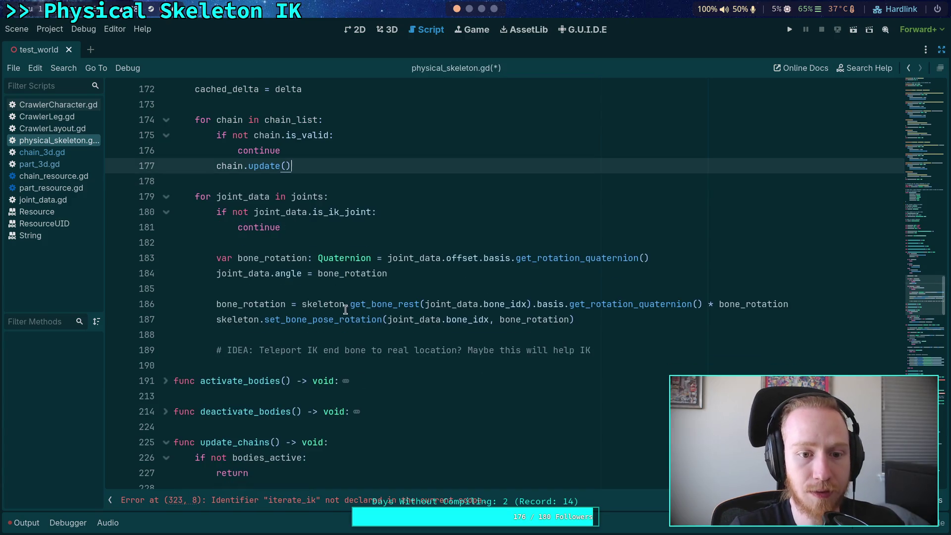
- Paste the _break_joints(to_remove) call after the joint loop at the end of part_3d.gd's update()
{"action": "left_click", "coordinate": [60, 165]}
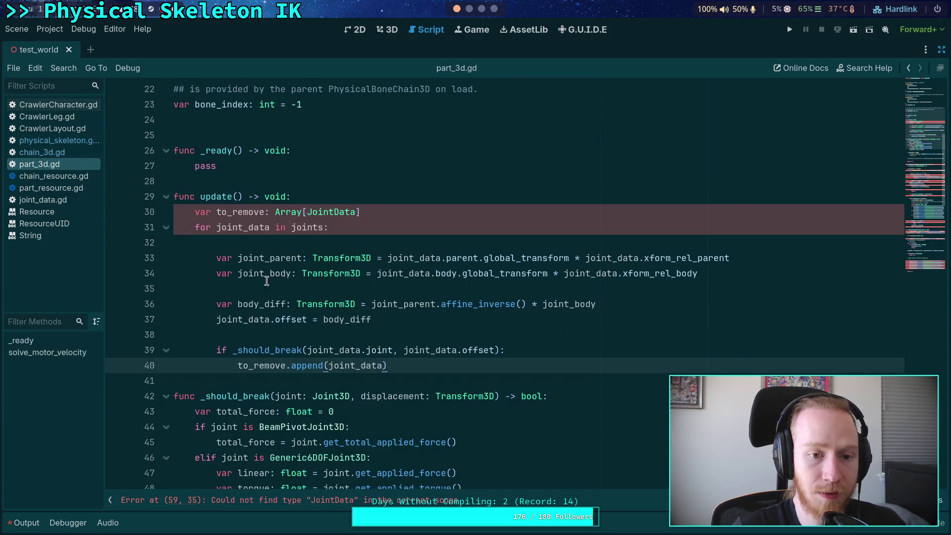
{"action": "left_click", "coordinate": [443, 380]}
{"action": "key", "text": "Return"}
{"action": "key", "text": "ctrl+v"}
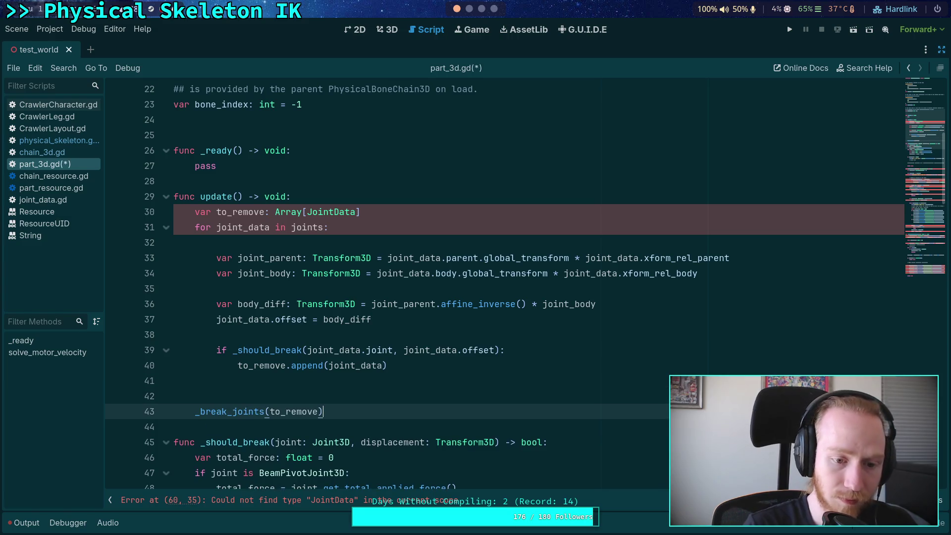
{"action": "left_click", "coordinate": [290, 394]}
{"action": "key", "text": "BackSpace"}
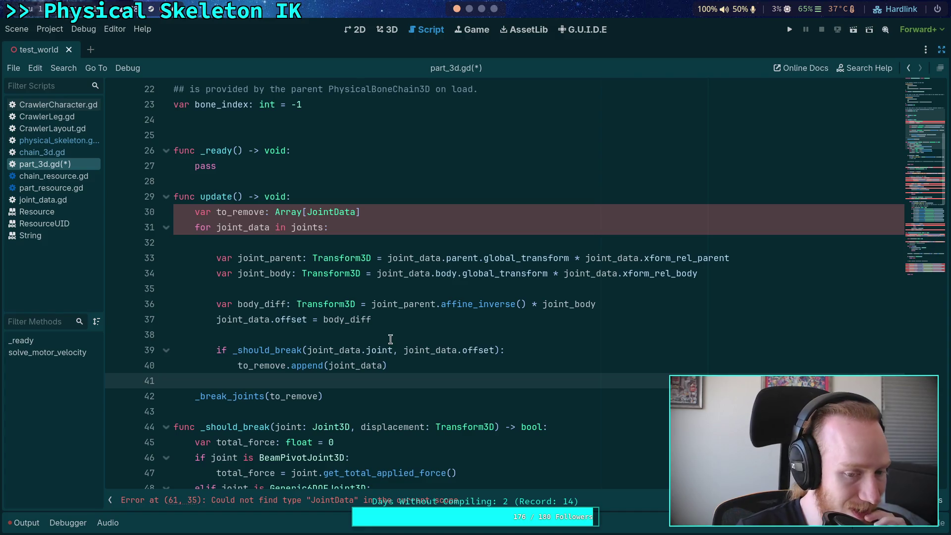
{"action": "scroll", "coordinate": [397, 327], "scroll_direction": "down", "scroll_amount": 4}
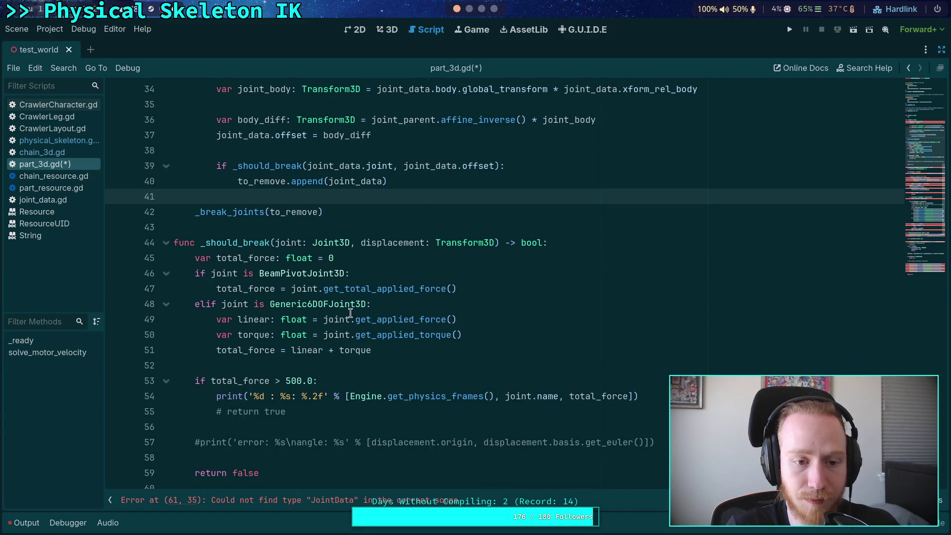
{"action": "scroll", "coordinate": [351, 314], "scroll_direction": "down", "scroll_amount": 6}
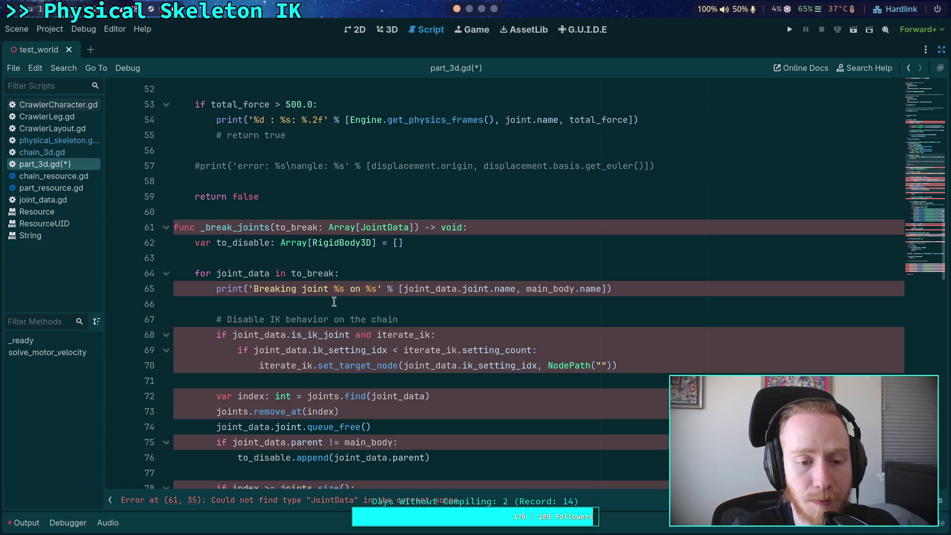
{"action": "double_click", "coordinate": [242, 242]}
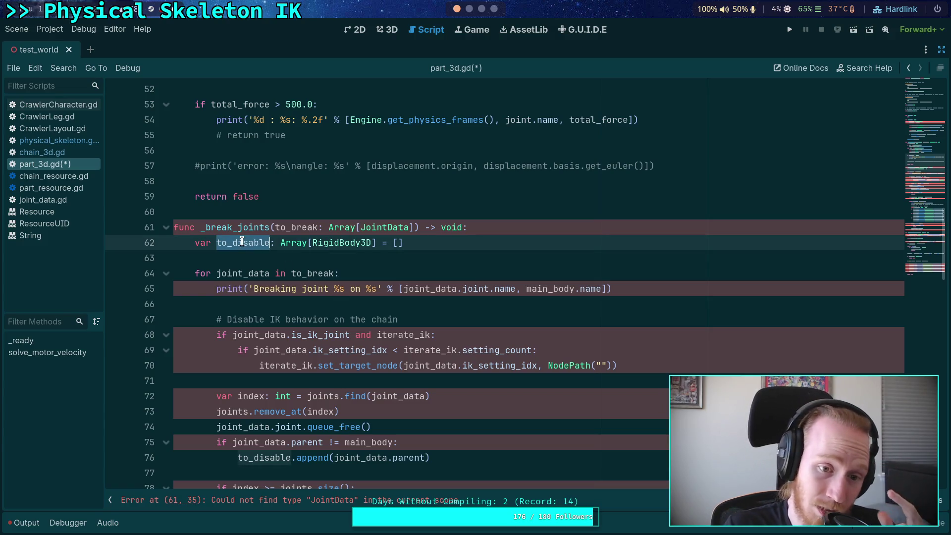
{"action": "scroll", "coordinate": [340, 278], "scroll_direction": "down", "scroll_amount": 3}
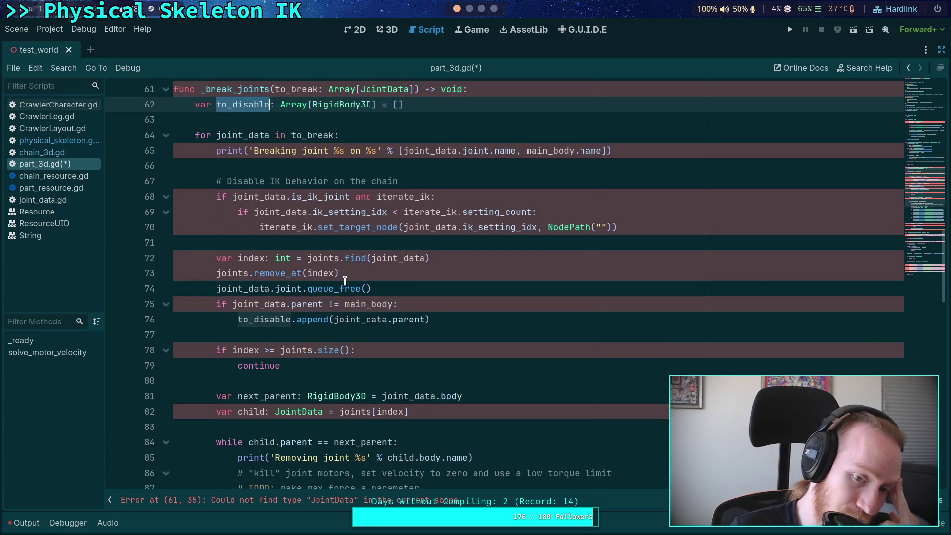
{"action": "scroll", "coordinate": [365, 281], "scroll_direction": "up", "scroll_amount": 2}
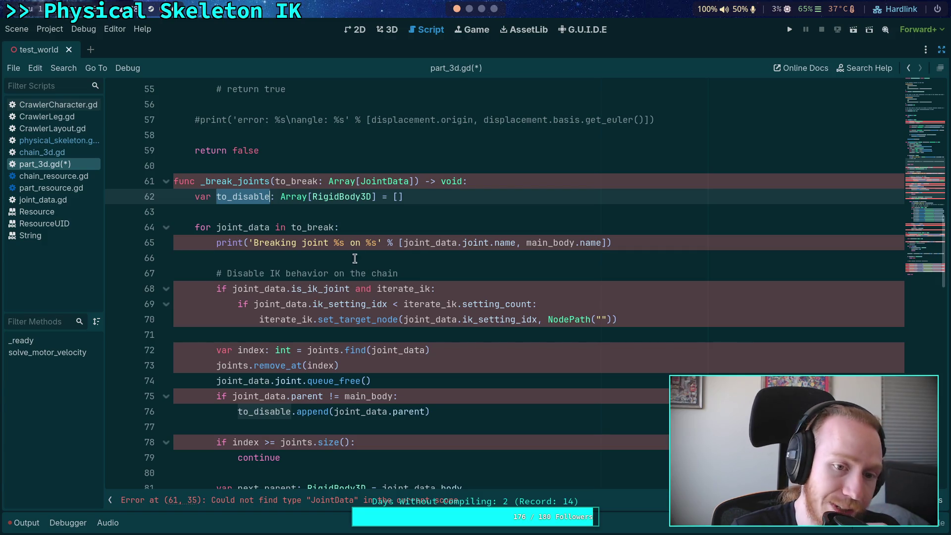
{"action": "scroll", "coordinate": [383, 229], "scroll_direction": "down", "scroll_amount": 1}
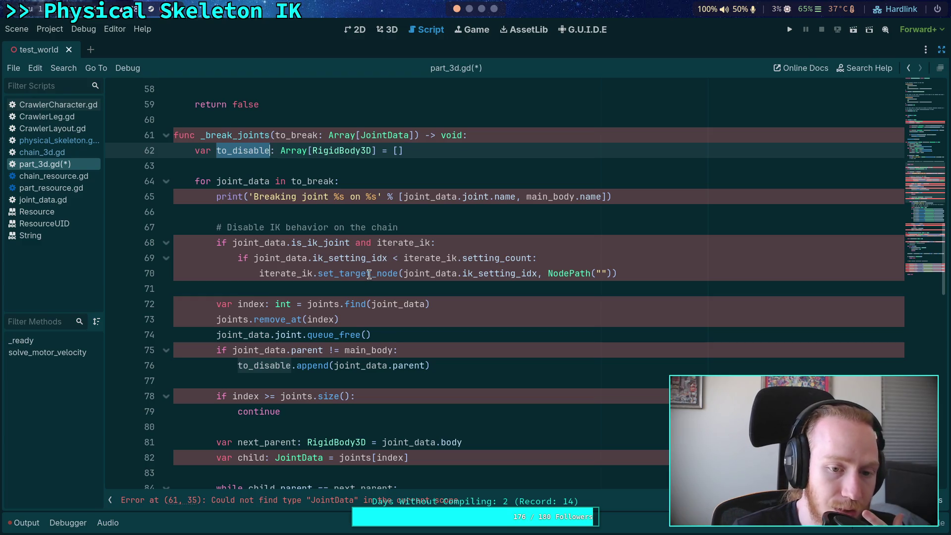
{"action": "double_click", "coordinate": [294, 273]}
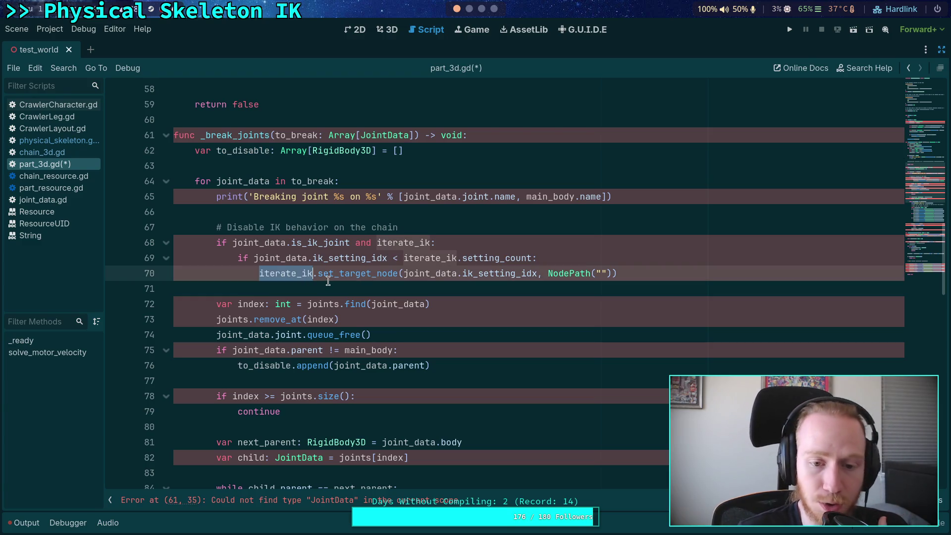
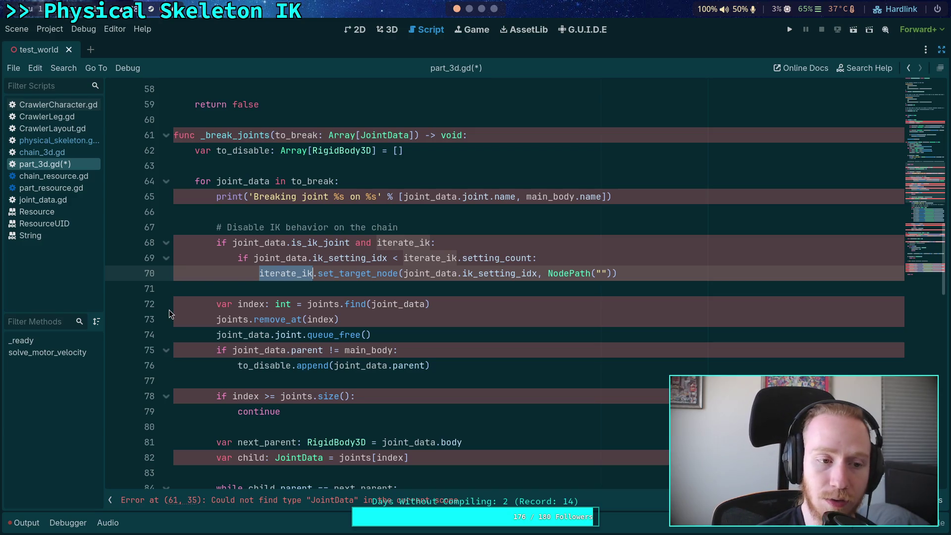
- Look through the physical_skeleton.gd and part_3d.gd scripts
{"action": "left_click", "coordinate": [55, 140]}
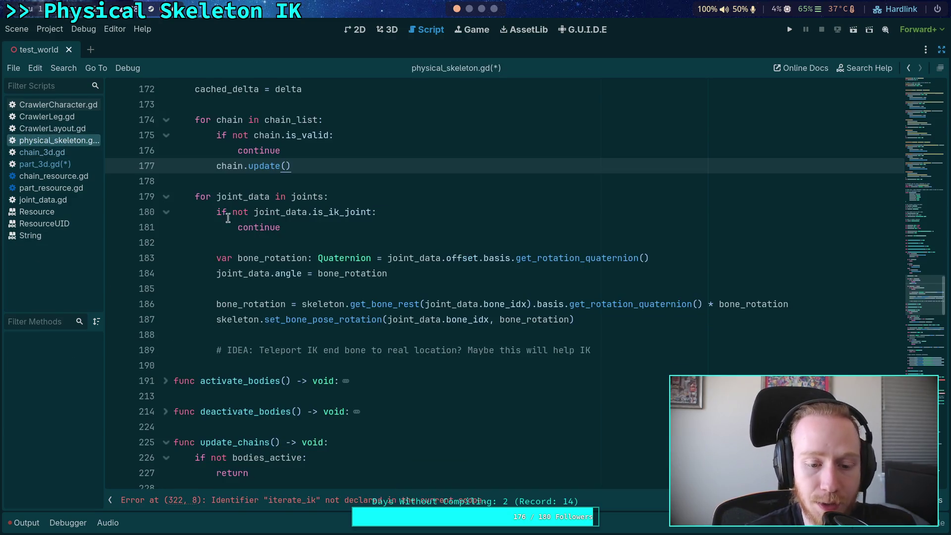
{"action": "left_click", "coordinate": [63, 162]}
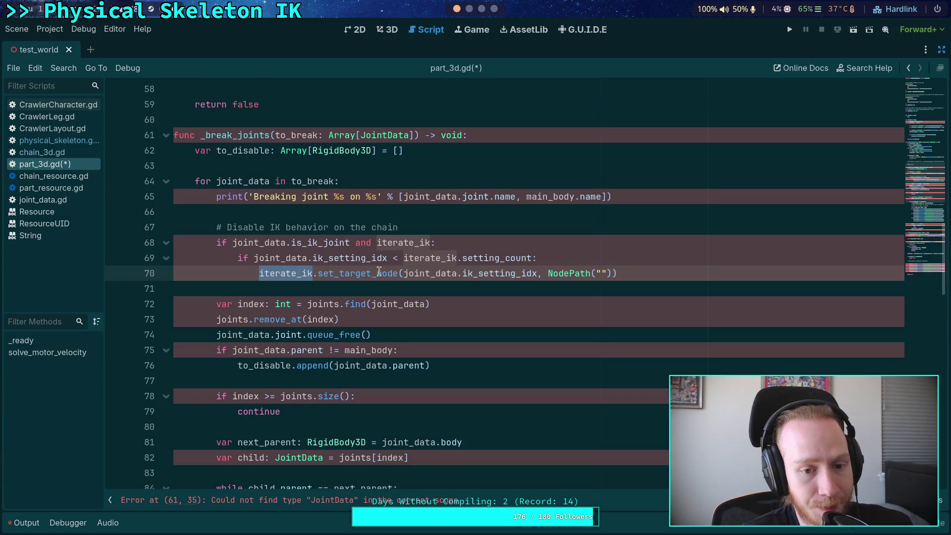
{"action": "mouse_move", "coordinate": [448, 276]}
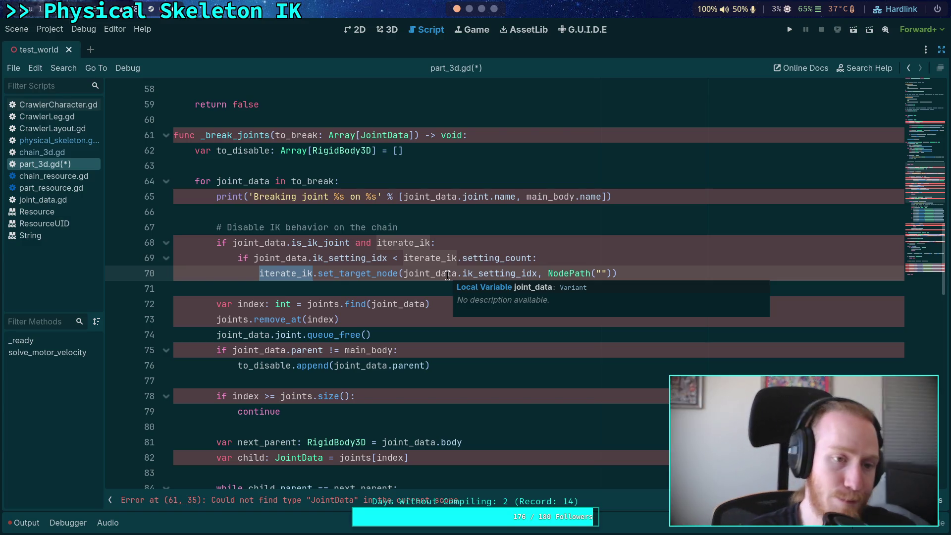
{"action": "key", "text": "alt+Left"}
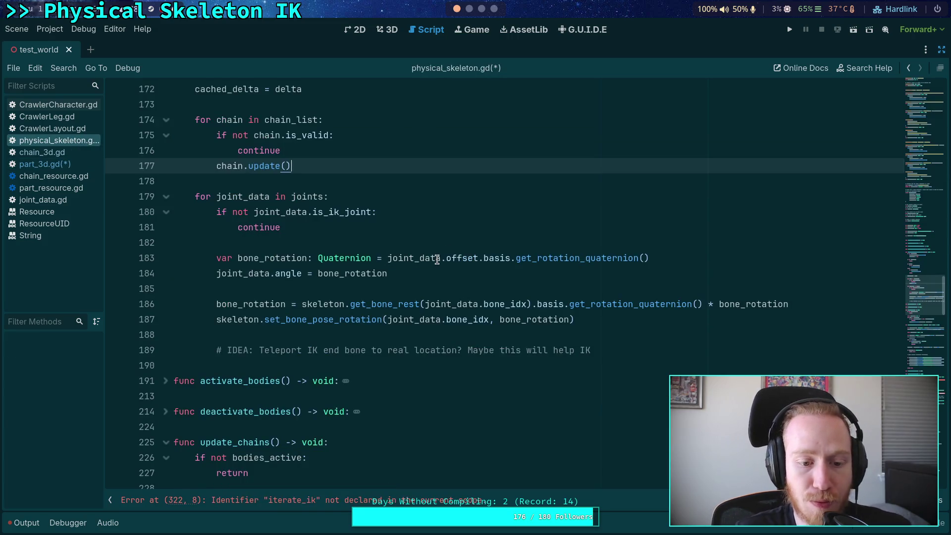
{"action": "scroll", "coordinate": [438, 255], "scroll_direction": "down", "scroll_amount": 5}
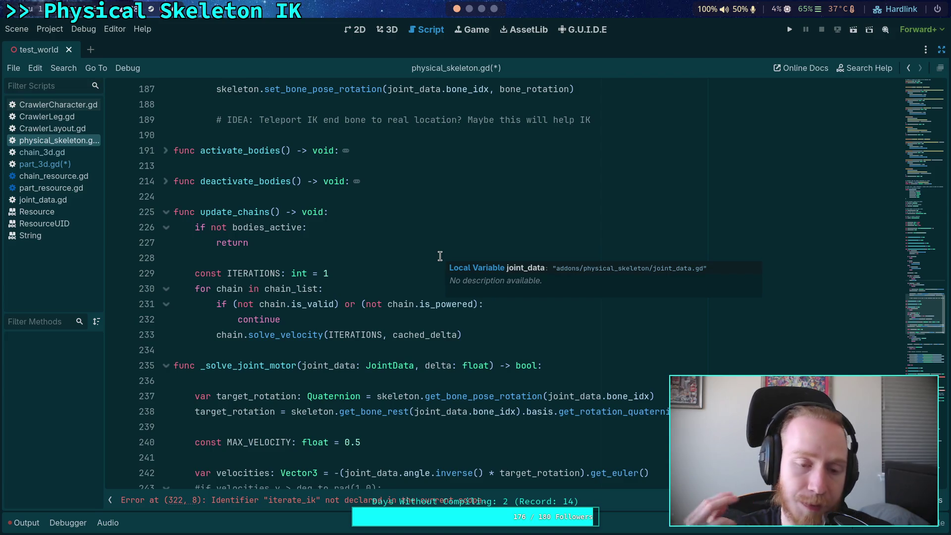
{"action": "scroll", "coordinate": [257, 247], "scroll_direction": "up", "scroll_amount": 5}
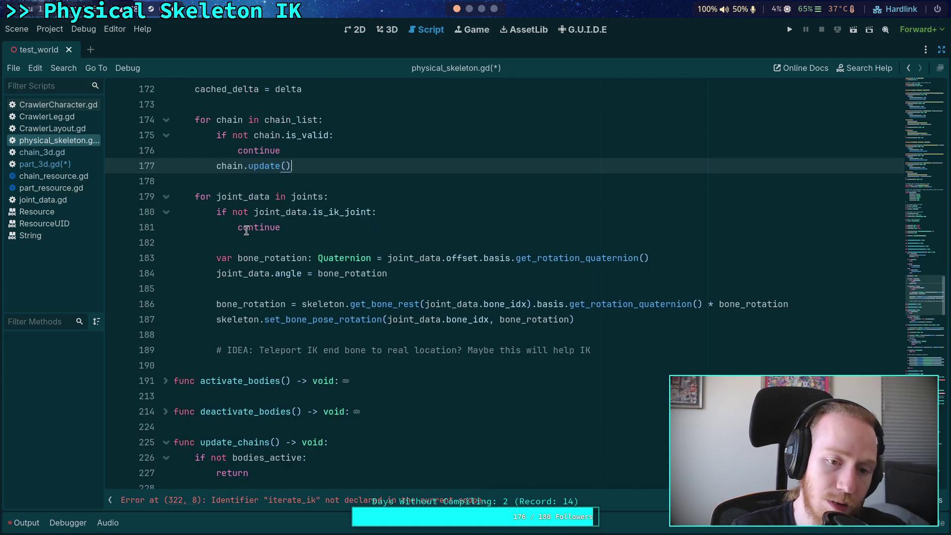
{"action": "scroll", "coordinate": [255, 245], "scroll_direction": "up", "scroll_amount": 2}
{"action": "left_click_drag", "start_coordinate": [312, 258], "coordinate": [217, 258]}
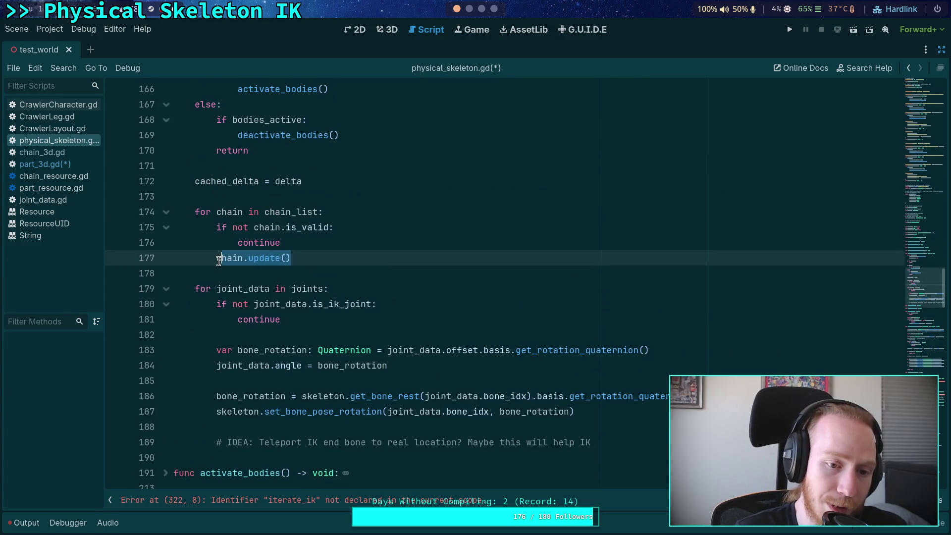
- Glance at chain_3d.gd, then inspect the IK-disabling lines 69–70 in part_3d.gd
{"action": "left_click", "coordinate": [76, 154]}
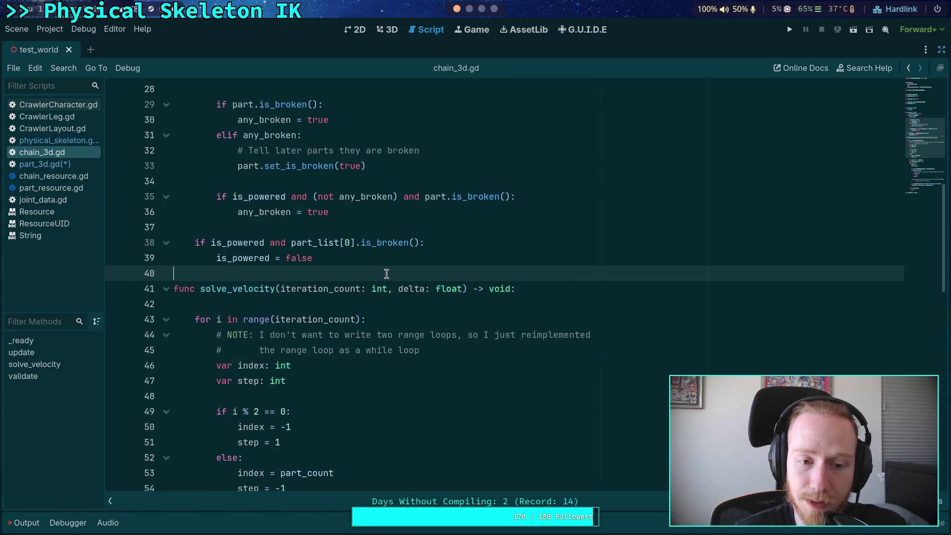
{"action": "scroll", "coordinate": [391, 275], "scroll_direction": "up", "scroll_amount": 5}
{"action": "scroll", "coordinate": [377, 276], "scroll_direction": "down", "scroll_amount": 5}
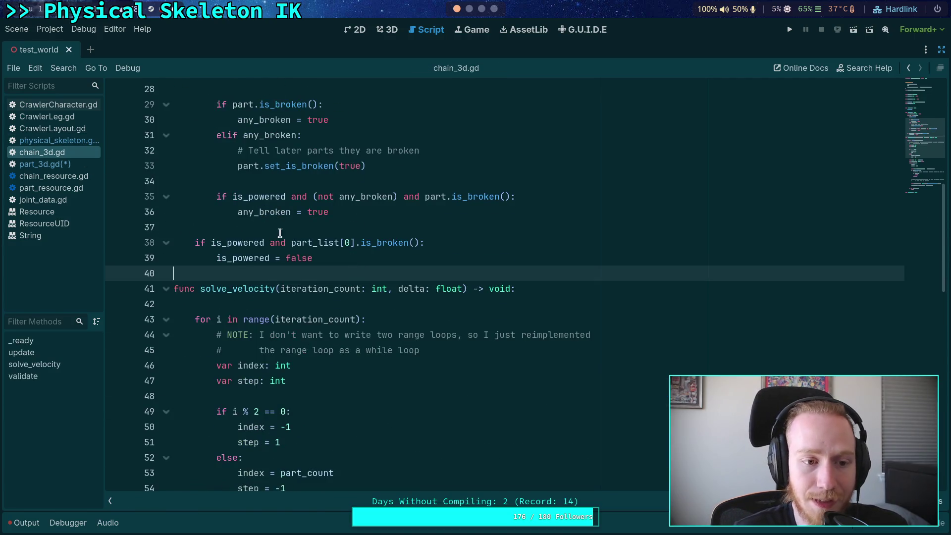
{"action": "left_click", "coordinate": [55, 168]}
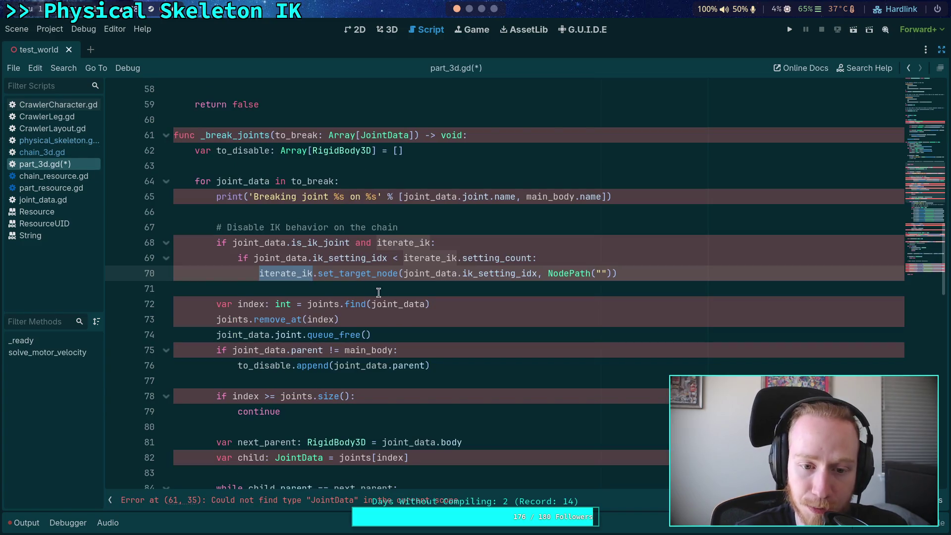
{"action": "left_click", "coordinate": [350, 274]}
{"action": "left_click", "coordinate": [632, 271]}
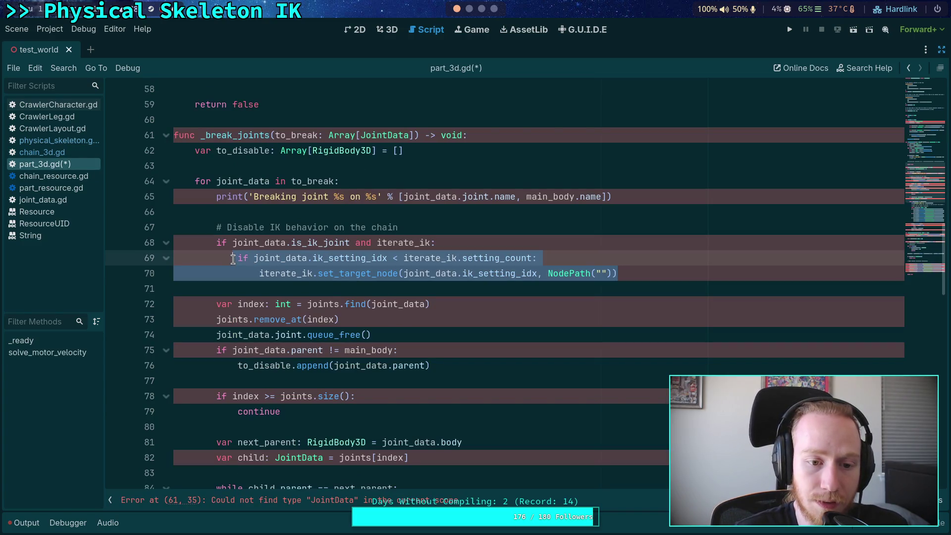
{"action": "left_click", "coordinate": [288, 260]}
- Show chain_3d.gd from its top, with the caret among the variable declarations
{"action": "left_click", "coordinate": [60, 152]}
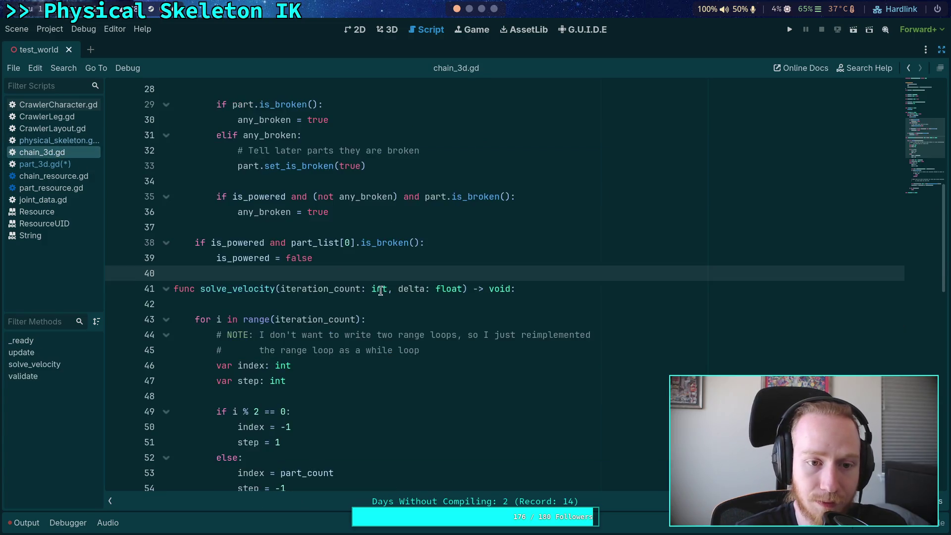
{"action": "scroll", "coordinate": [381, 287], "scroll_direction": "up", "scroll_amount": 8}
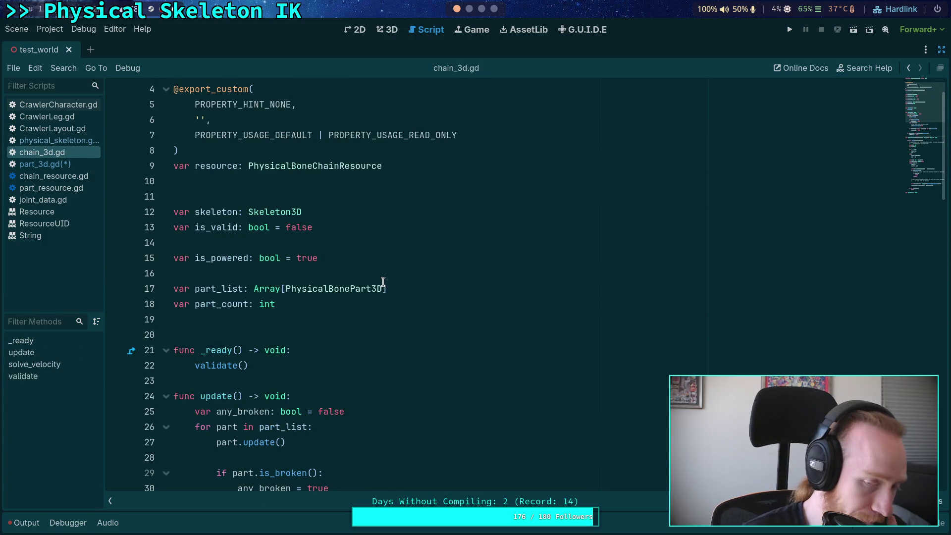
{"action": "left_click", "coordinate": [396, 299]}
- Start a has_ik_setting variable on a new line below is_powered
{"action": "left_click", "coordinate": [381, 251]}
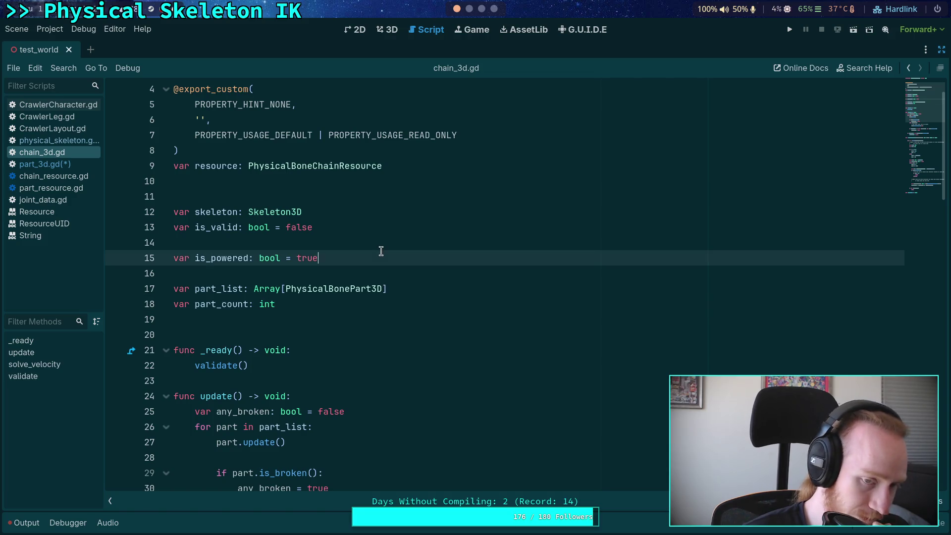
{"action": "key", "text": "Return"}
{"action": "type", "text": "var "}
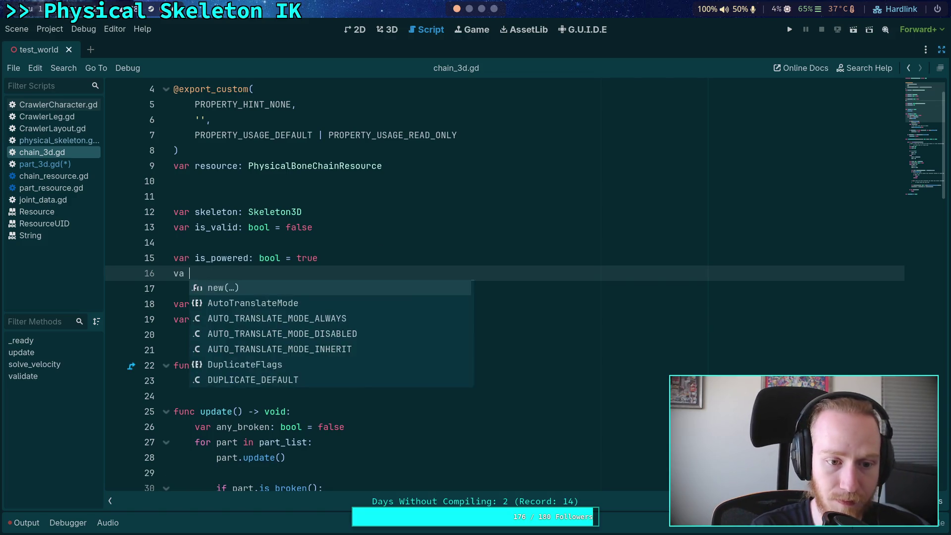
{"action": "type", "text": "is_ik"}
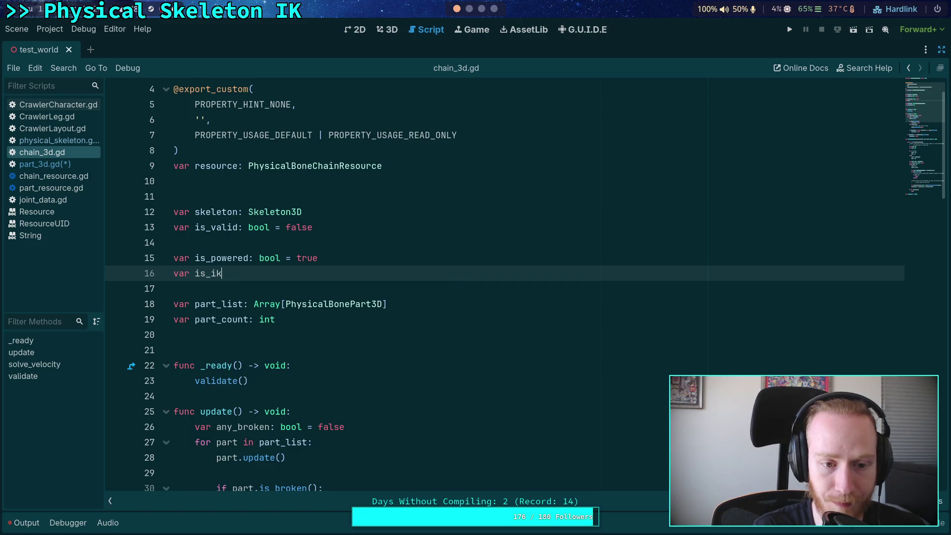
{"action": "key", "text": "BackSpace"}
{"action": "key", "text": "BackSpace"}
{"action": "key", "text": "BackSpace"}
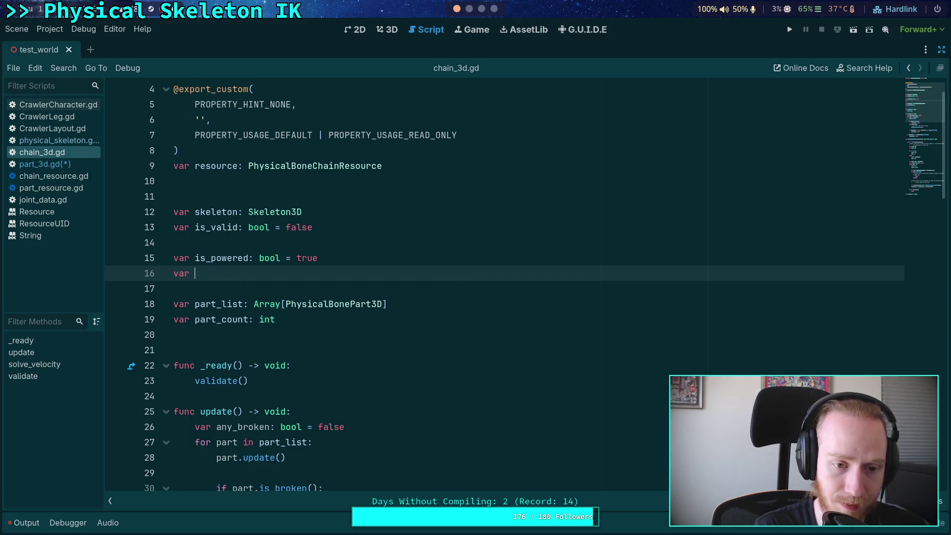
{"action": "type", "text": "has_ik"}
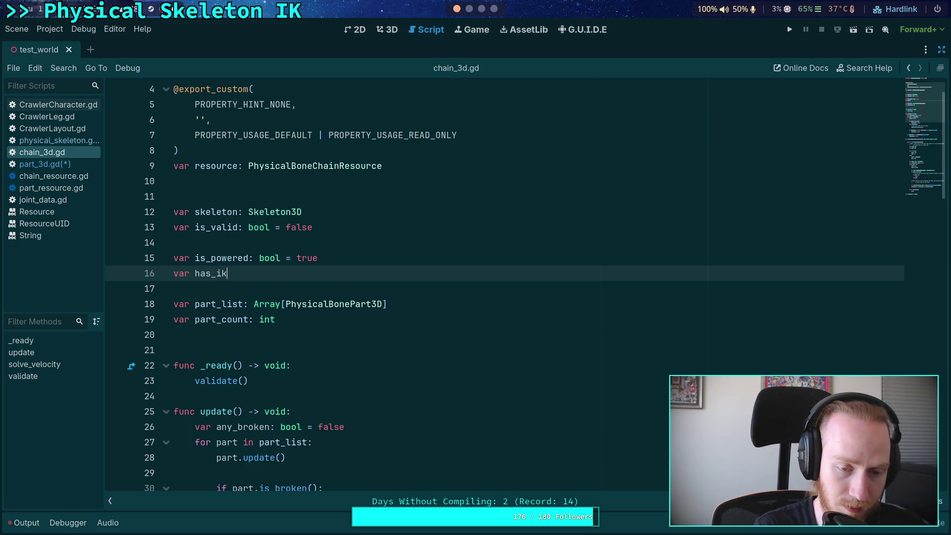
{"action": "type", "text": "_setting"}
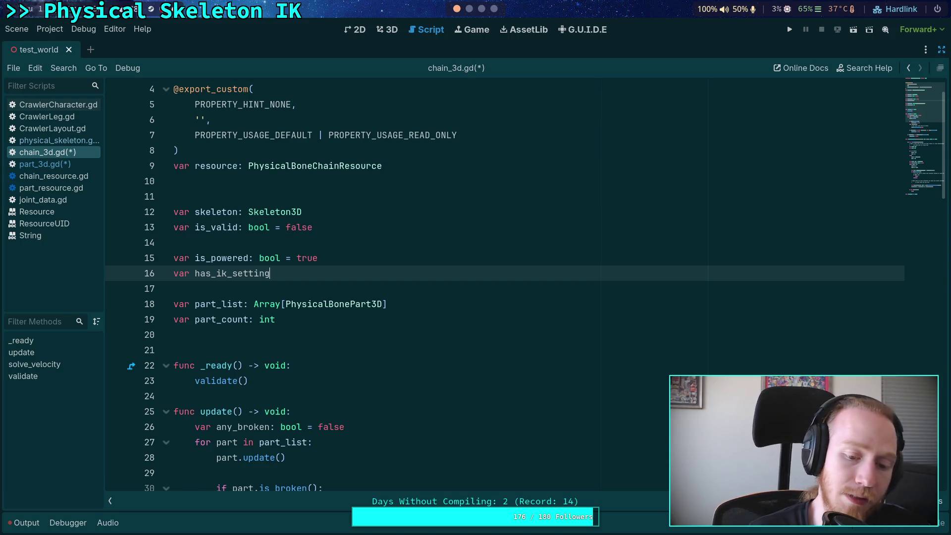
{"action": "scroll", "coordinate": [422, 325], "scroll_direction": "down", "scroll_amount": 5}
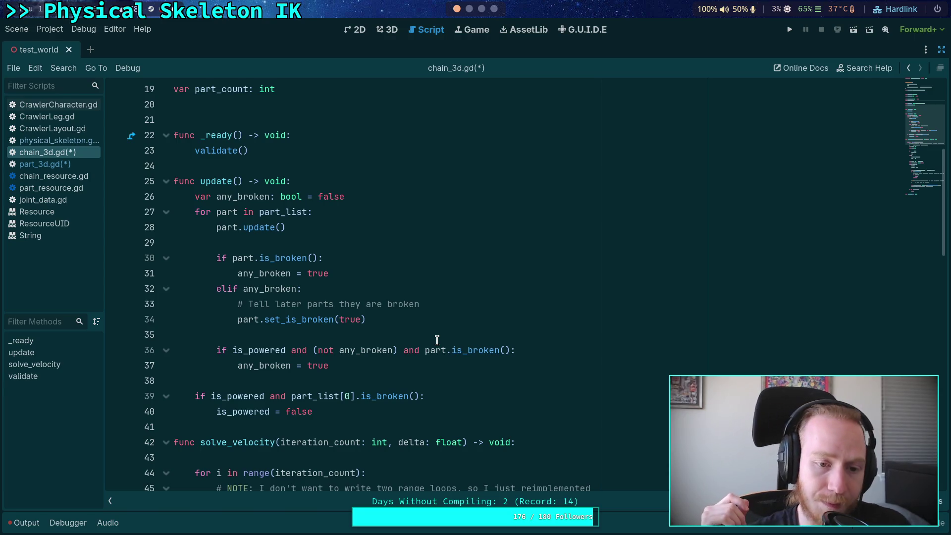
{"action": "scroll", "coordinate": [336, 270], "scroll_direction": "up", "scroll_amount": 4}
- Move that line under skeleton and turn it into 'var ik_modifier: IKModifier3D'
{"action": "double_click", "coordinate": [212, 165]}
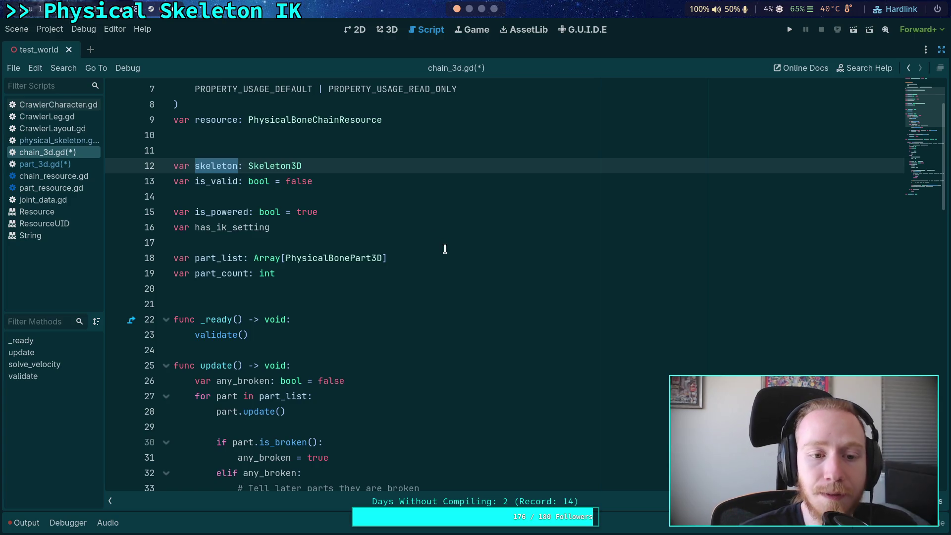
{"action": "left_click", "coordinate": [414, 232]}
{"action": "type", "text": ":"}
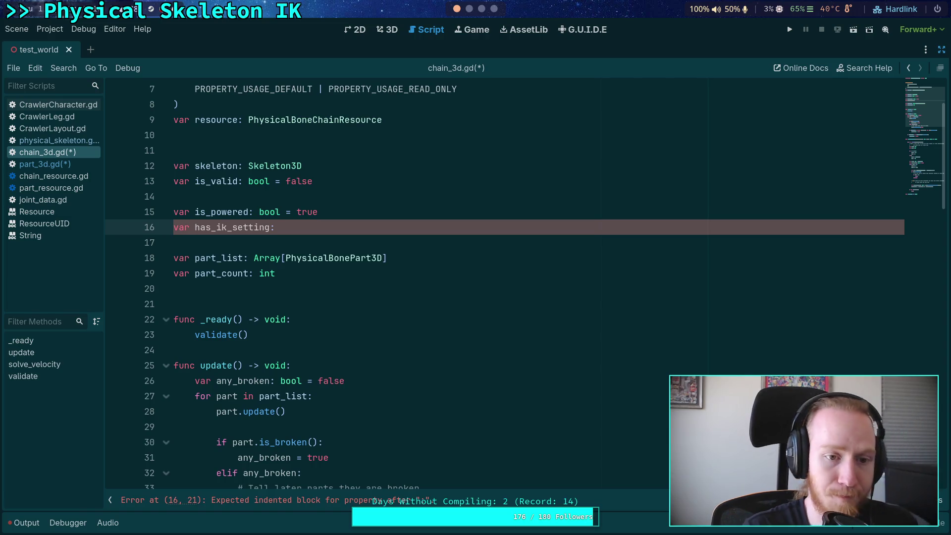
{"action": "key", "text": "alt+Up"}
{"action": "key", "text": "alt+Up"}
{"action": "key", "text": "alt+Up"}
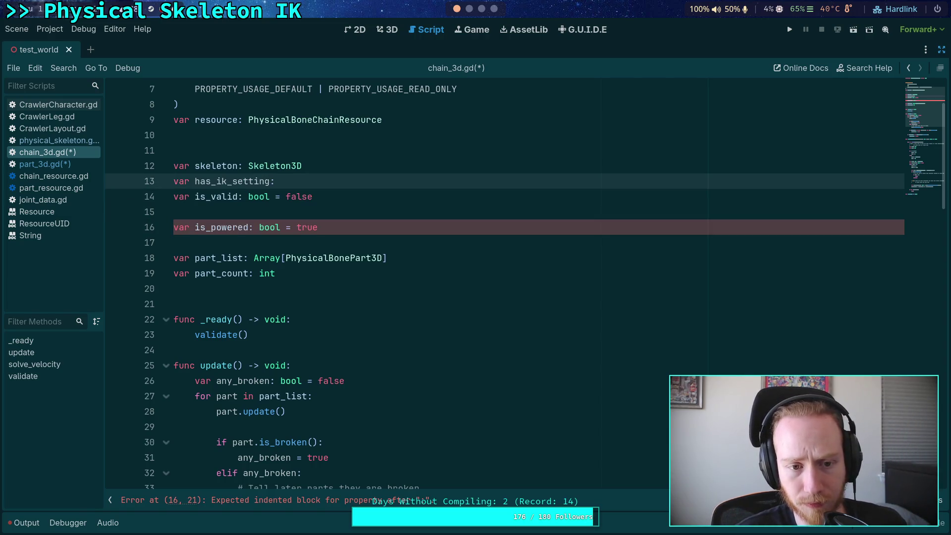
{"action": "key", "text": "BackSpace"}
{"action": "key", "text": "BackSpace"}
{"action": "key", "text": "BackSpace"}
{"action": "key", "text": "BackSpace"}
{"action": "key", "text": "BackSpace"}
{"action": "key", "text": "BackSpace"}
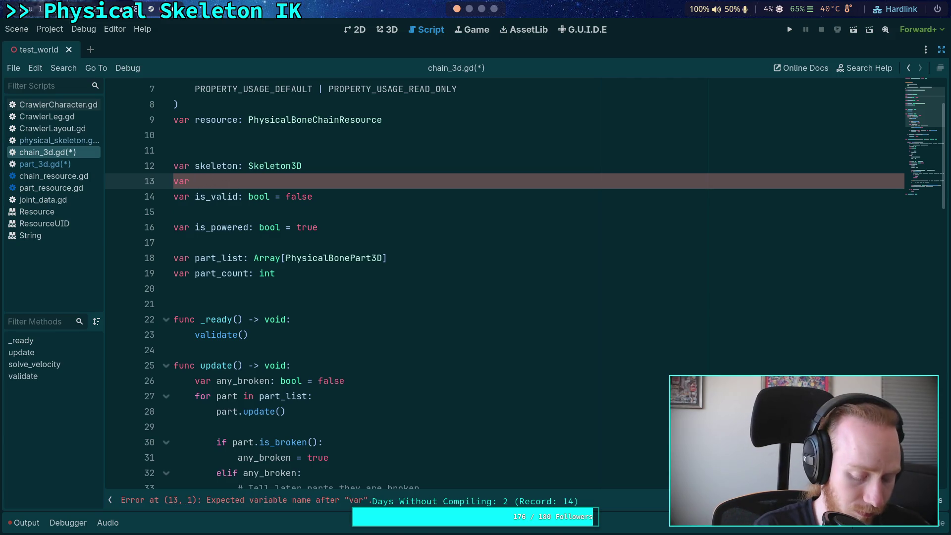
{"action": "type", "text": "ik_modifier"}
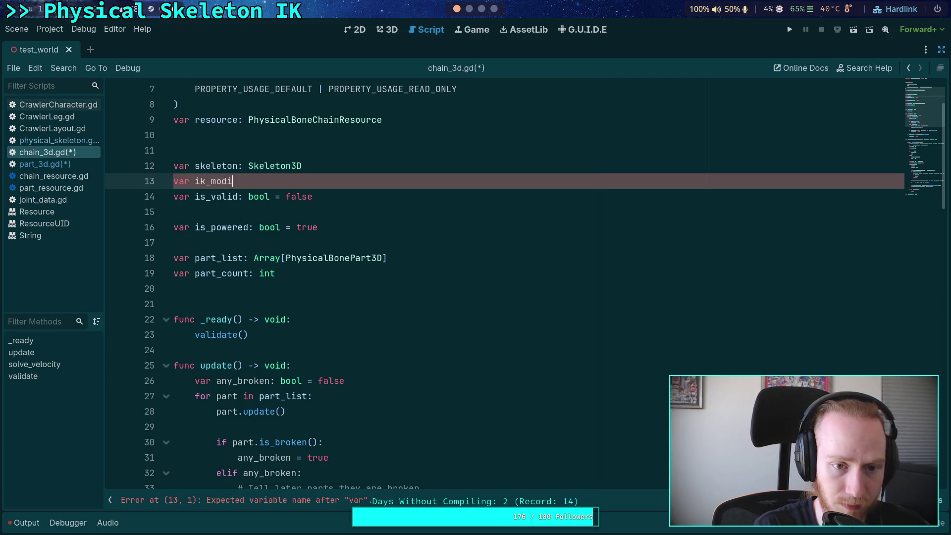
{"action": "type", "text": ": Iter"}
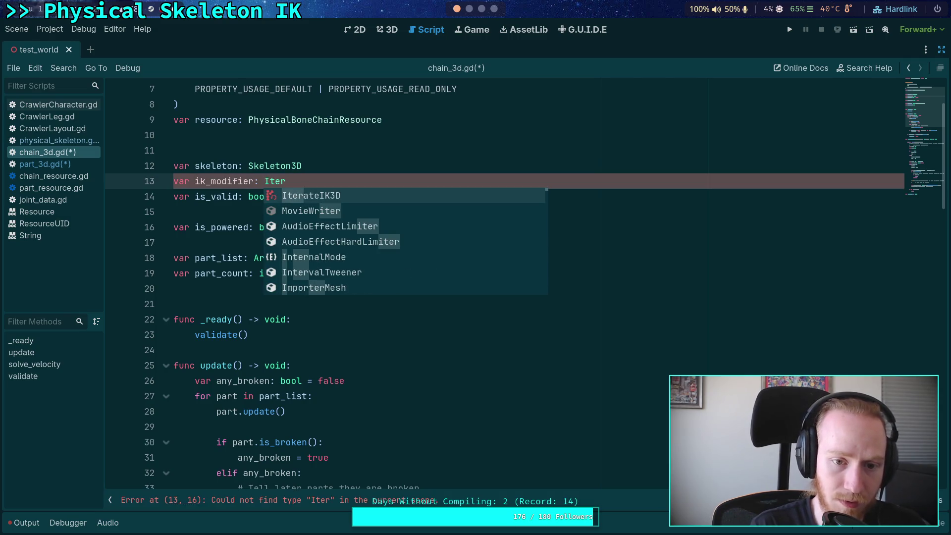
{"action": "key", "text": "BackSpace"}
{"action": "key", "text": "BackSpace"}
{"action": "key", "text": "BackSpace"}
{"action": "type", "text": "K"}
{"action": "key", "text": "Return"}
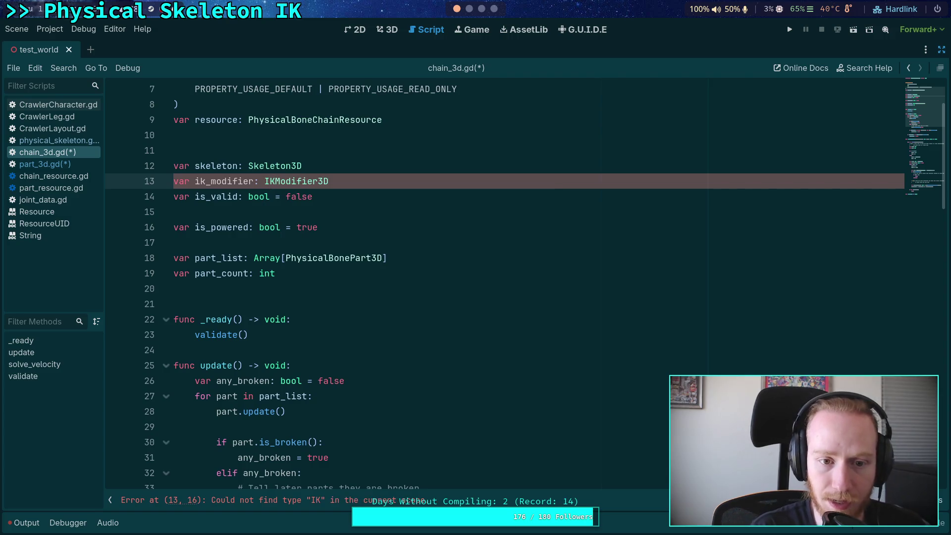
{"action": "right_click", "coordinate": [312, 181]}
- Read through the IKModifier3D class documentation
{"action": "left_click", "coordinate": [378, 331]}
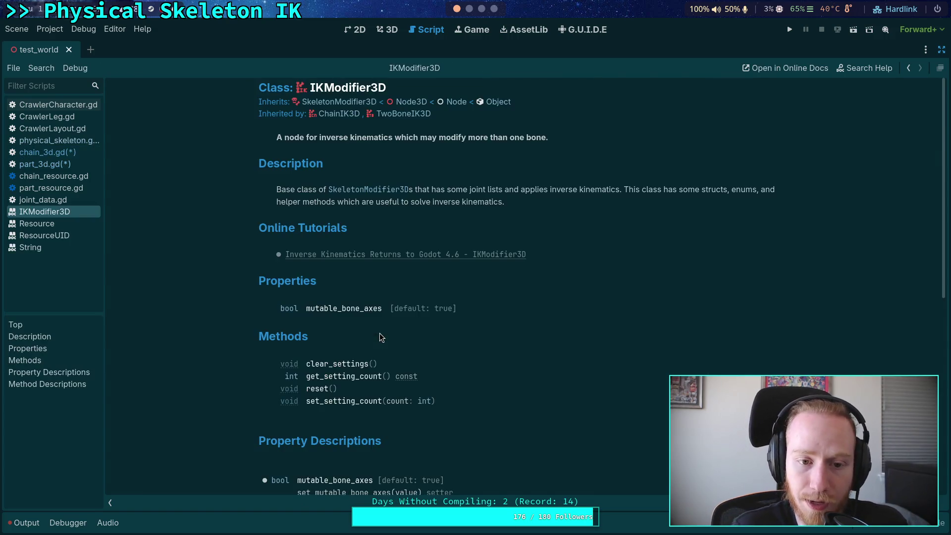
{"action": "scroll", "coordinate": [435, 350], "scroll_direction": "down", "scroll_amount": 4}
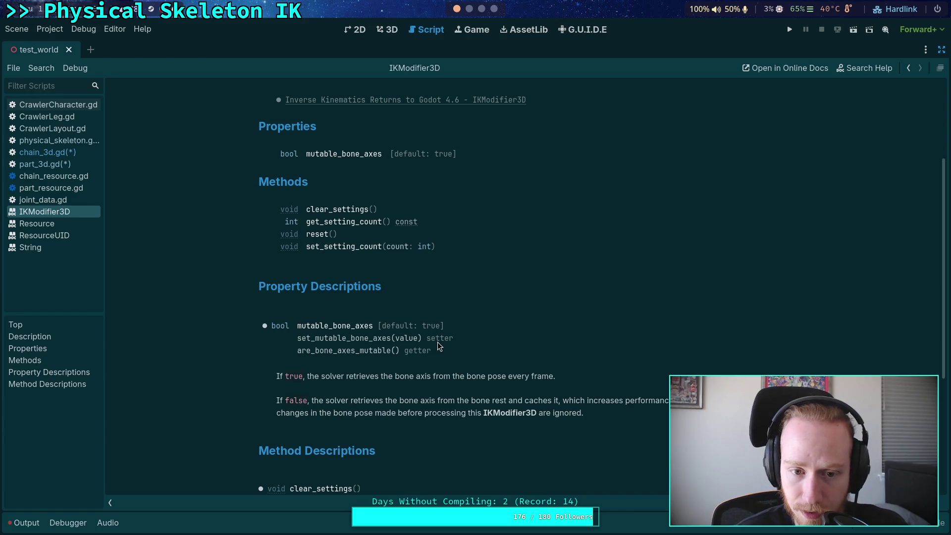
{"action": "scroll", "coordinate": [434, 347], "scroll_direction": "down", "scroll_amount": 8}
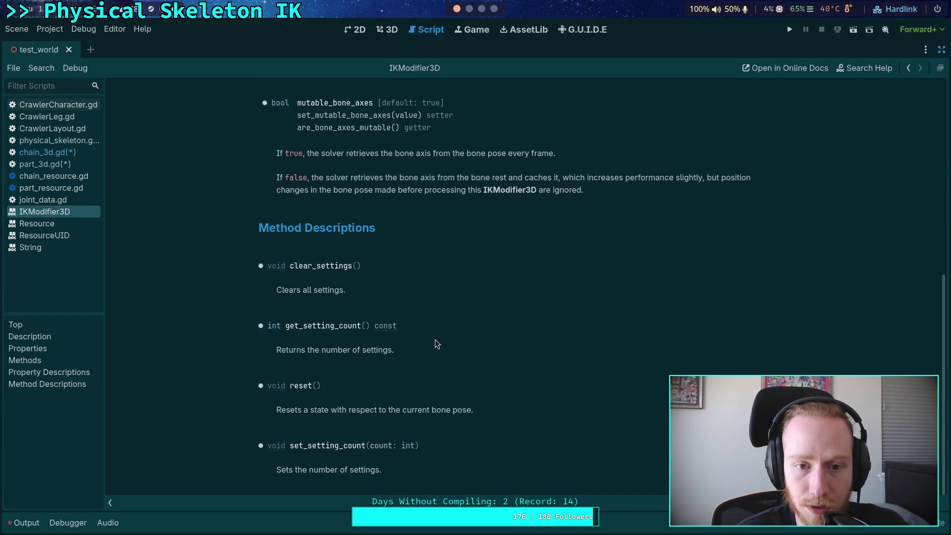
{"action": "scroll", "coordinate": [435, 340], "scroll_direction": "up", "scroll_amount": 9}
{"action": "scroll", "coordinate": [382, 293], "scroll_direction": "up", "scroll_amount": 5}
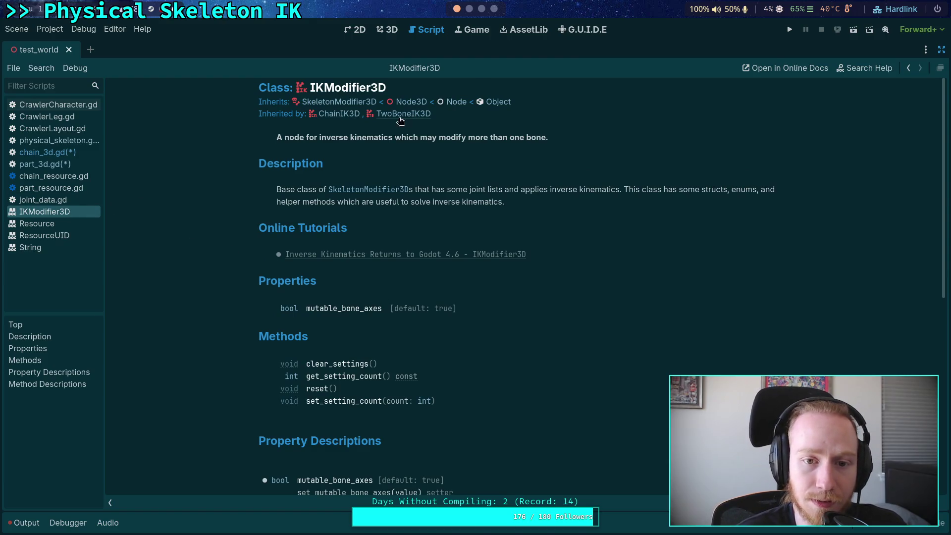
- Follow the ChainIK3D and IterateIK3D references, then return to part_3d.gd
{"action": "left_click", "coordinate": [334, 114]}
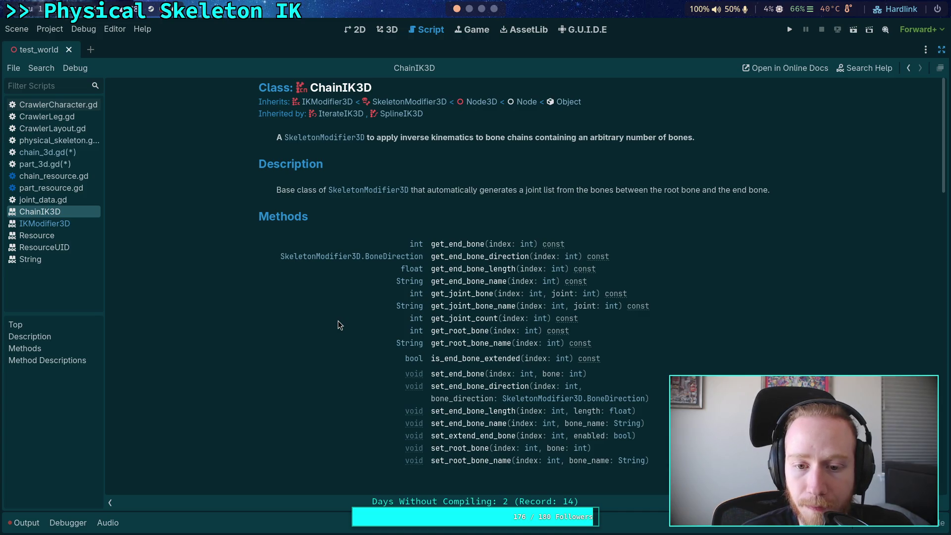
{"action": "scroll", "coordinate": [338, 320], "scroll_direction": "down", "scroll_amount": 5}
{"action": "scroll", "coordinate": [338, 320], "scroll_direction": "up", "scroll_amount": 5}
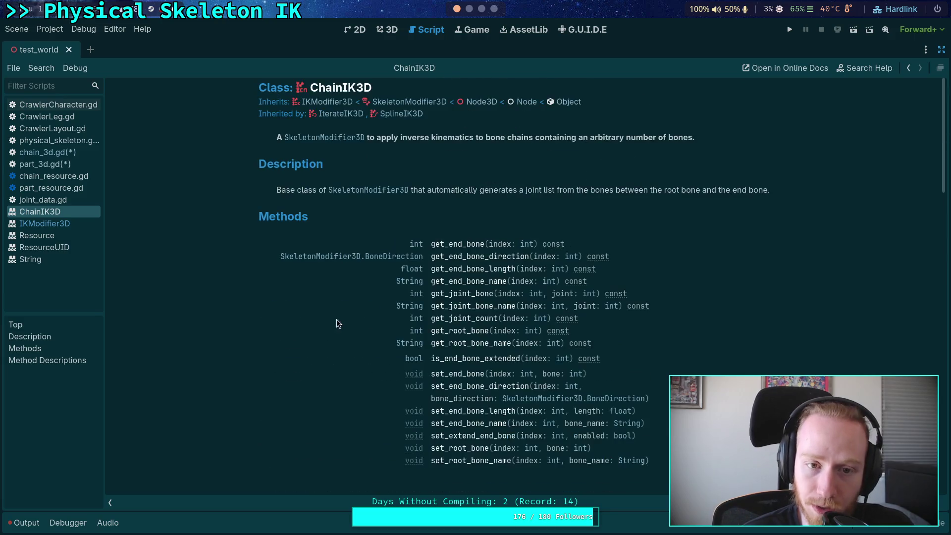
{"action": "left_click", "coordinate": [337, 115]}
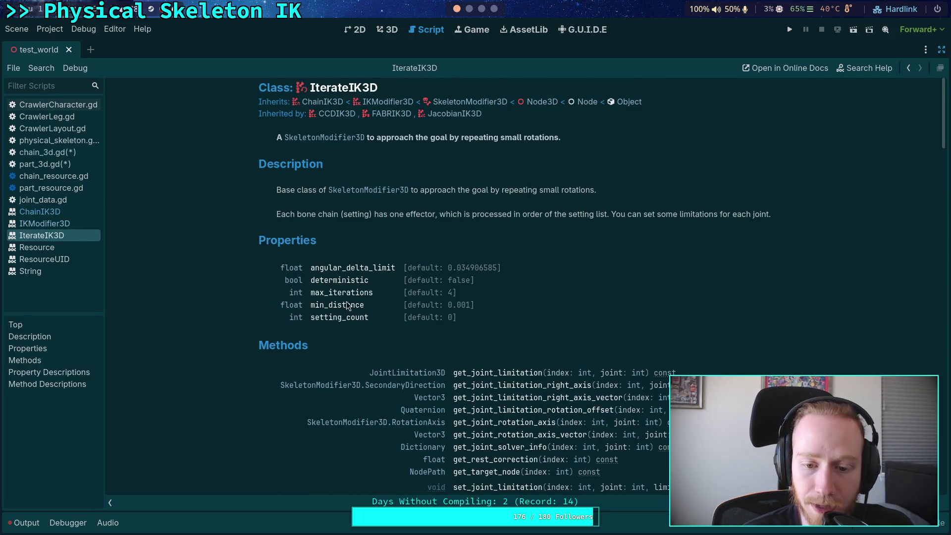
{"action": "scroll", "coordinate": [349, 306], "scroll_direction": "down", "scroll_amount": 3}
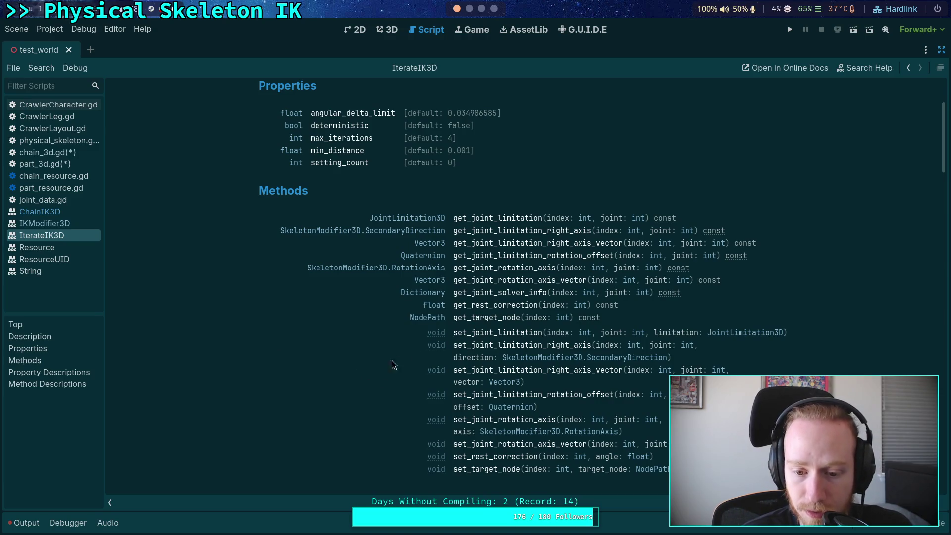
{"action": "left_click", "coordinate": [62, 166]}
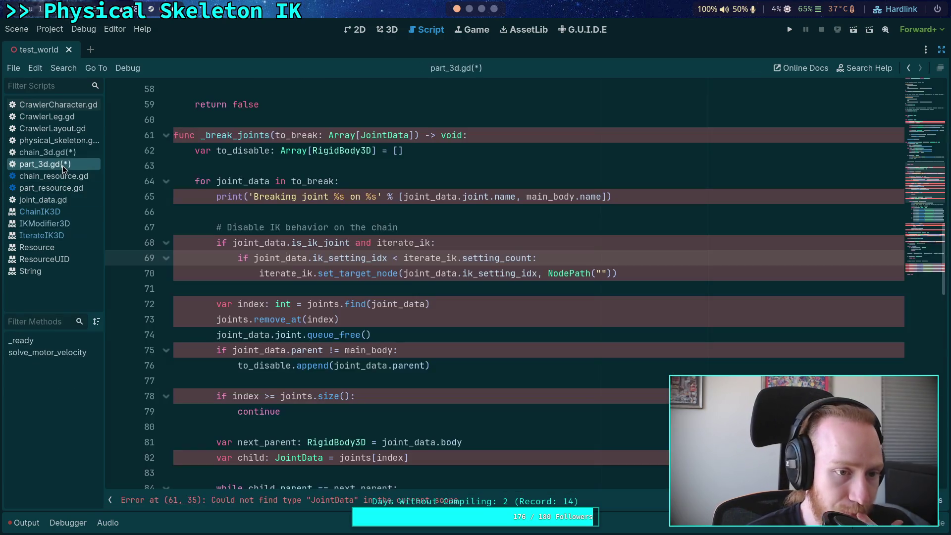
- Change line 13 of chain_3d.gd to 'var iterate_ik: IterateIK3D'
{"action": "left_click", "coordinate": [65, 142]}
{"action": "left_click", "coordinate": [54, 152]}
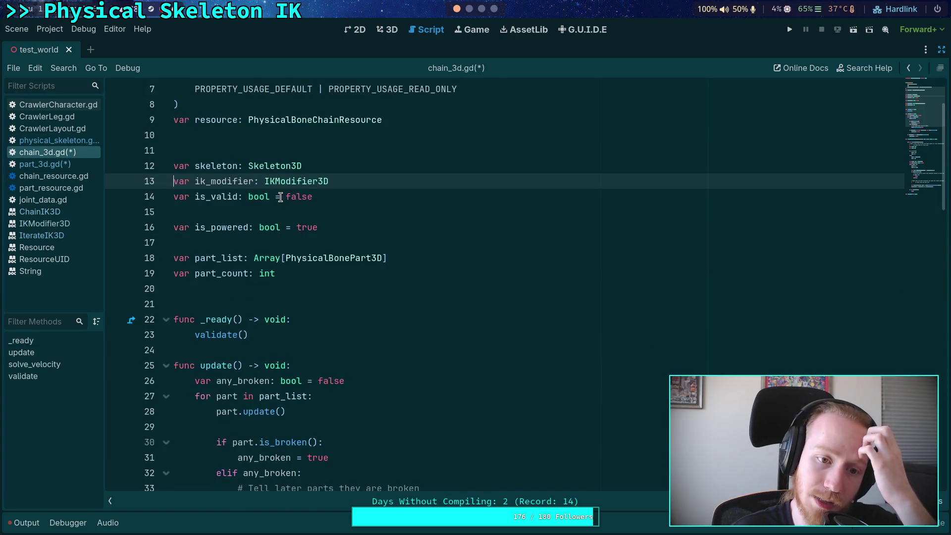
{"action": "left_click", "coordinate": [195, 182]}
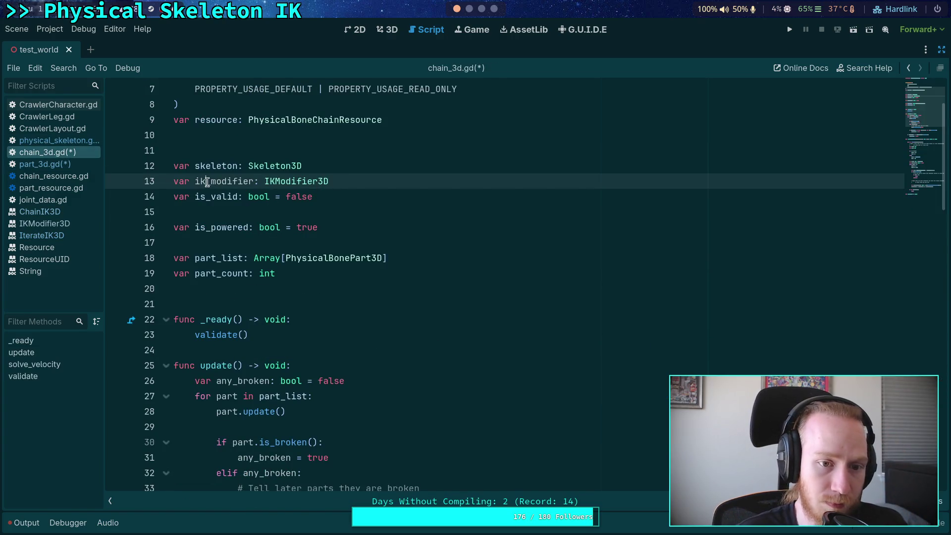
{"action": "left_click_drag", "start_coordinate": [334, 181], "coordinate": [265, 181]}
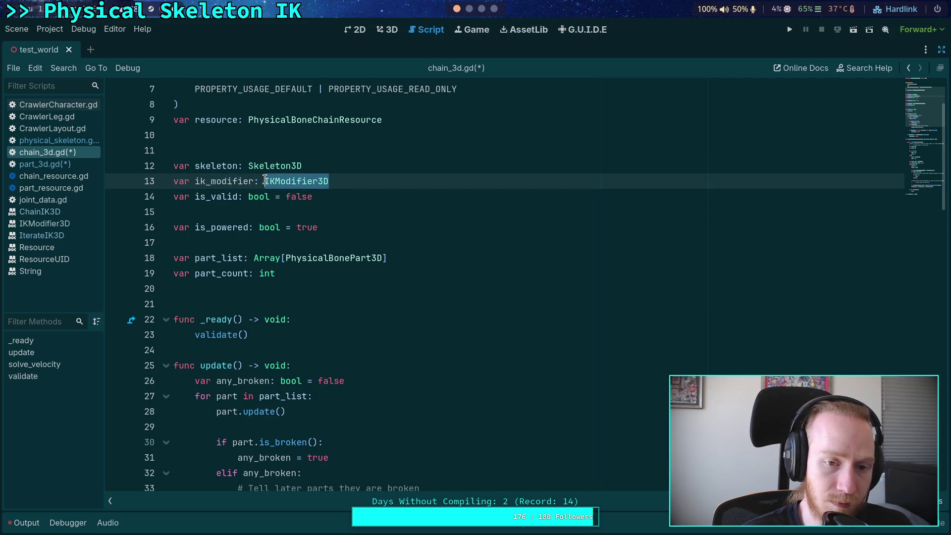
{"action": "type", "text": "Iterat"}
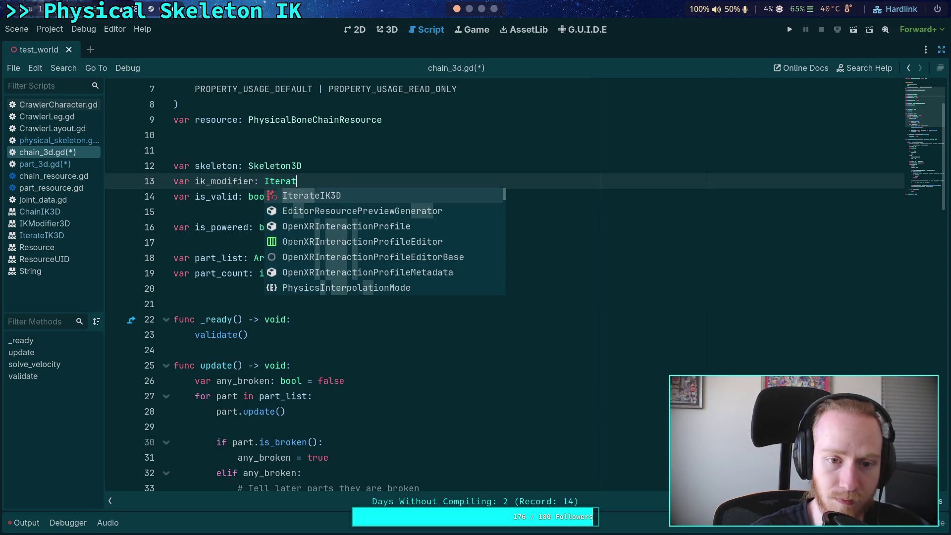
{"action": "key", "text": "Return"}
{"action": "double_click", "coordinate": [224, 182]}
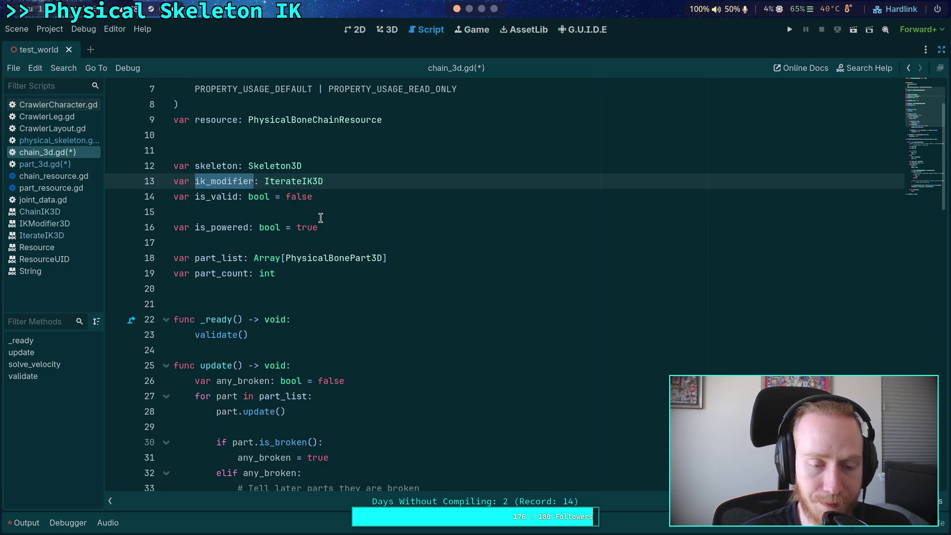
{"action": "type", "text": "iterate_ik"}
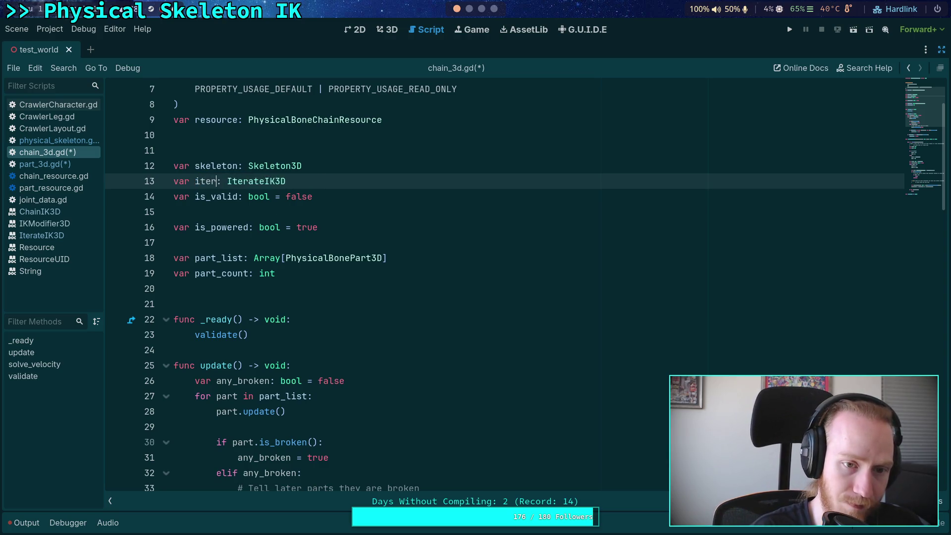
{"action": "left_click", "coordinate": [351, 212]}
- Fold the solve_velocity function and add blank lines at line 38 in update()
{"action": "scroll", "coordinate": [400, 258], "scroll_direction": "down", "scroll_amount": 7}
{"action": "scroll", "coordinate": [399, 258], "scroll_direction": "down", "scroll_amount": 12}
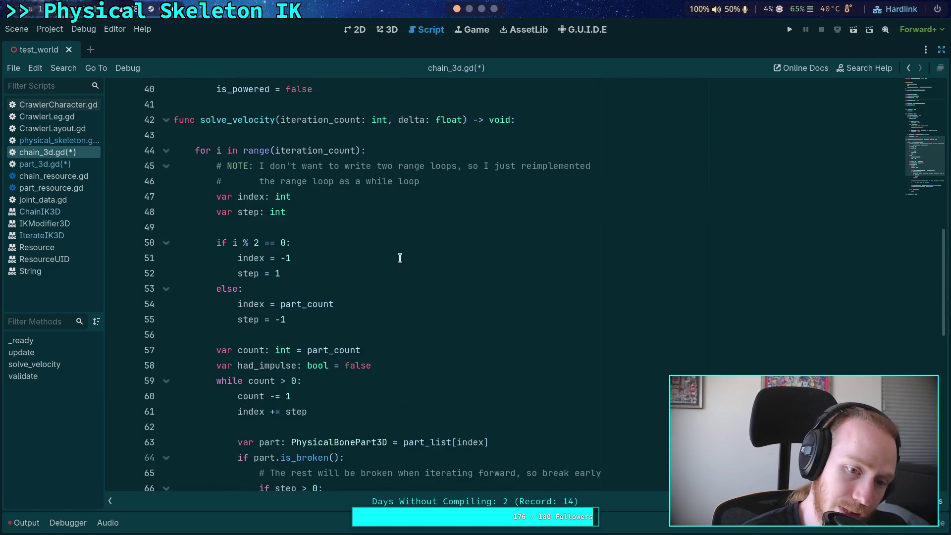
{"action": "scroll", "coordinate": [398, 251], "scroll_direction": "up", "scroll_amount": 12}
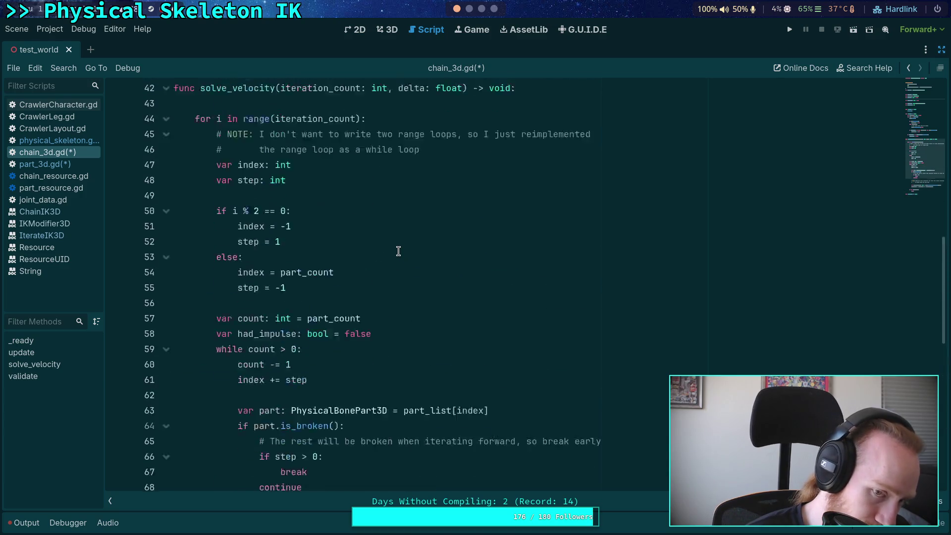
{"action": "left_click", "coordinate": [166, 304]}
{"action": "scroll", "coordinate": [350, 292], "scroll_direction": "up", "scroll_amount": 2}
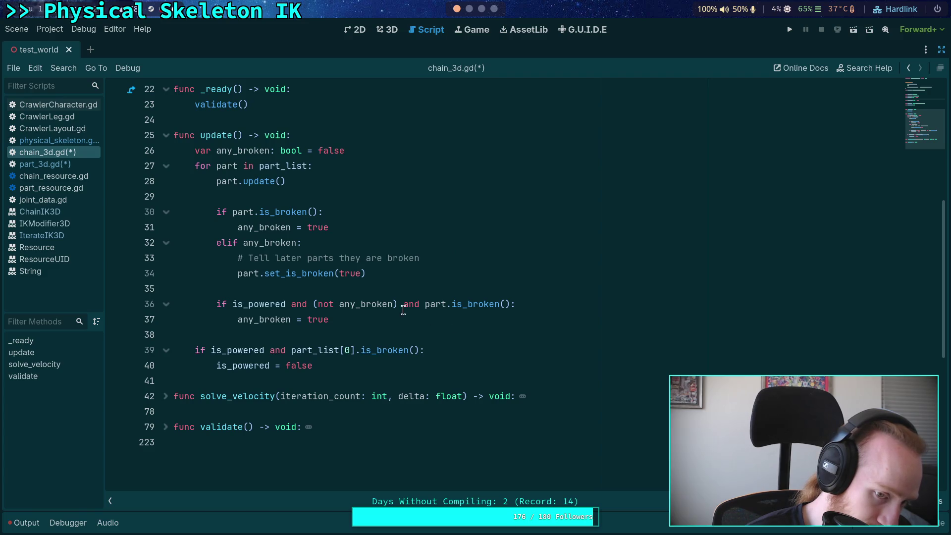
{"action": "left_click", "coordinate": [456, 336]}
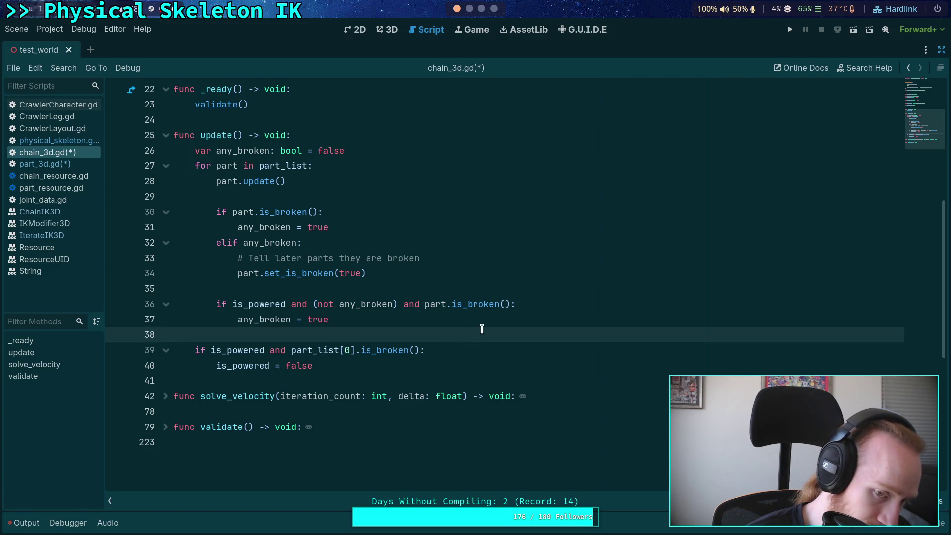
{"action": "key", "text": "Return"}
{"action": "key", "text": "Return"}
{"action": "key", "text": "Up"}
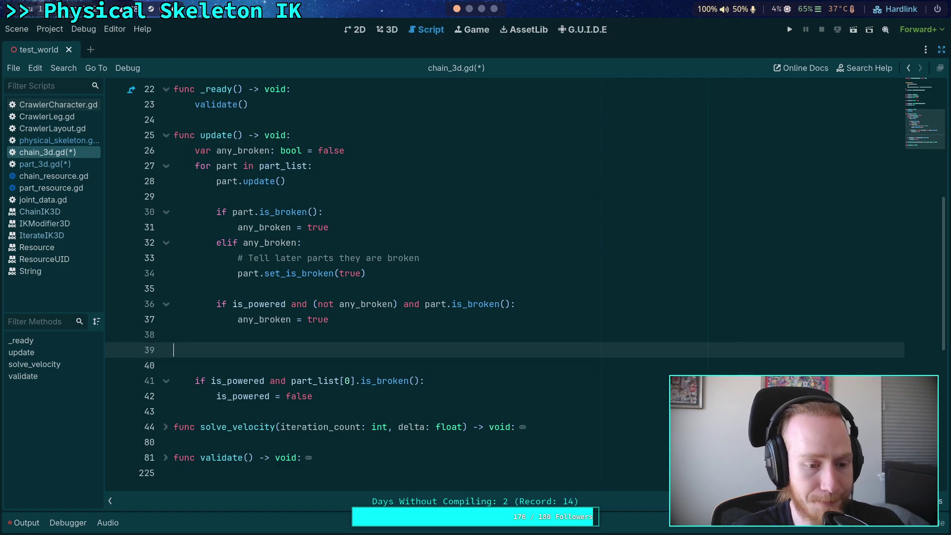
- Move the is_valid declaration above skeleton and separate it with a blank line
{"action": "scroll", "coordinate": [471, 327], "scroll_direction": "up", "scroll_amount": 4}
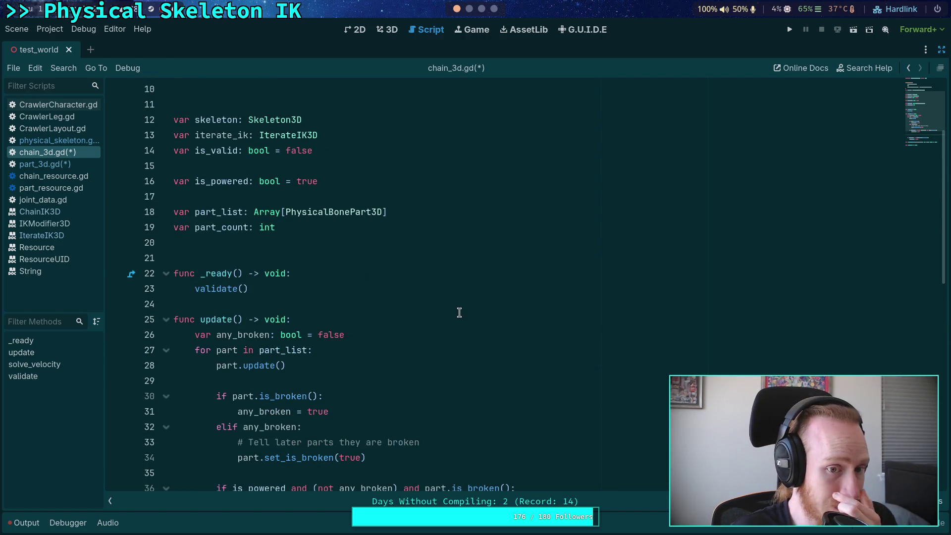
{"action": "scroll", "coordinate": [459, 317], "scroll_direction": "up", "scroll_amount": 2}
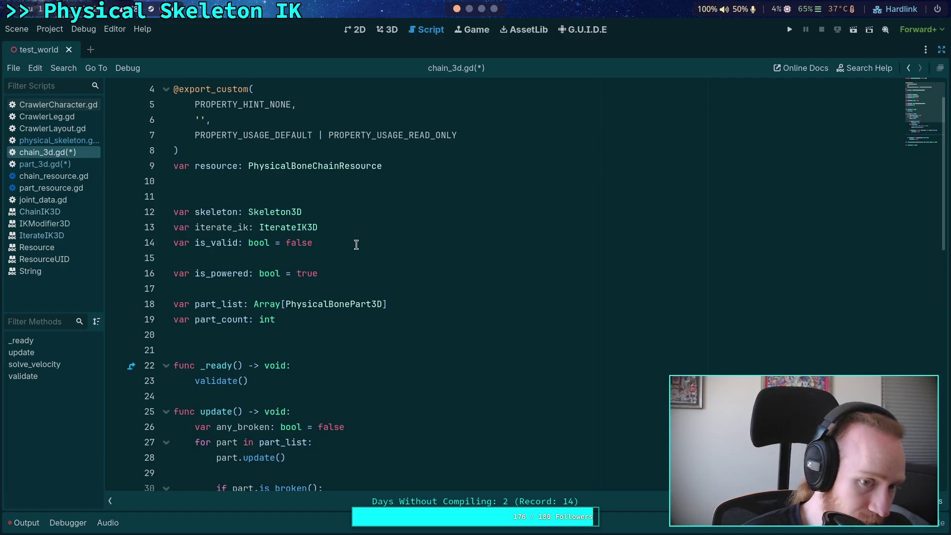
{"action": "left_click", "coordinate": [347, 229]}
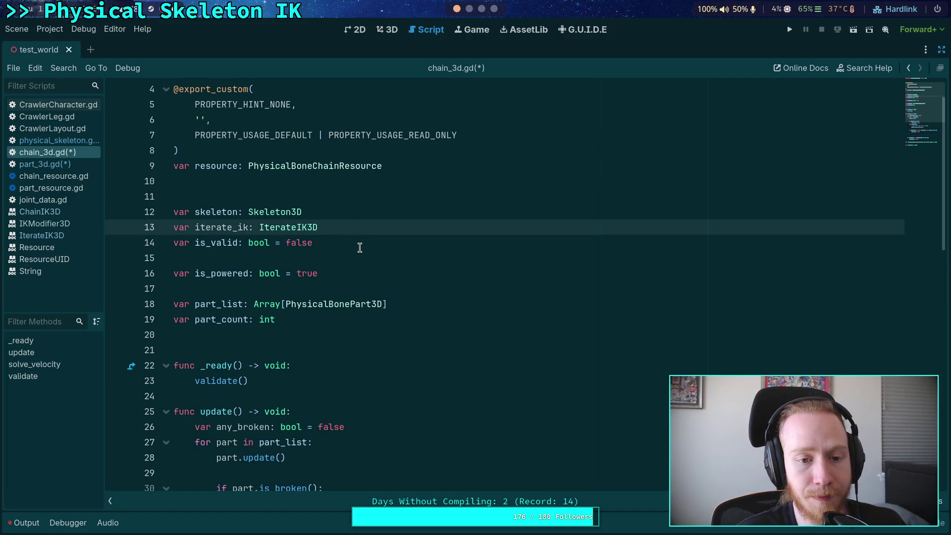
{"action": "key", "text": "Down"}
{"action": "key", "text": "alt+Up"}
{"action": "key", "text": "alt+Up"}
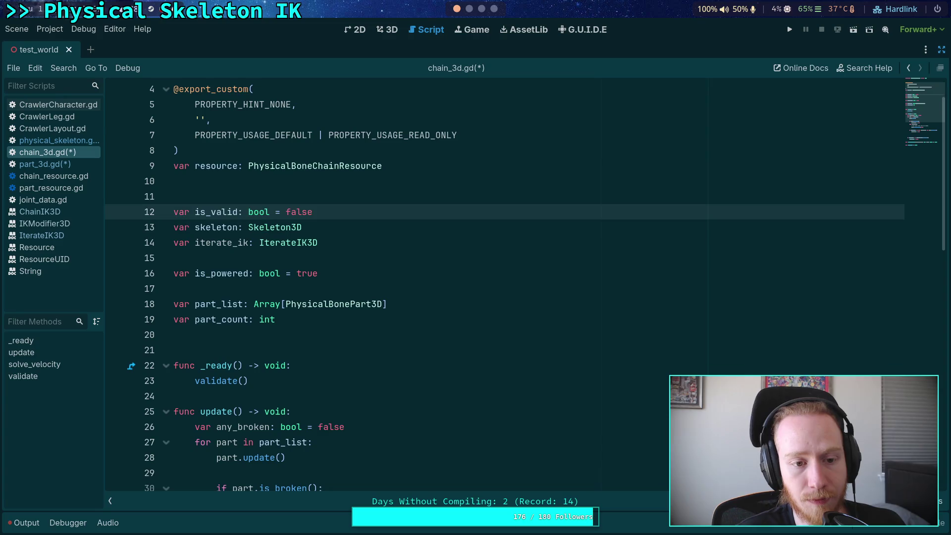
{"action": "key", "text": "Return"}
{"action": "left_click", "coordinate": [379, 288]}
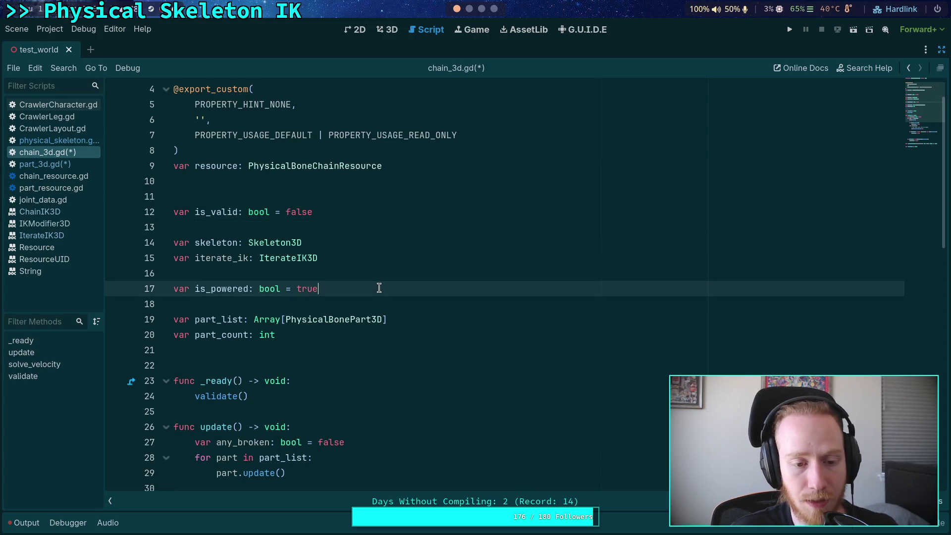
- Declare 'var is_ik_active: bool = false' below is_powered
{"action": "key", "text": "Return"}
{"action": "type", "text": "var is_i"}
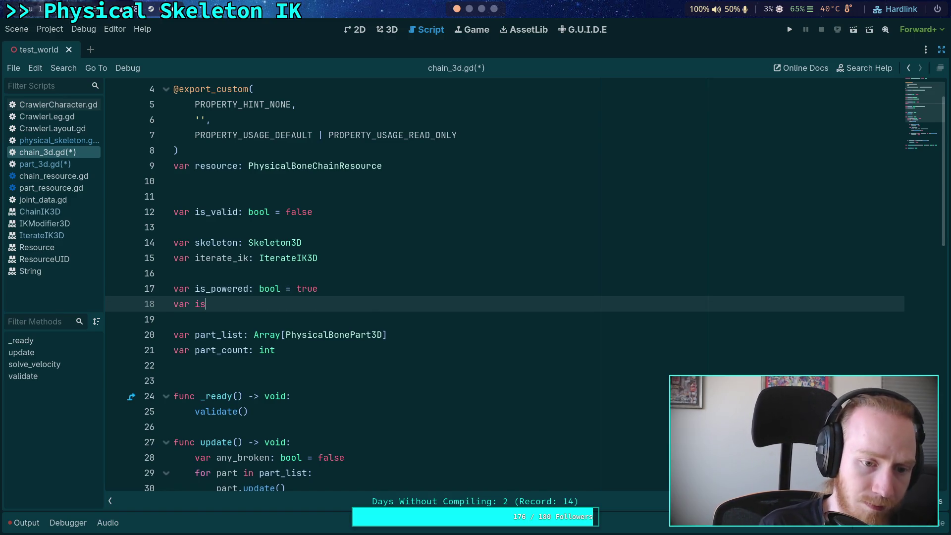
{"action": "type", "text": "k_active"}
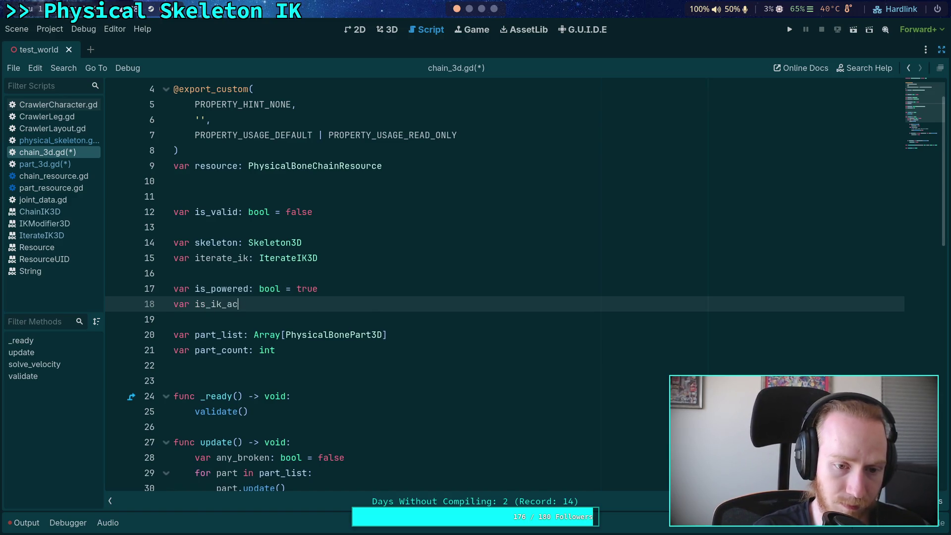
{"action": "type", "text": ": bool "}
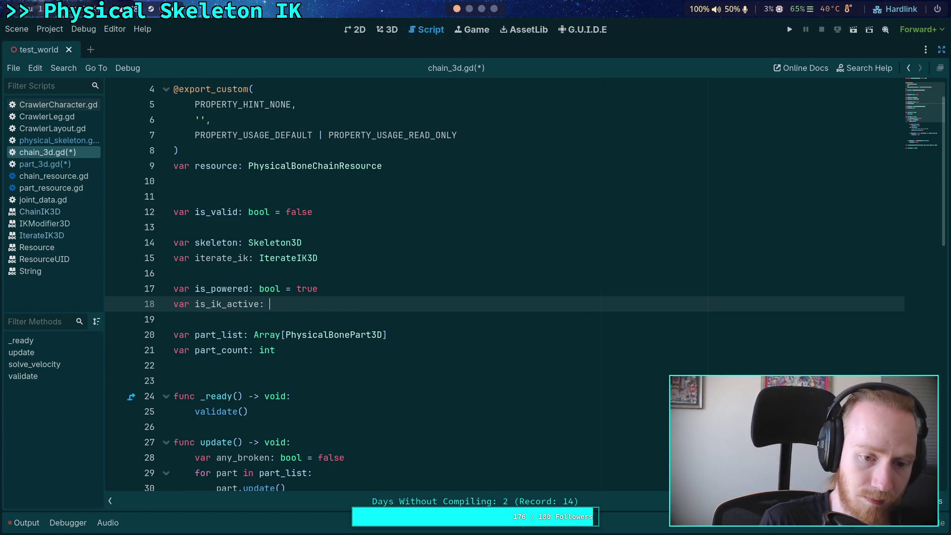
{"action": "type", "text": "= false"}
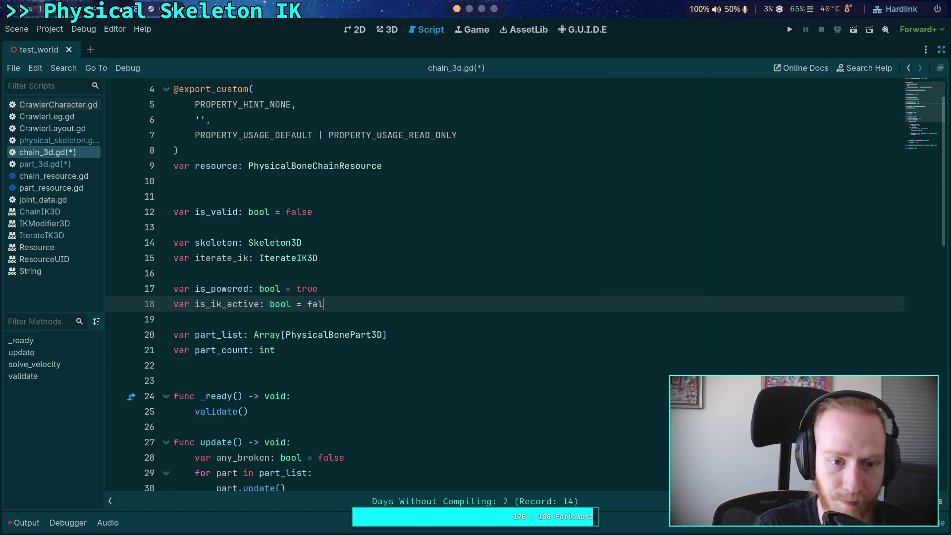
{"action": "double_click", "coordinate": [248, 304]}
{"action": "scroll", "coordinate": [251, 319], "scroll_direction": "down", "scroll_amount": 6}
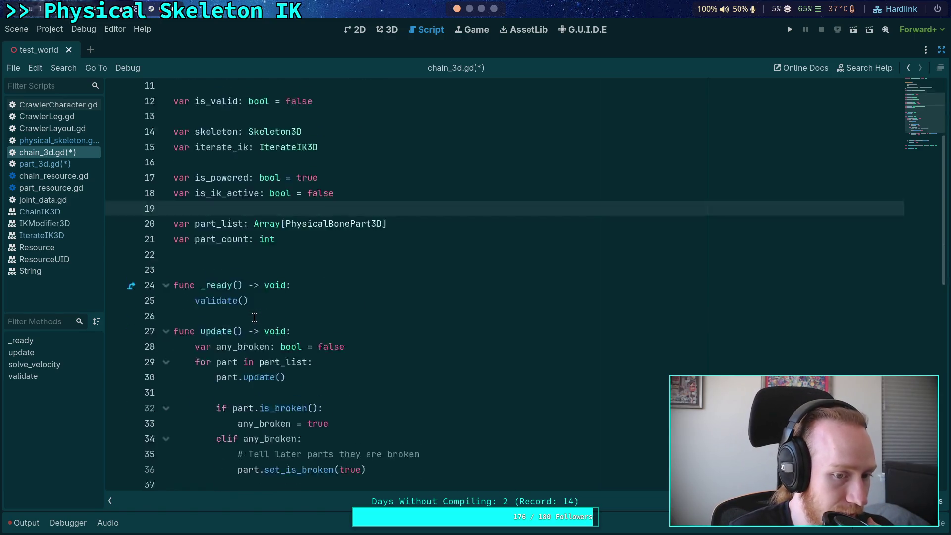
{"action": "left_click", "coordinate": [361, 367]}
{"action": "left_click", "coordinate": [351, 384]}
- In update(), add 'if is_ik_active and any_broken:' setting is_ik_active = false, and save
{"action": "type", "text": "if ik_"}
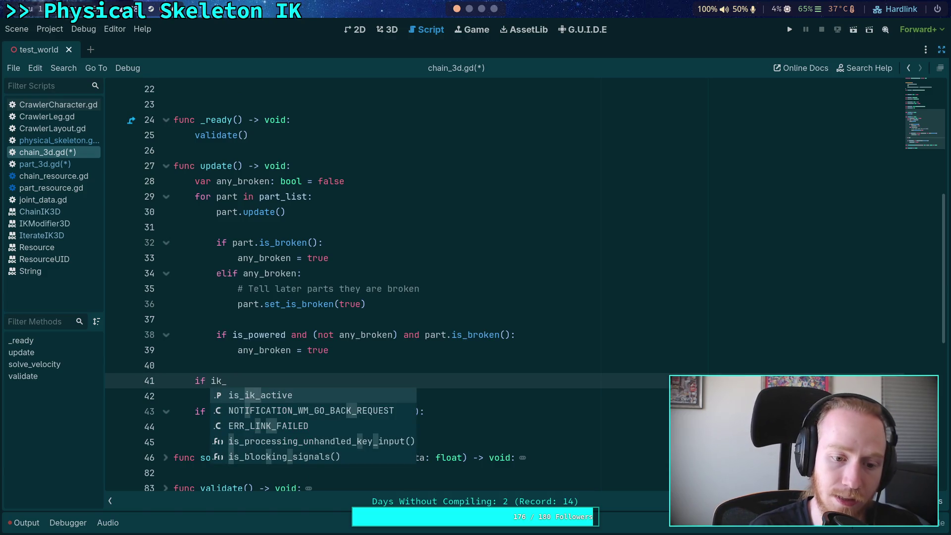
{"action": "key", "text": "Return"}
{"action": "type", "text": "and any"}
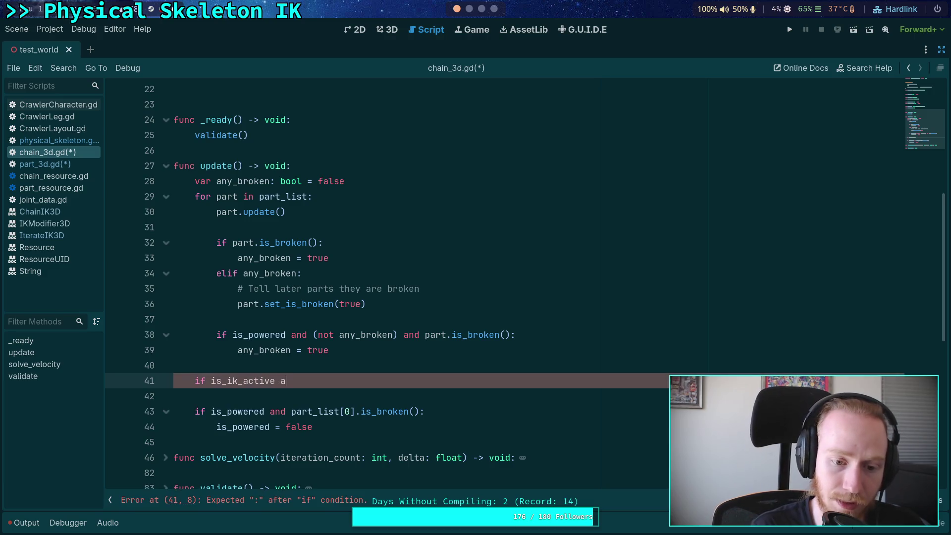
{"action": "key", "text": "Return"}
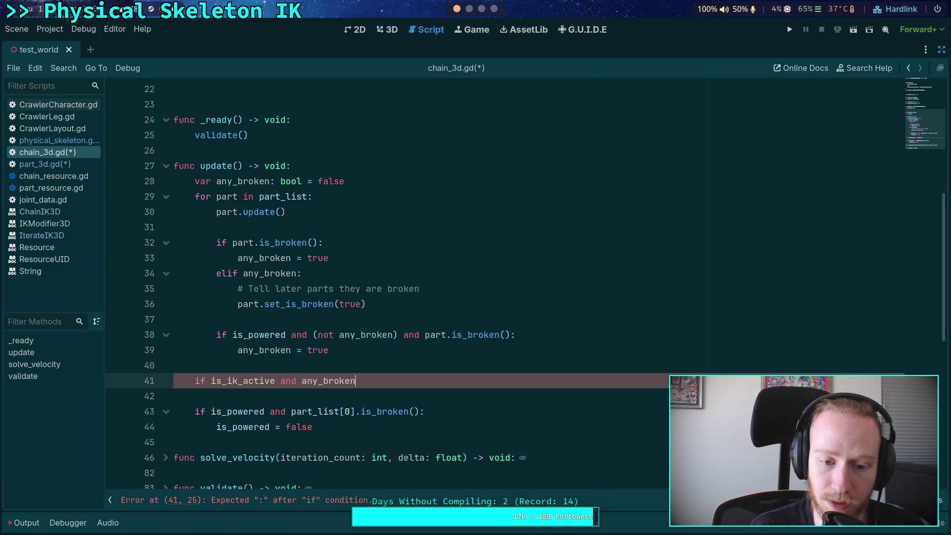
{"action": "type", "text": ":"}
{"action": "key", "text": "Return"}
{"action": "type", "text": "is"}
{"action": "key", "text": "Return"}
{"action": "type", "text": "= false"}
{"action": "key", "text": "ctrl+s"}
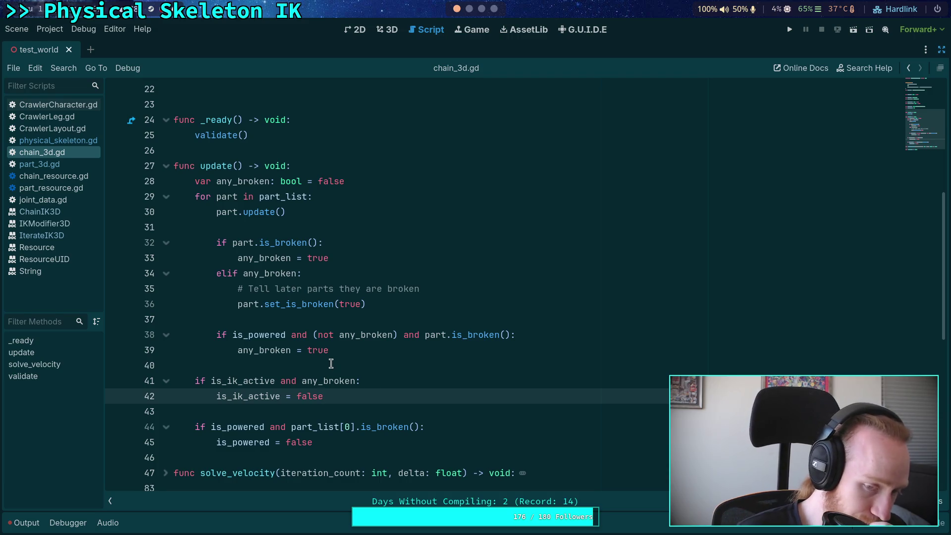
{"action": "left_click", "coordinate": [311, 411]}
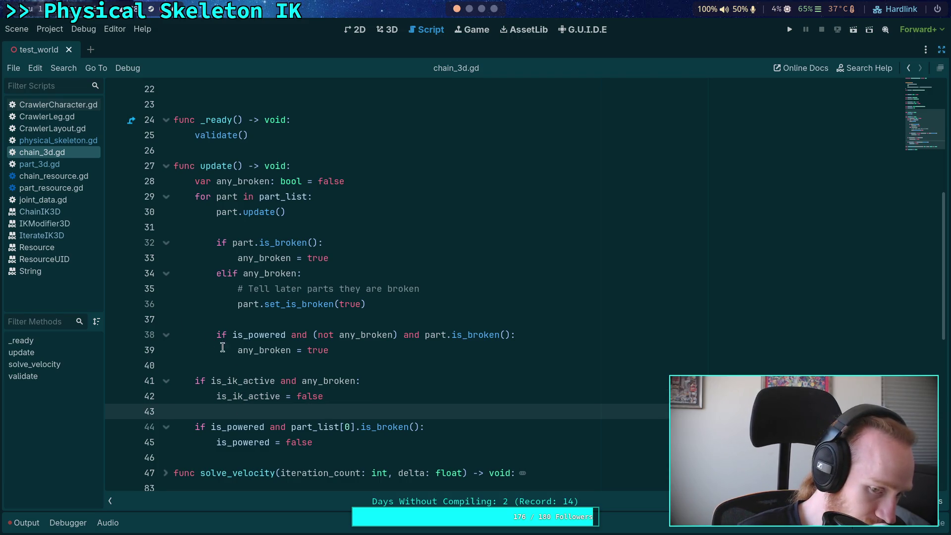
{"action": "left_click", "coordinate": [61, 166]}
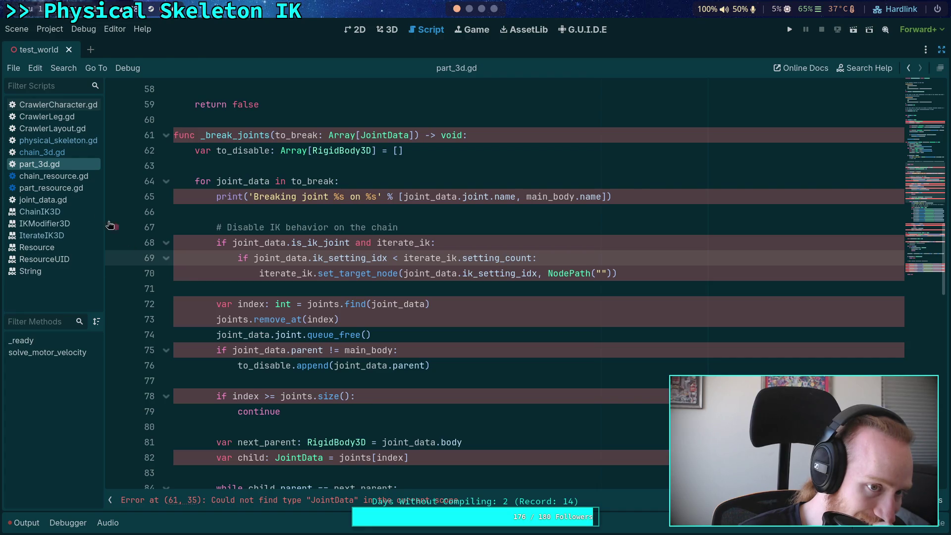
{"action": "left_click", "coordinate": [36, 157]}
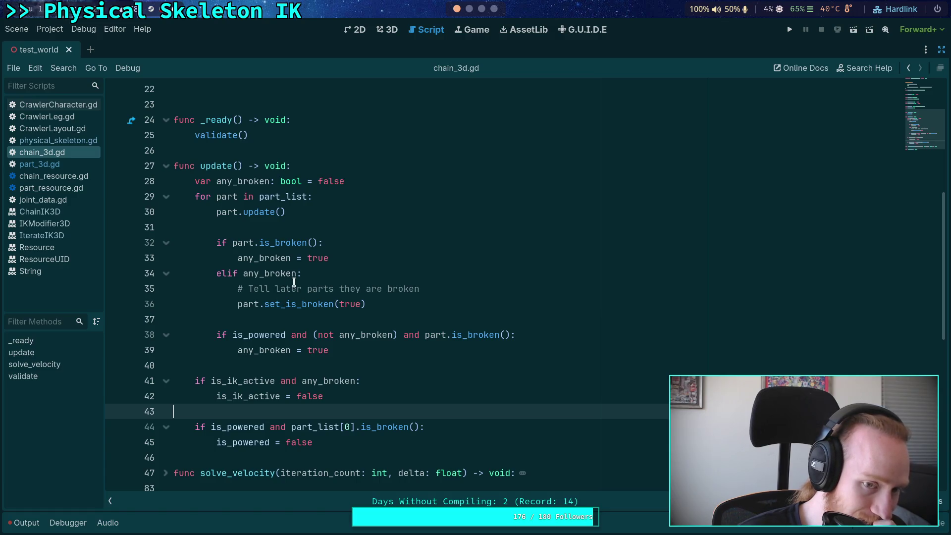
{"action": "left_click", "coordinate": [238, 273]}
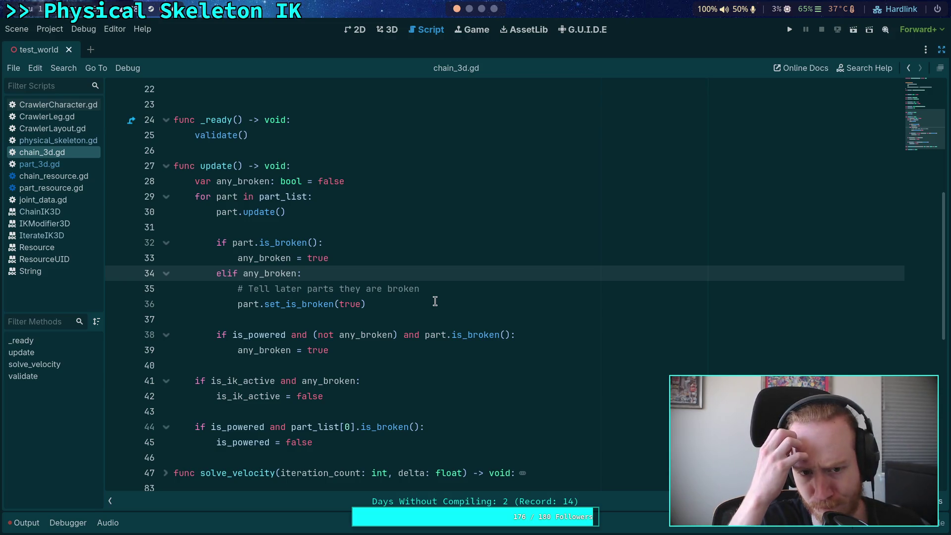
{"action": "left_click", "coordinate": [302, 273]}
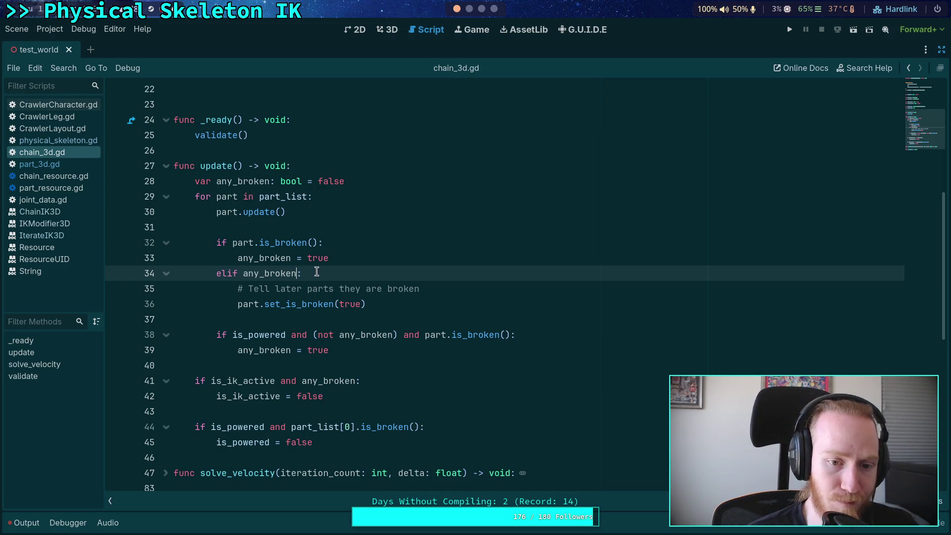
{"action": "type", "text": "and "}
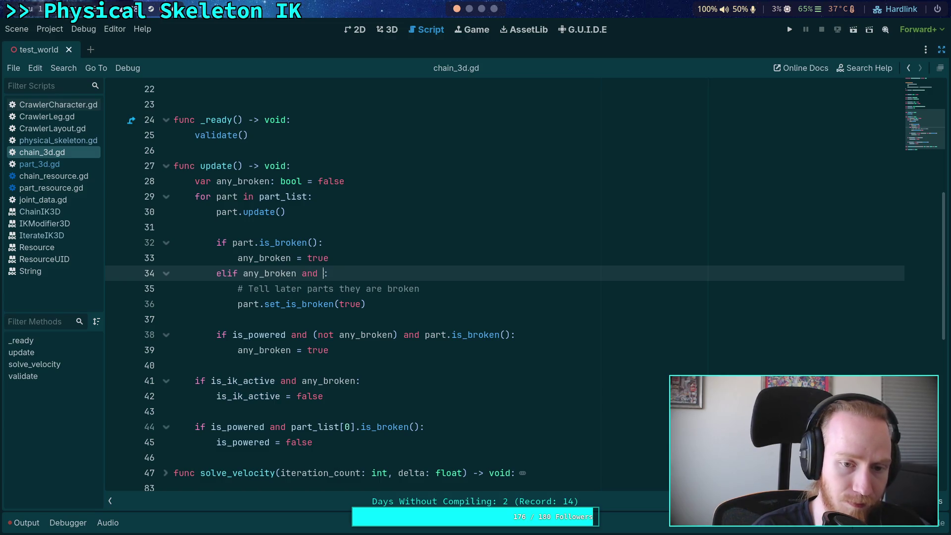
{"action": "type", "text": "part"}
- Make the elif test part.is_powered() and change the call to set_is_powered(false)
{"action": "type", "text": ".is_po"}
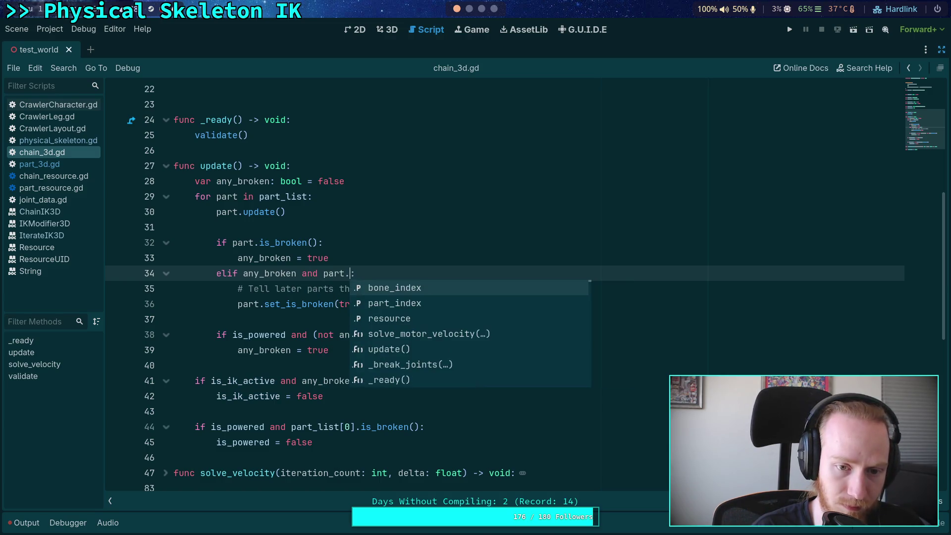
{"action": "type", "text": "wer"}
{"action": "key", "text": "Return"}
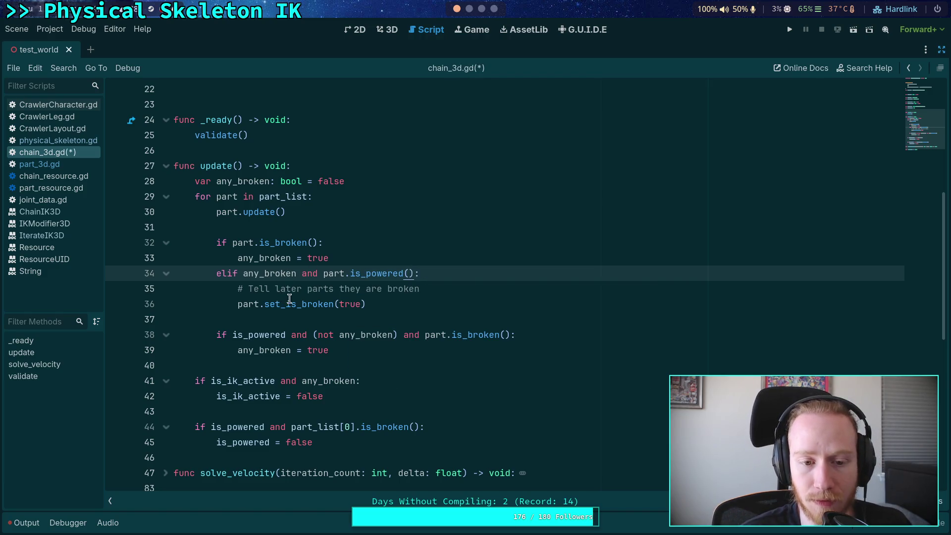
{"action": "left_click_drag", "start_coordinate": [302, 304], "coordinate": [332, 301]}
{"action": "type", "text": "powered"}
{"action": "double_click", "coordinate": [350, 304]}
{"action": "key", "text": "BackSpace"}
{"action": "key", "text": "Escape"}
{"action": "type", "text": "false"}
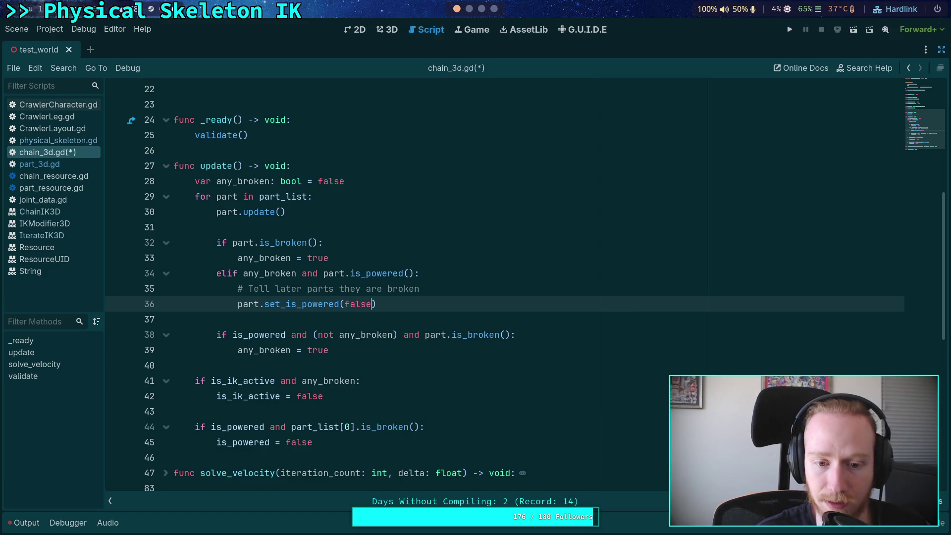
- Delete the outdated comment and the old powered-and-not-broken check block
{"action": "mouse_move", "coordinate": [446, 292]}
{"action": "left_mouse_down"}
{"action": "mouse_move", "coordinate": [403, 290]}
{"action": "mouse_move", "coordinate": [439, 281]}
{"action": "left_mouse_up"}
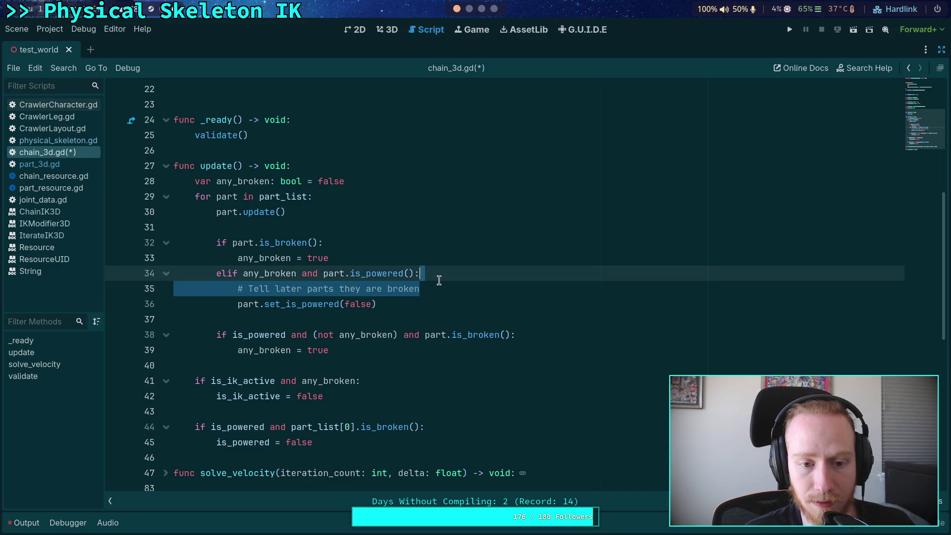
{"action": "key", "text": "BackSpace"}
{"action": "left_click", "coordinate": [431, 292]}
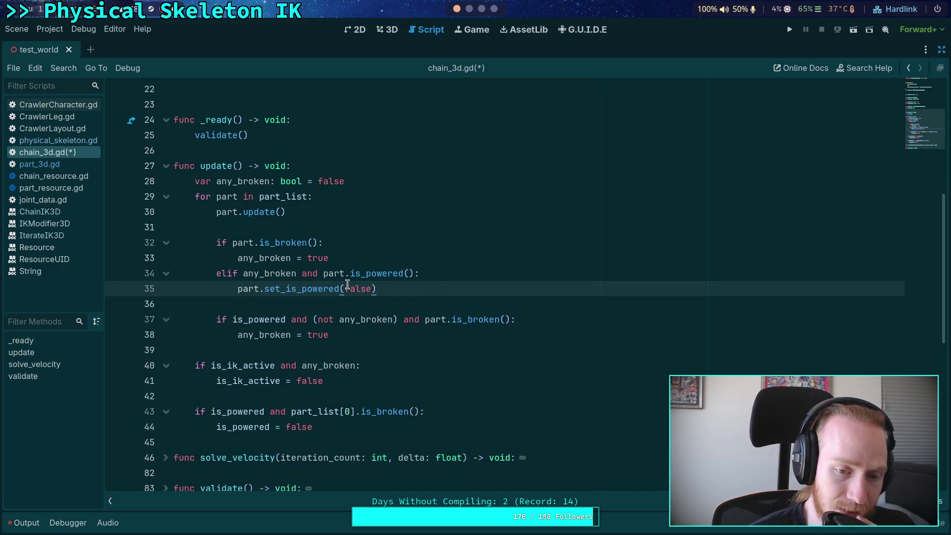
{"action": "double_click", "coordinate": [316, 289]}
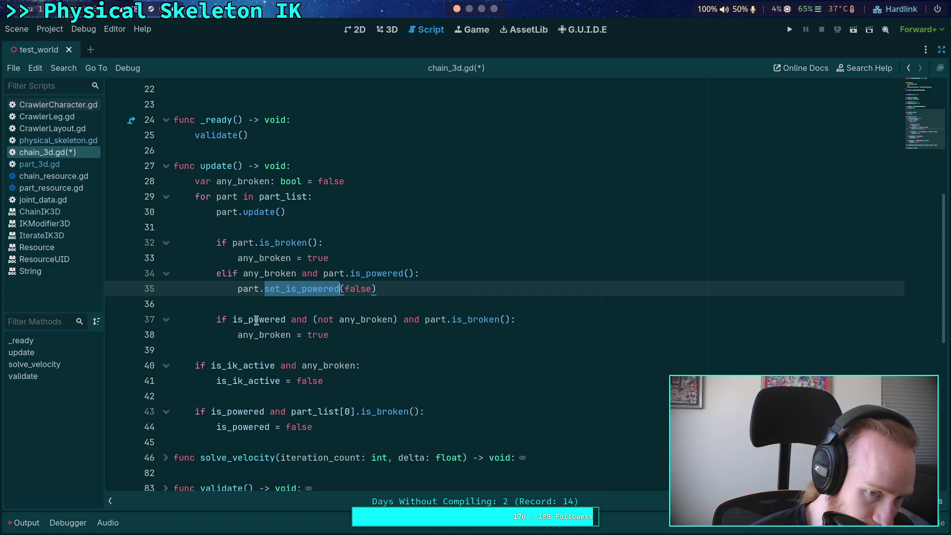
{"action": "mouse_move", "coordinate": [235, 322]}
{"action": "left_click", "coordinate": [235, 352]}
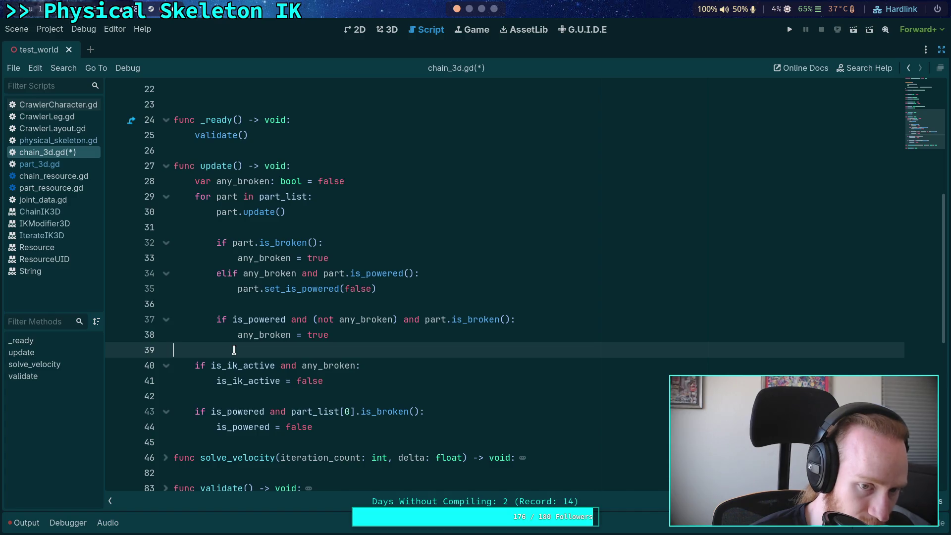
{"action": "left_click_drag", "start_coordinate": [377, 336], "coordinate": [373, 311]}
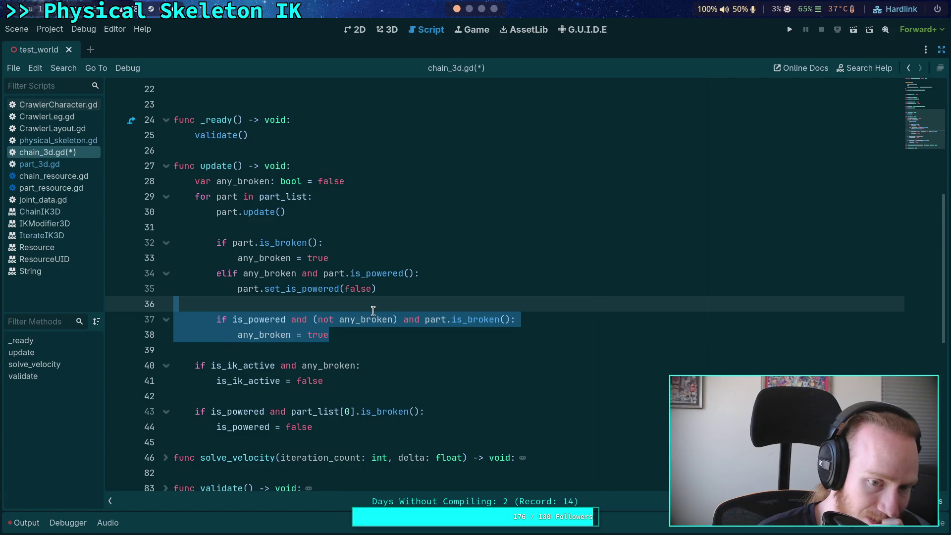
{"action": "key", "text": "BackSpace"}
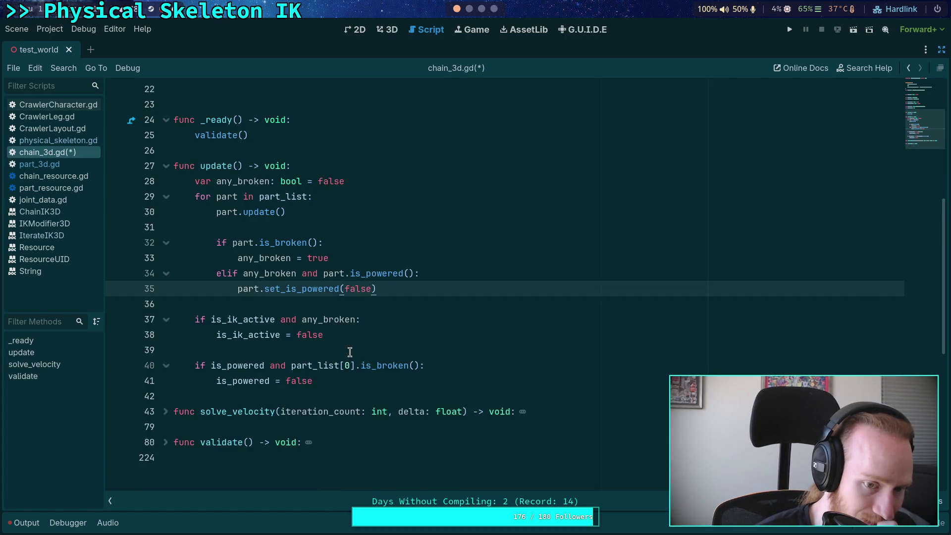
- Begin a new comment line about the chain above the power check
{"action": "left_click", "coordinate": [349, 353]}
{"action": "key", "text": "Return"}
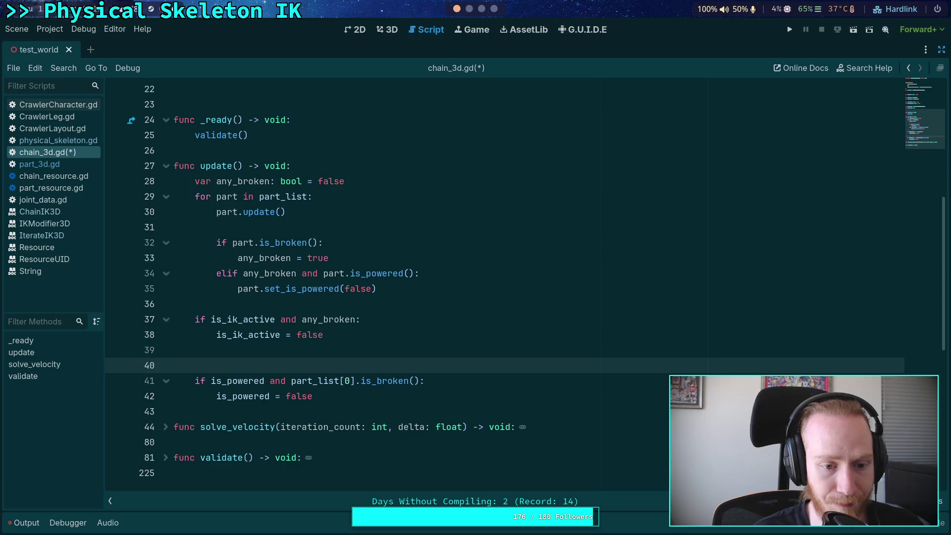
{"action": "type", "text": "# Call entire chan"}
- Write comments 'Call entire chain unpowered when the first part is broken' and 'Turn off later parts if an earlier one is broken', then save
{"action": "key", "text": "BackSpace"}
{"action": "type", "text": "in unpowered when the first "}
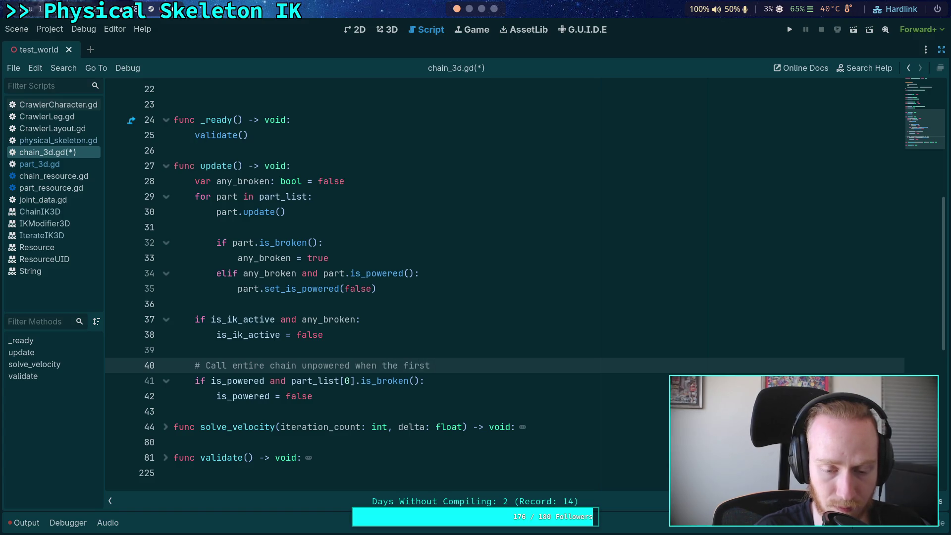
{"action": "type", "text": "part is broken"}
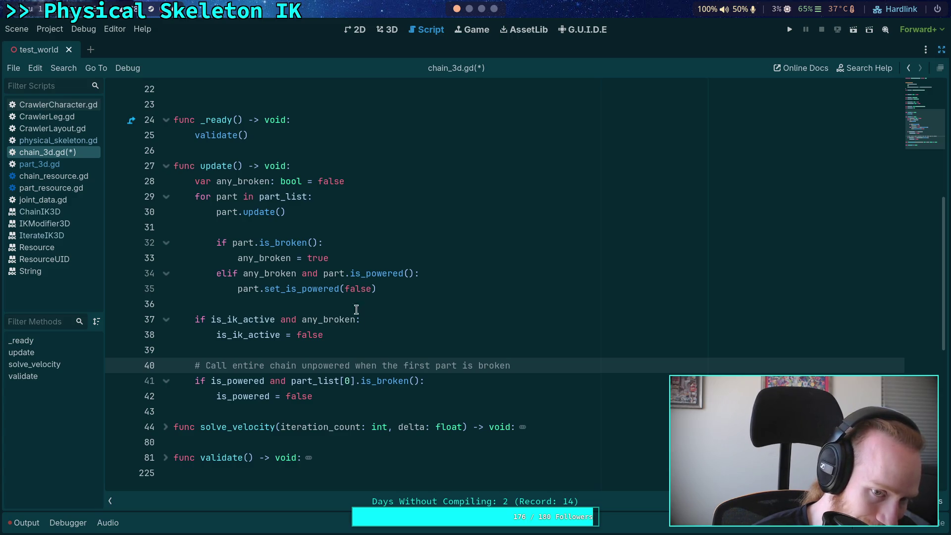
{"action": "left_click", "coordinate": [347, 255]}
{"action": "key", "text": "Return"}
{"action": "type", "text": "# Ter"}
{"action": "key", "text": "BackSpace"}
{"action": "key", "text": "BackSpace"}
{"action": "type", "text": "urn off "}
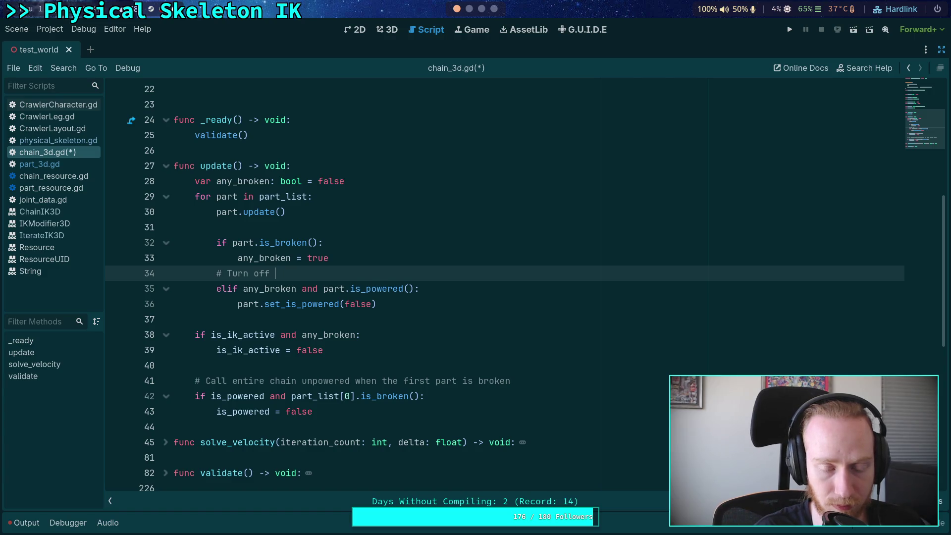
{"action": "type", "text": "later pa"}
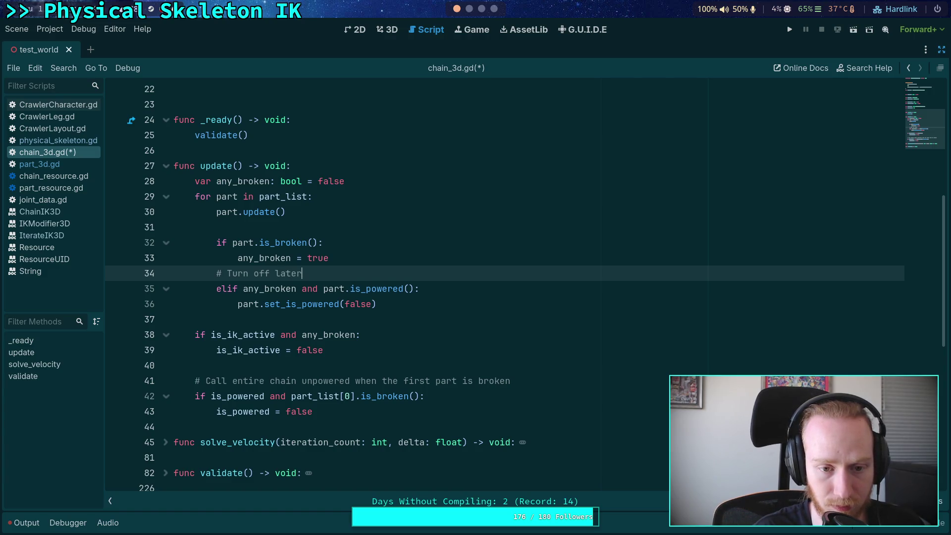
{"action": "type", "text": "rts if an ea"}
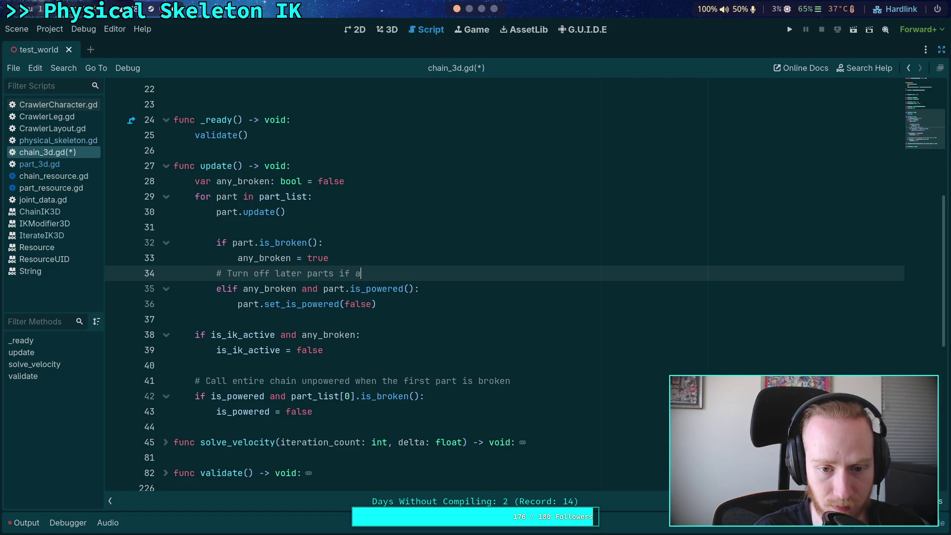
{"action": "type", "text": "rlier on"}
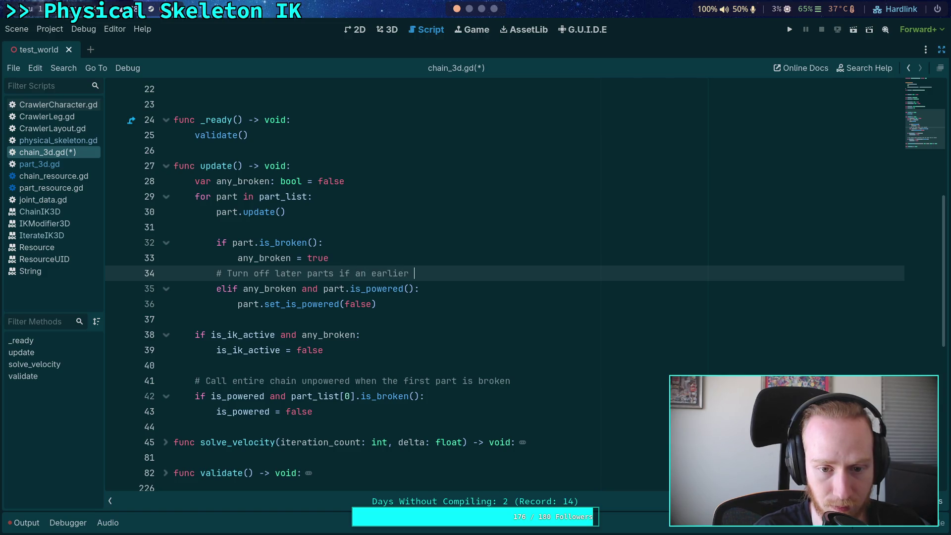
{"action": "type", "text": "e is broken"}
{"action": "key", "text": "ctrl+s"}
{"action": "left_click", "coordinate": [402, 330]}
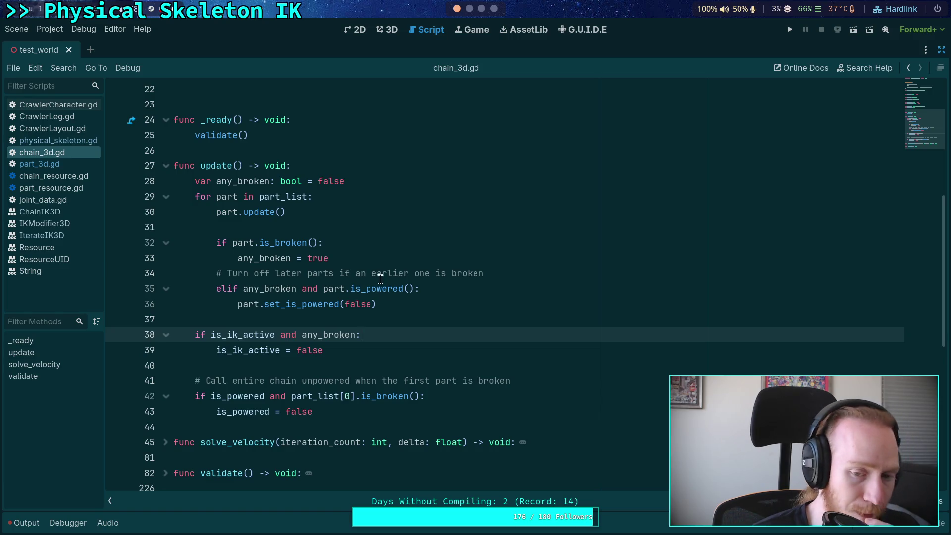
- Make the elif read part.is_powered and rewrite the call as 'part.is_powered = false'
{"action": "left_click", "coordinate": [407, 289]}
{"action": "double_click", "coordinate": [407, 290]}
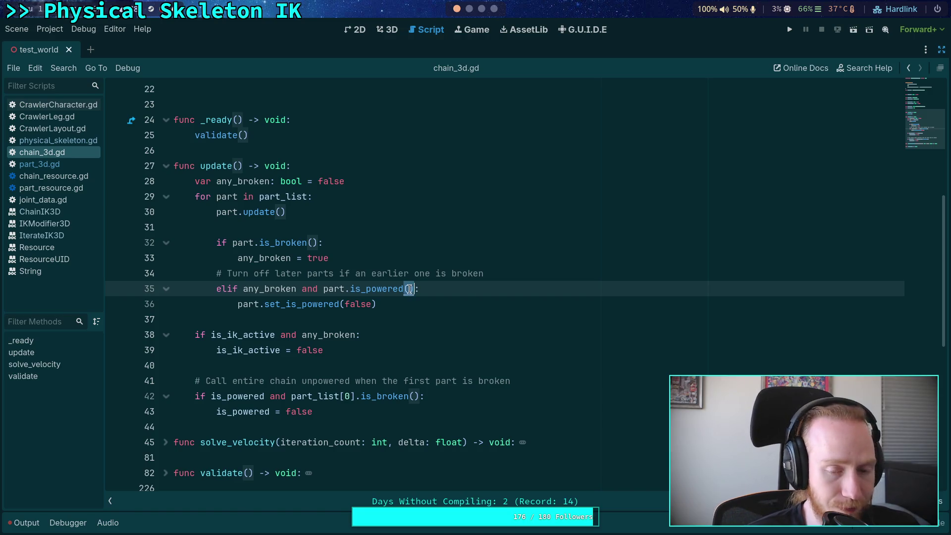
{"action": "key", "text": "BackSpace"}
{"action": "left_click", "coordinate": [262, 305]}
{"action": "left_click_drag", "start_coordinate": [264, 305], "coordinate": [286, 305]}
{"action": "key", "text": "BackSpace"}
{"action": "left_click", "coordinate": [323, 304]}
{"action": "type", "text": "="}
{"action": "key", "text": "Delete"}
{"action": "left_click", "coordinate": [393, 300]}
{"action": "key", "text": "BackSpace"}
{"action": "left_click", "coordinate": [357, 319]}
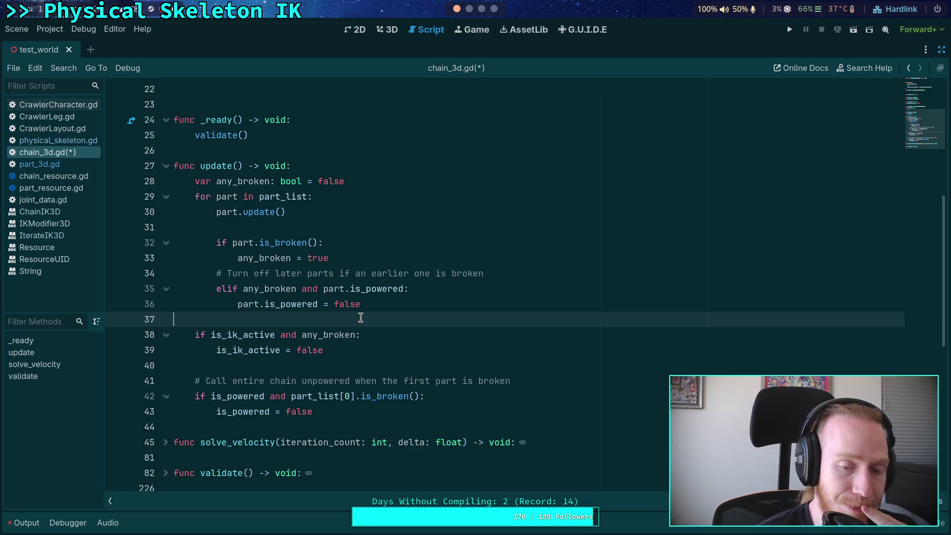
- Drop the parentheses after is_broken on lines 32 and 42
{"action": "left_click", "coordinate": [317, 242]}
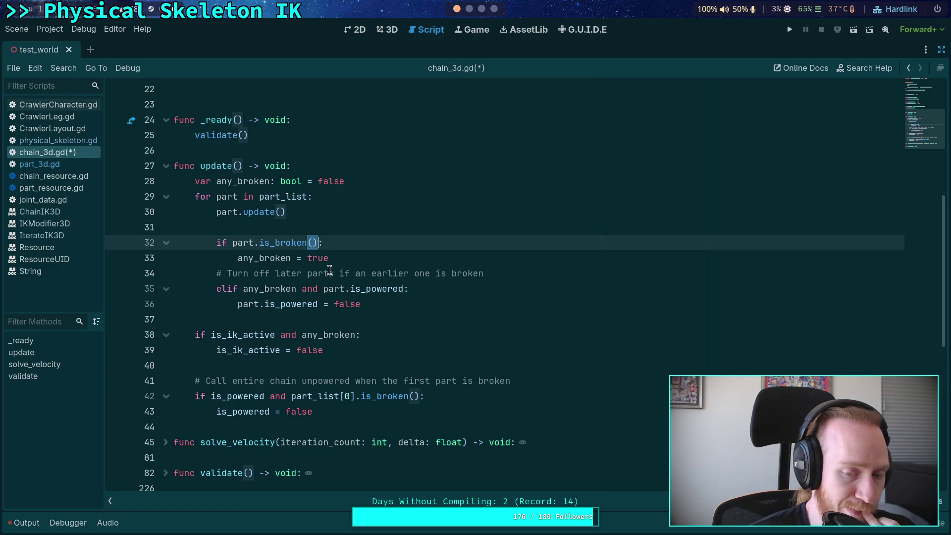
{"action": "key", "text": "BackSpace"}
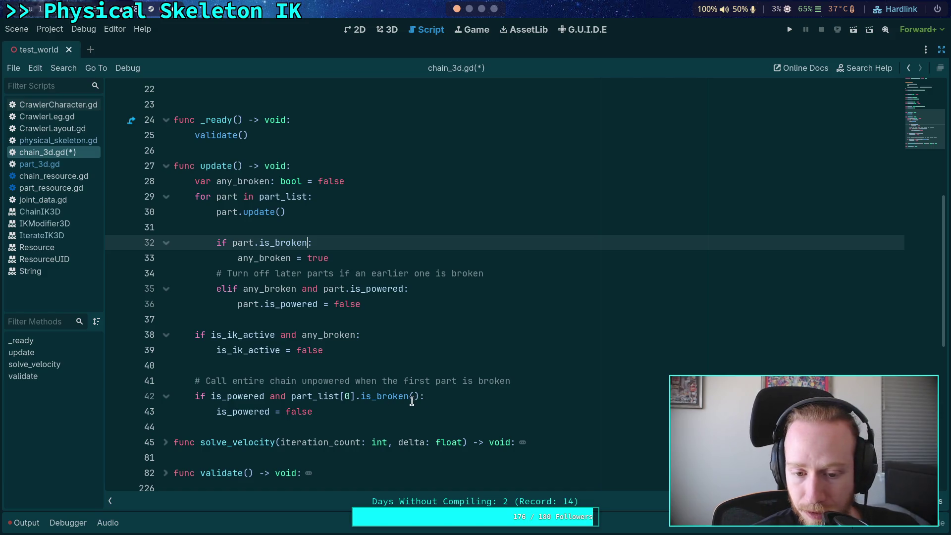
{"action": "left_click", "coordinate": [420, 401]}
{"action": "key", "text": "BackSpace"}
{"action": "left_click", "coordinate": [404, 426]}
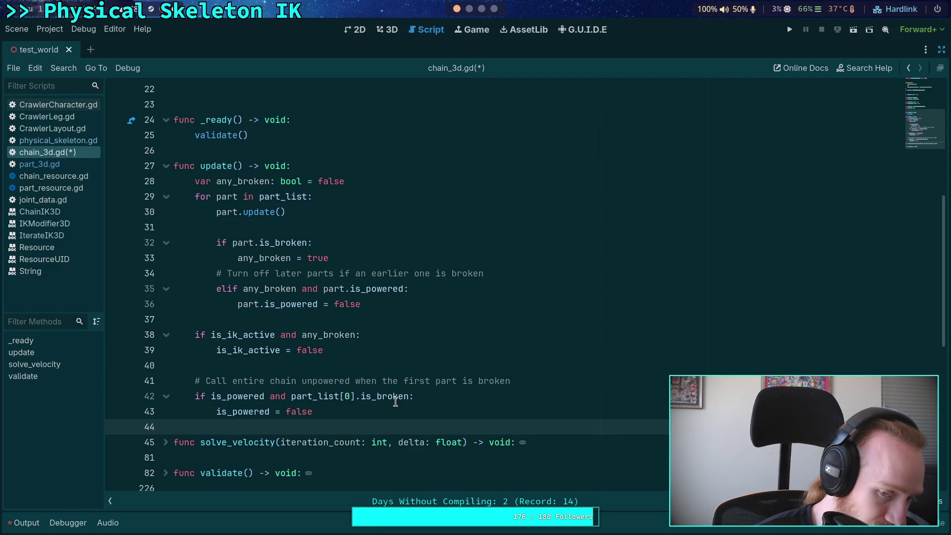
- Look over update() from the any_broken declaration on line 28 to line 36
{"action": "left_click", "coordinate": [384, 180]}
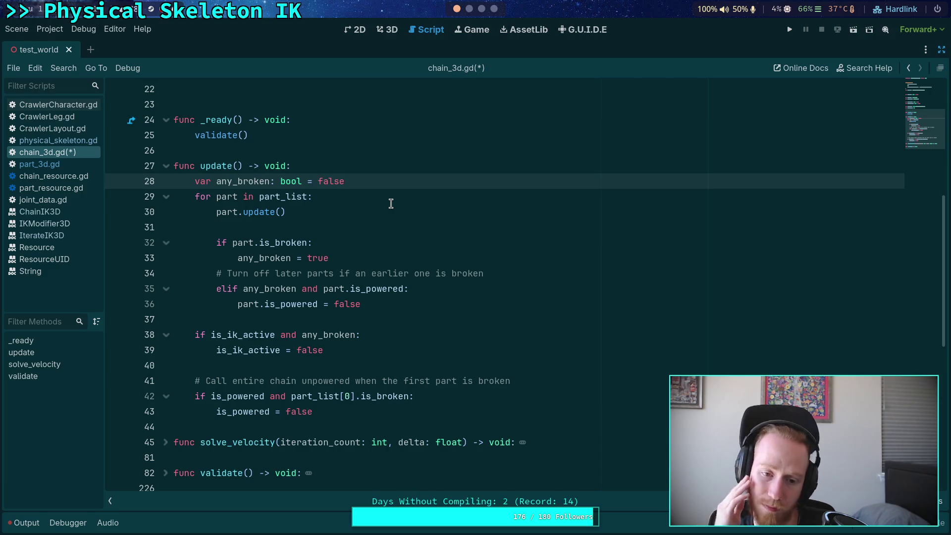
{"action": "left_click", "coordinate": [419, 311]}
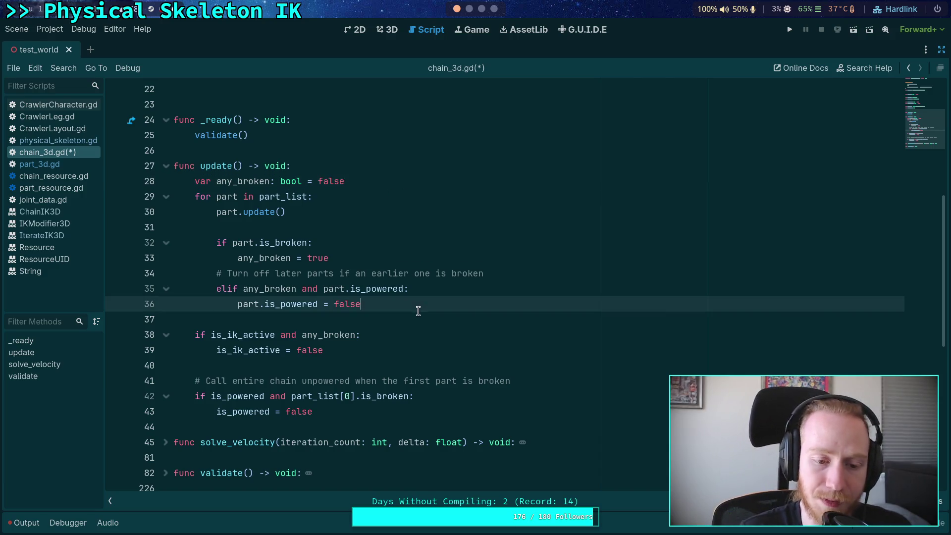
- Save chain_3d.gd
{"action": "scroll", "coordinate": [418, 311], "scroll_direction": "down", "scroll_amount": 1}
{"action": "left_click", "coordinate": [383, 315]}
{"action": "key", "text": "ctrl+s"}
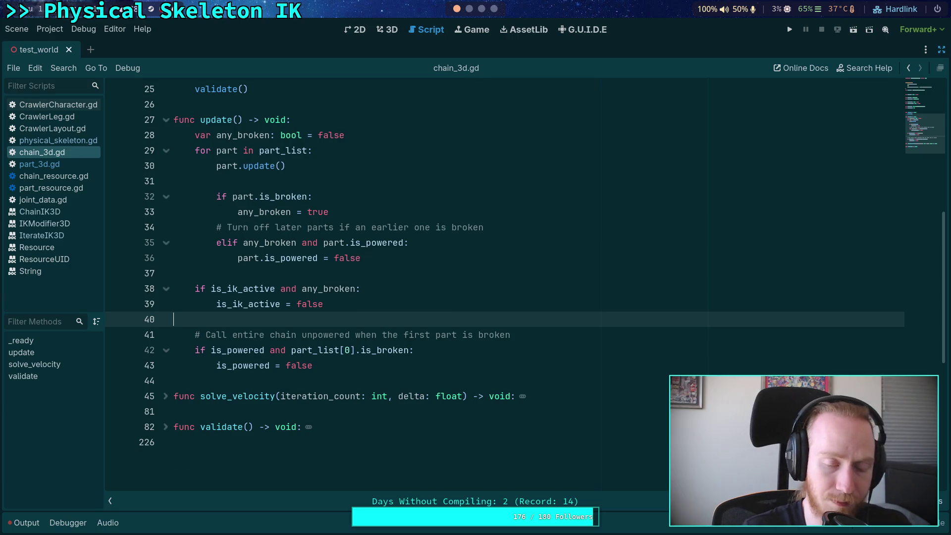
{"action": "scroll", "coordinate": [399, 332], "scroll_direction": "down", "scroll_amount": 2}
{"action": "scroll", "coordinate": [369, 320], "scroll_direction": "up", "scroll_amount": 7}
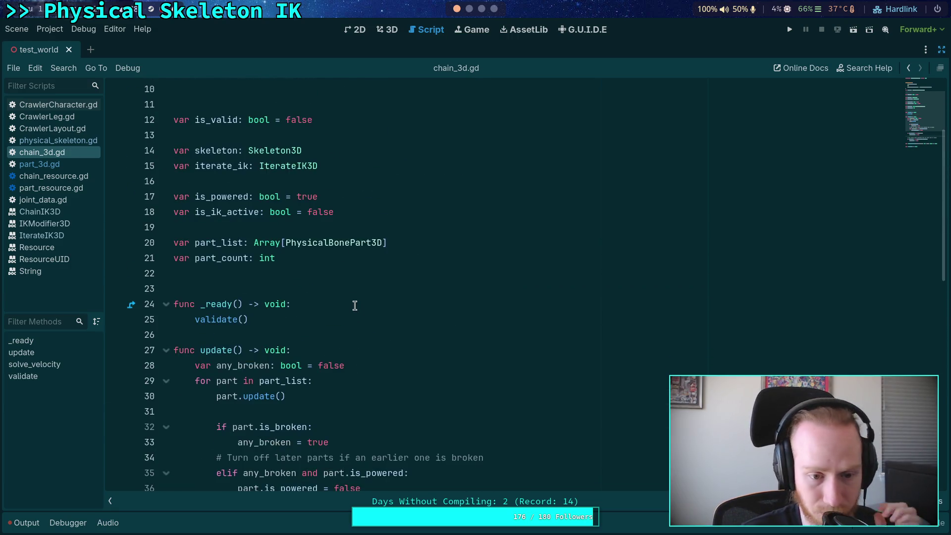
- Bring up part_3d.gd and review its _break_joints function
{"action": "left_click", "coordinate": [77, 167]}
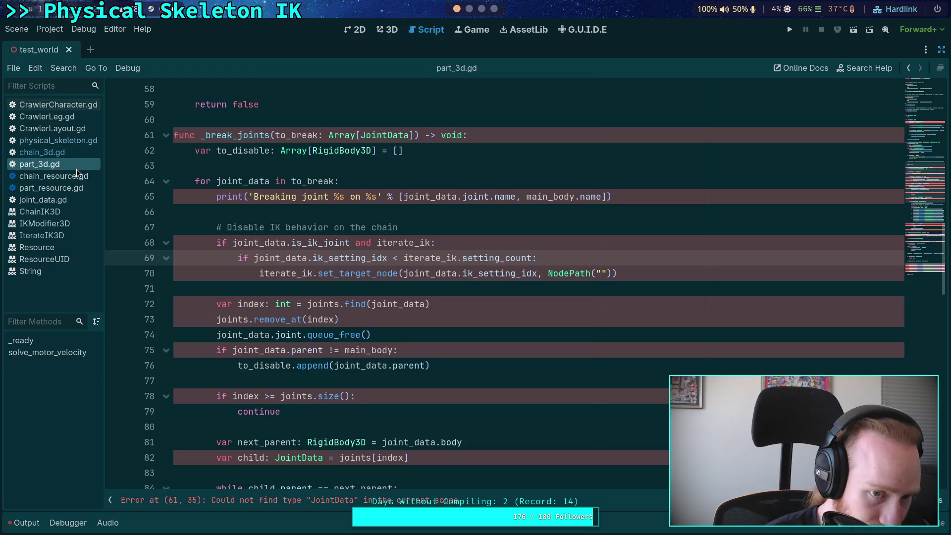
{"action": "scroll", "coordinate": [331, 336], "scroll_direction": "up", "scroll_amount": 3}
{"action": "scroll", "coordinate": [332, 336], "scroll_direction": "up", "scroll_amount": 8}
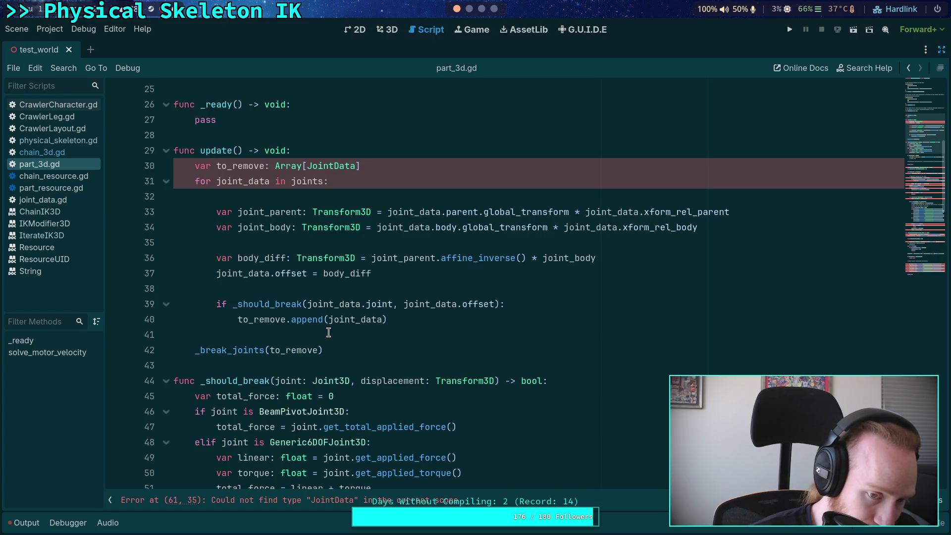
{"action": "scroll", "coordinate": [329, 332], "scroll_direction": "down", "scroll_amount": 14}
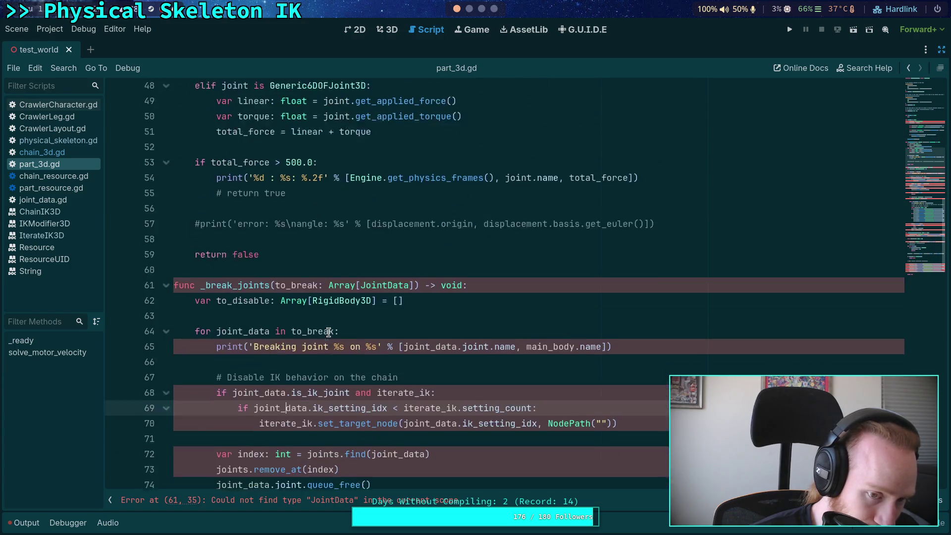
{"action": "scroll", "coordinate": [324, 327], "scroll_direction": "down", "scroll_amount": 6}
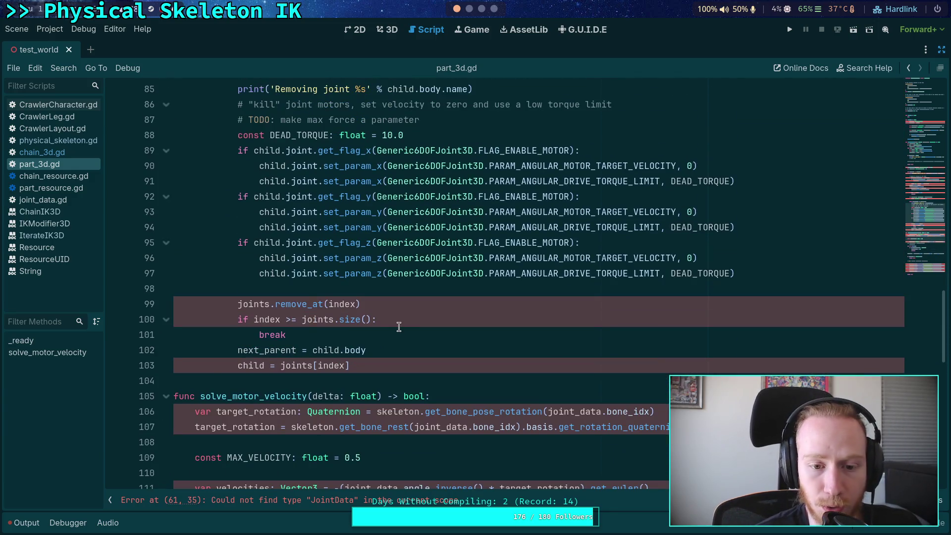
{"action": "left_click", "coordinate": [406, 349]}
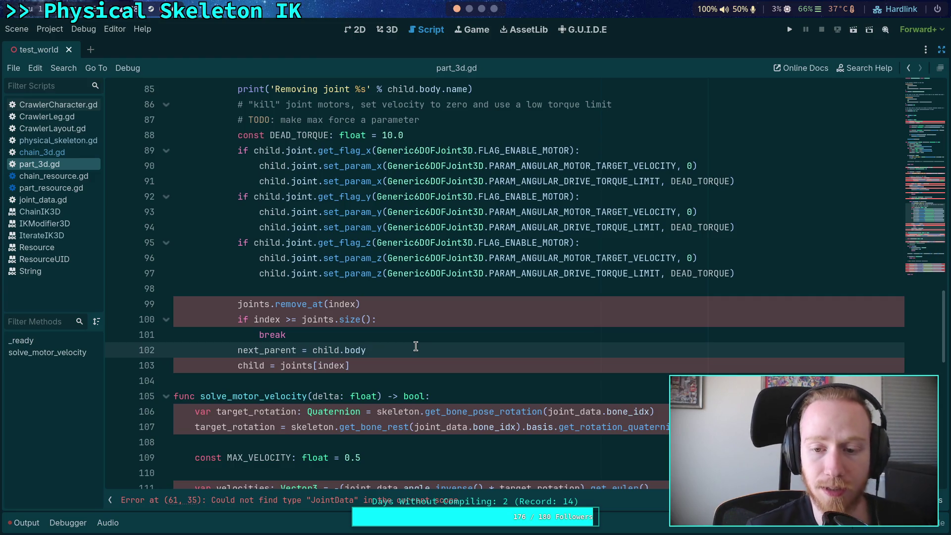
{"action": "scroll", "coordinate": [411, 342], "scroll_direction": "up", "scroll_amount": 6}
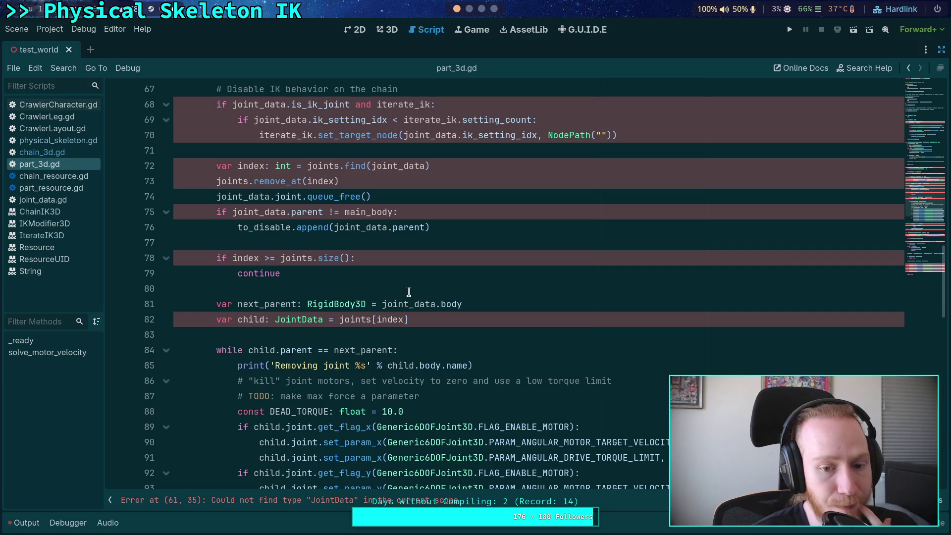
{"action": "scroll", "coordinate": [443, 341], "scroll_direction": "down", "scroll_amount": 2}
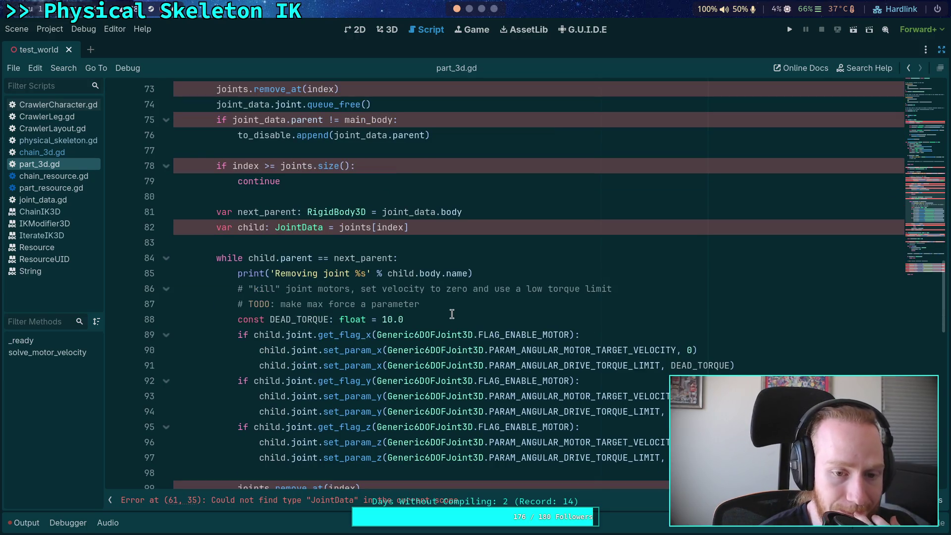
{"action": "scroll", "coordinate": [452, 314], "scroll_direction": "up", "scroll_amount": 5}
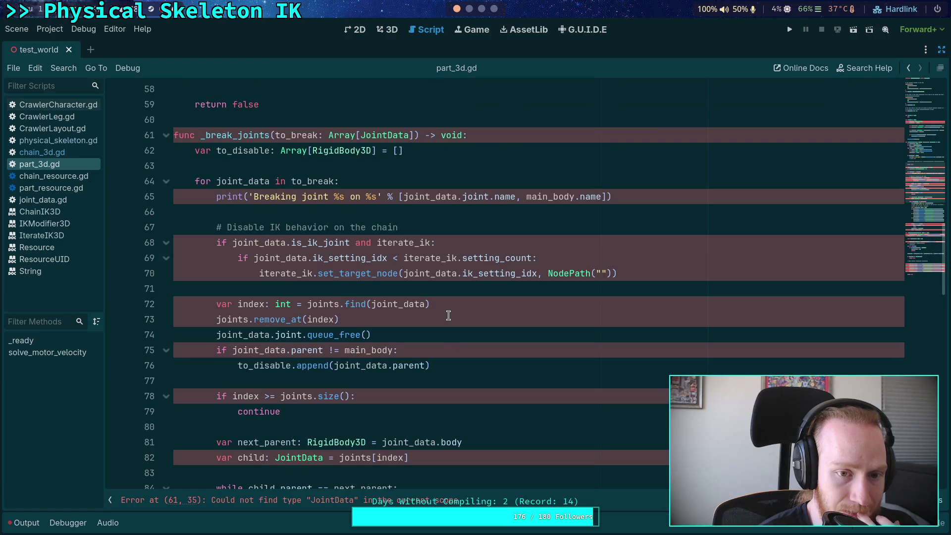
{"action": "scroll", "coordinate": [448, 316], "scroll_direction": "down", "scroll_amount": 11}
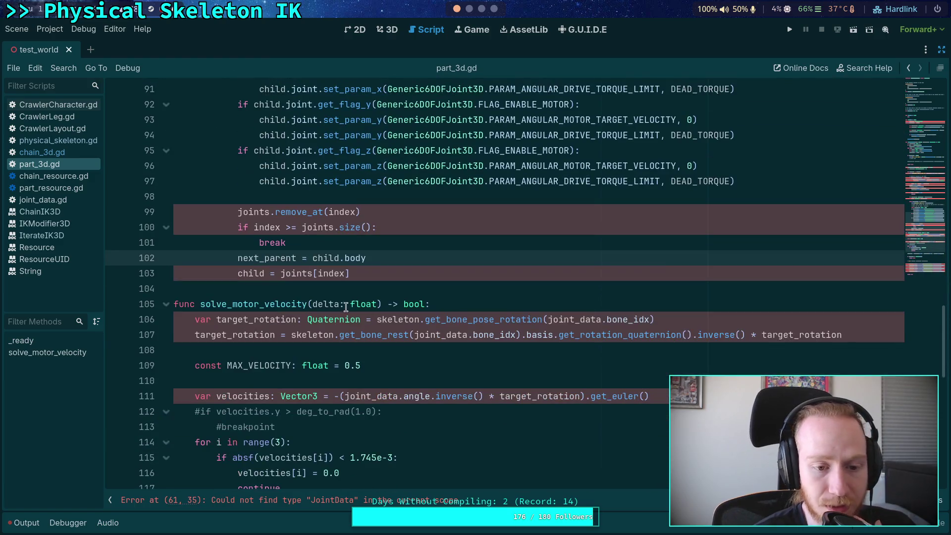
- Add extra blank lines above solve_motor_velocity in part_3d.gd, then return to chain_3d.gd
{"action": "left_click", "coordinate": [369, 290]}
{"action": "key", "text": "Return"}
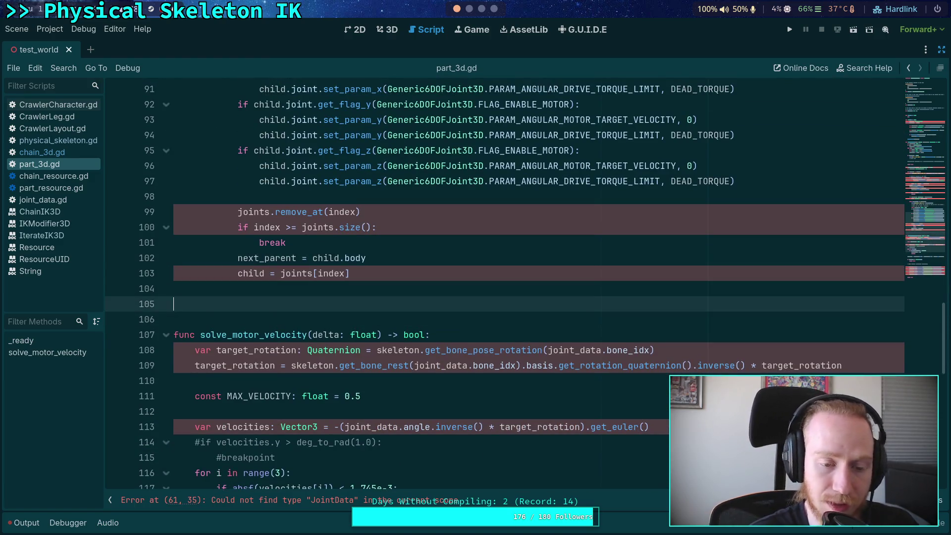
{"action": "key", "text": "Up"}
{"action": "scroll", "coordinate": [384, 283], "scroll_direction": "up", "scroll_amount": 14}
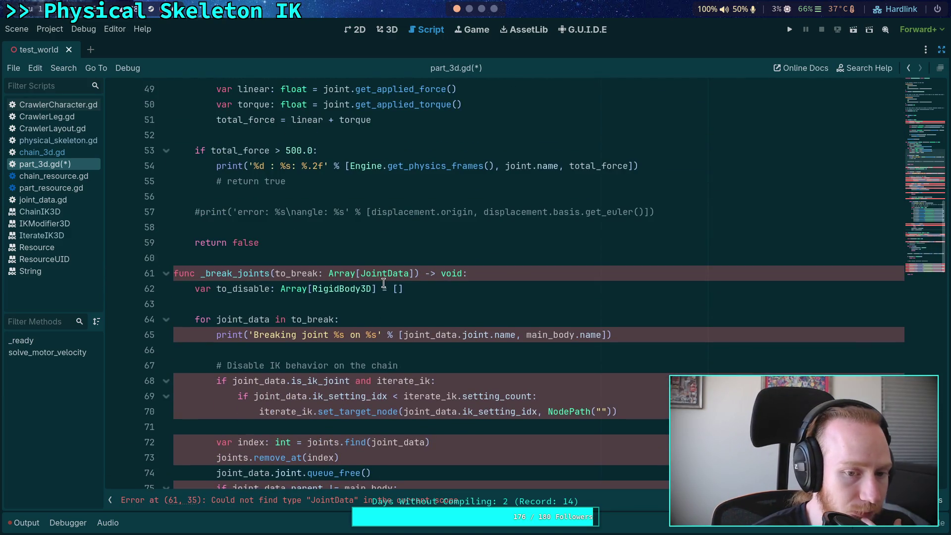
{"action": "scroll", "coordinate": [384, 283], "scroll_direction": "up", "scroll_amount": 9}
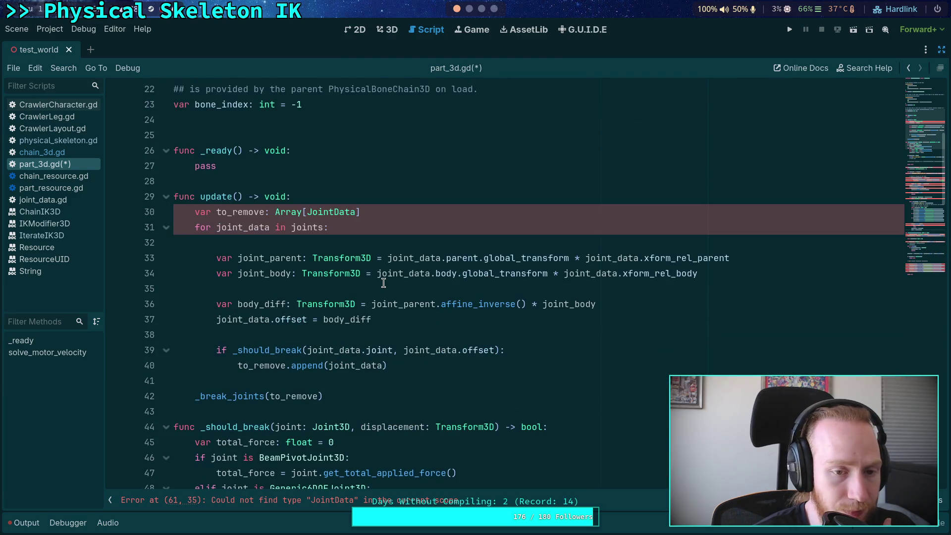
{"action": "scroll", "coordinate": [383, 283], "scroll_direction": "down", "scroll_amount": 5}
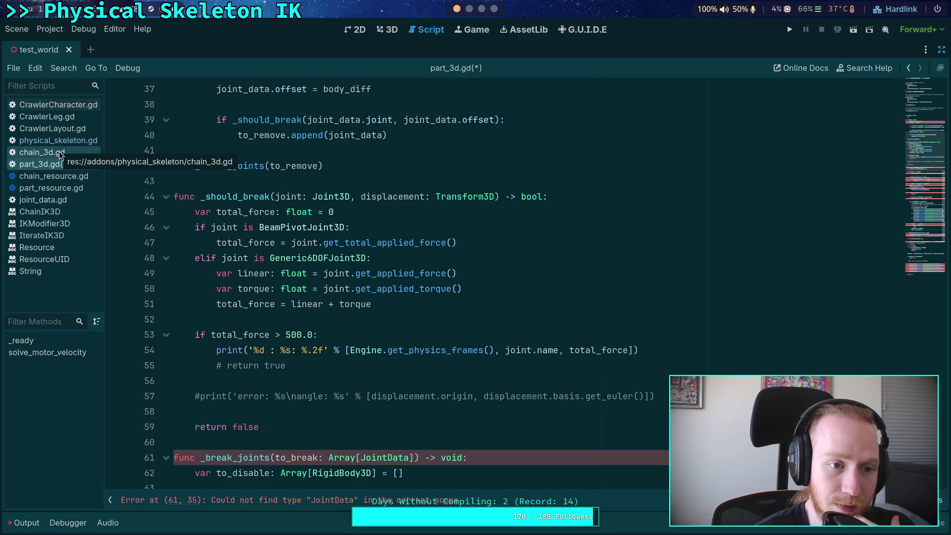
{"action": "left_click", "coordinate": [60, 153]}
- Unfold solve_velocity and select the is_broken() call on line 67
{"action": "scroll", "coordinate": [328, 273], "scroll_direction": "down", "scroll_amount": 4}
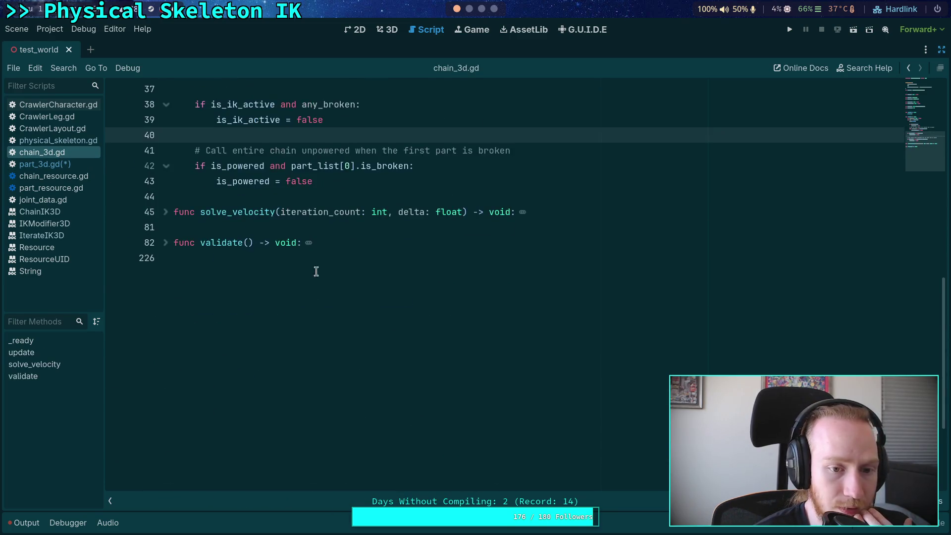
{"action": "left_click", "coordinate": [166, 212]}
{"action": "scroll", "coordinate": [292, 231], "scroll_direction": "down", "scroll_amount": 6}
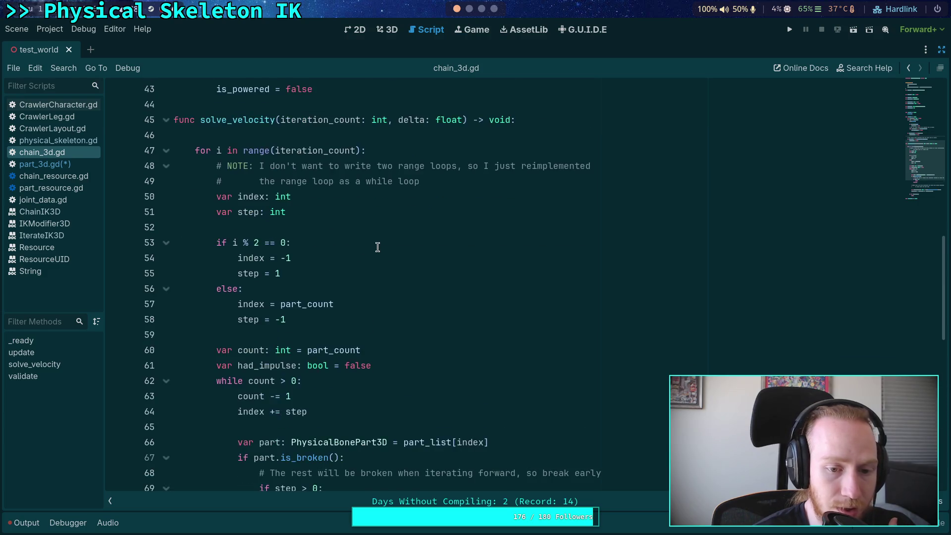
{"action": "double_click", "coordinate": [287, 274]}
{"action": "key", "text": "shift+Right"}
{"action": "key", "text": "shift+Right"}
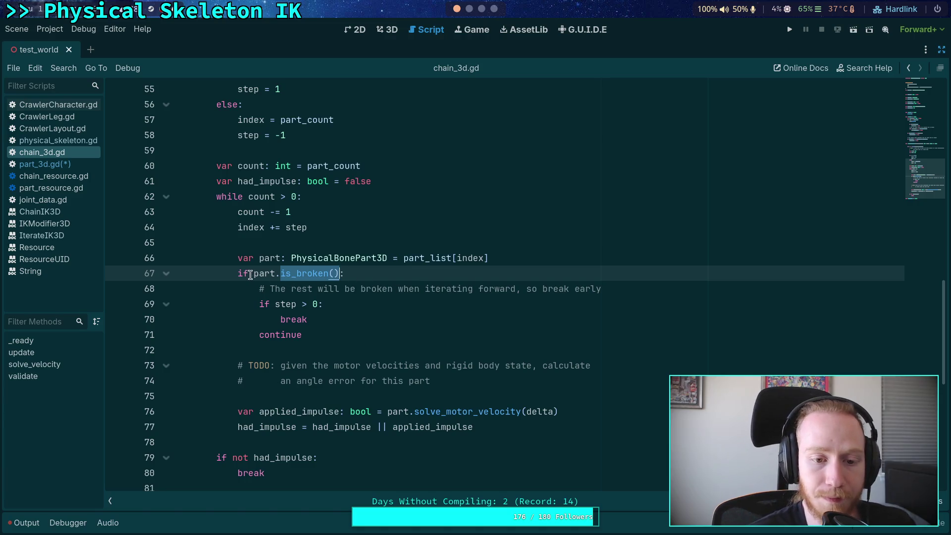
- Rewrite line 67 as 'if (not part.is_powered):' and save
{"action": "left_click", "coordinate": [253, 274]}
{"action": "type", "text": "not "}
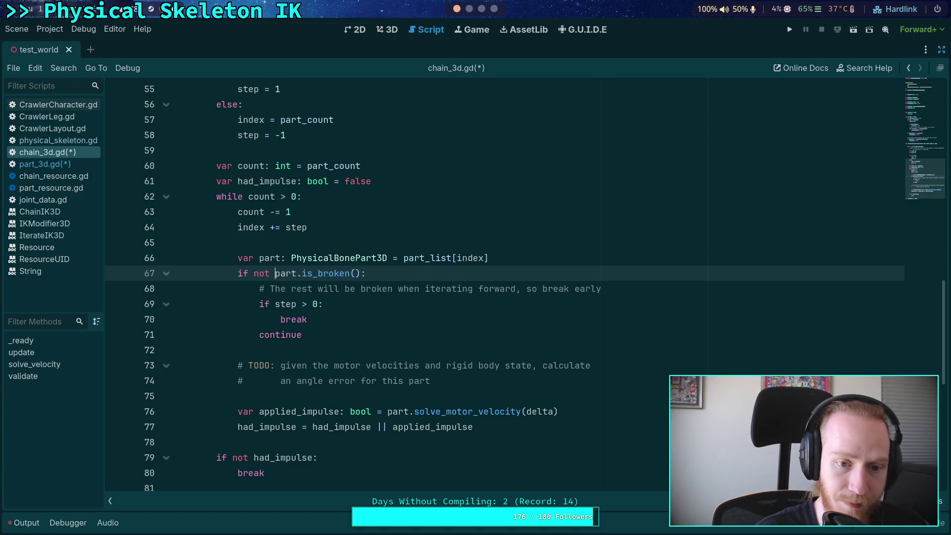
{"action": "type", "text": "("}
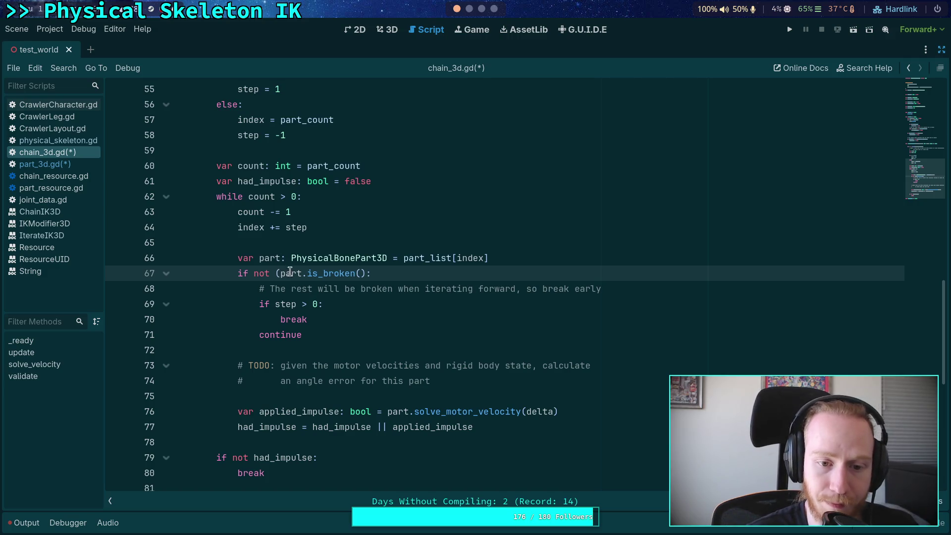
{"action": "left_click", "coordinate": [253, 273]}
{"action": "type", "text": "("}
{"action": "left_click", "coordinate": [287, 273]}
{"action": "key", "text": "BackSpace"}
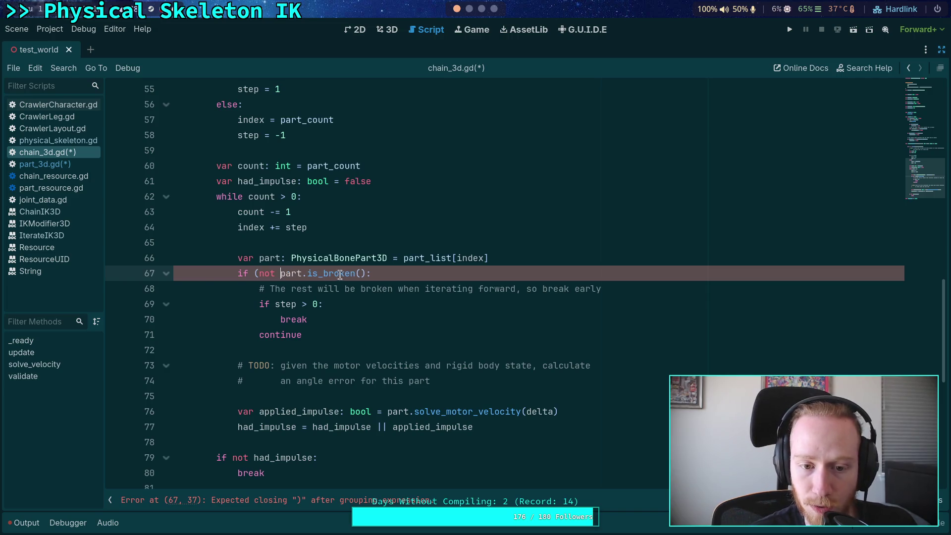
{"action": "left_click", "coordinate": [367, 274]}
{"action": "key", "text": "BackSpace"}
{"action": "key", "text": "BackSpace"}
{"action": "key", "text": "BackSpace"}
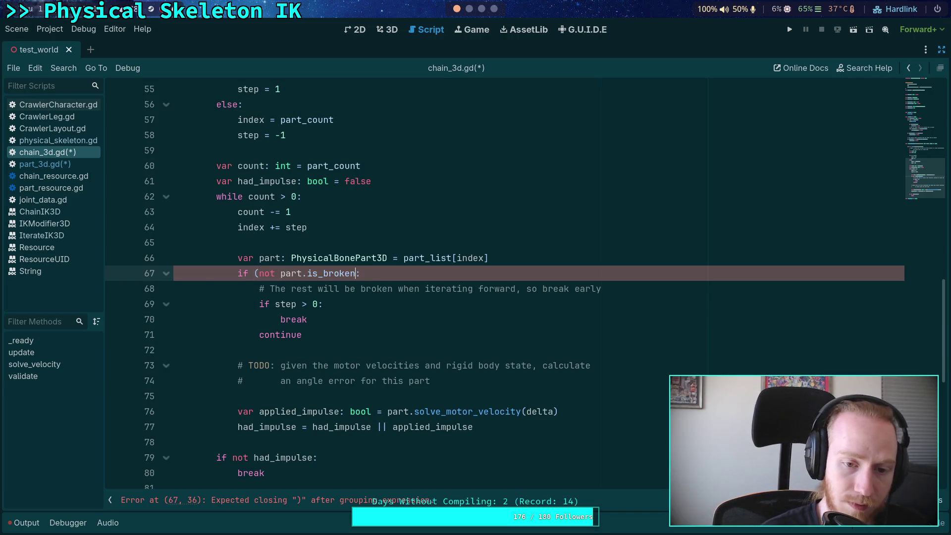
{"action": "type", "text": "po"}
{"action": "type", "text": "wered"}
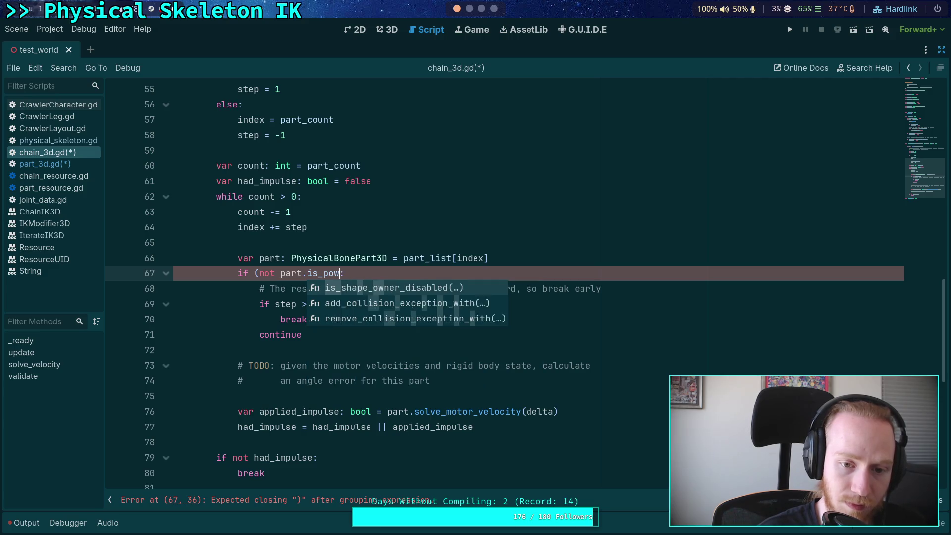
{"action": "type", "text": ")"}
{"action": "key", "text": "ctrl+s"}
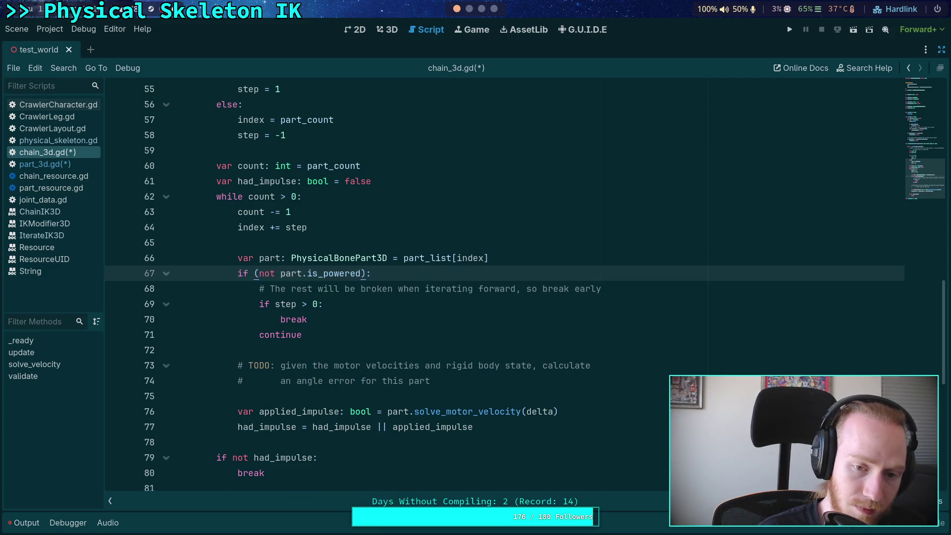
- Replace 'broken' with 'unpowered' in the loop comment
{"action": "double_click", "coordinate": [375, 289]}
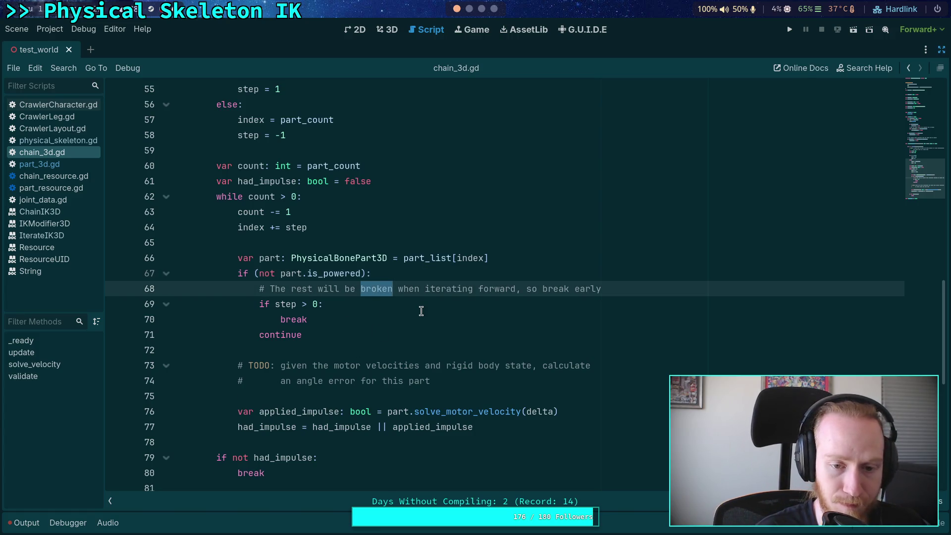
{"action": "type", "text": "unpowered"}
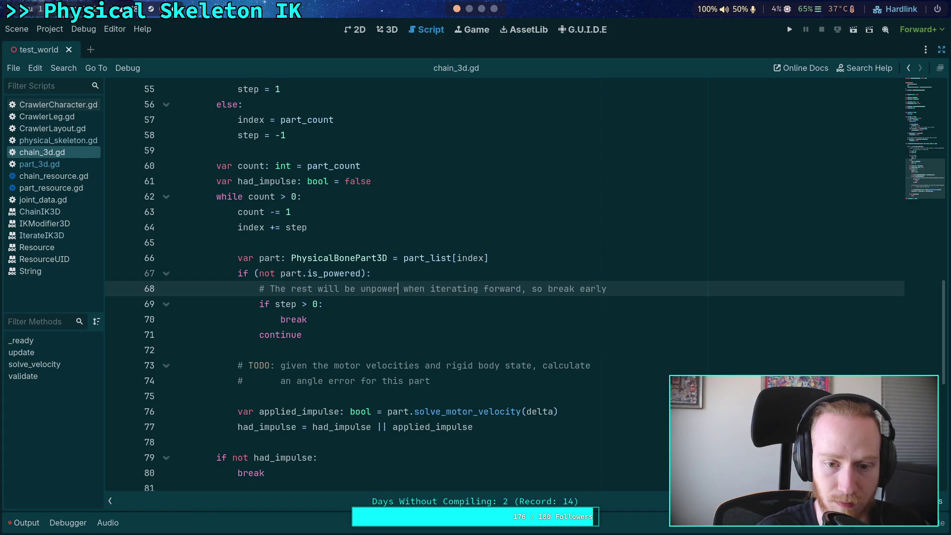
{"action": "left_click", "coordinate": [447, 345]}
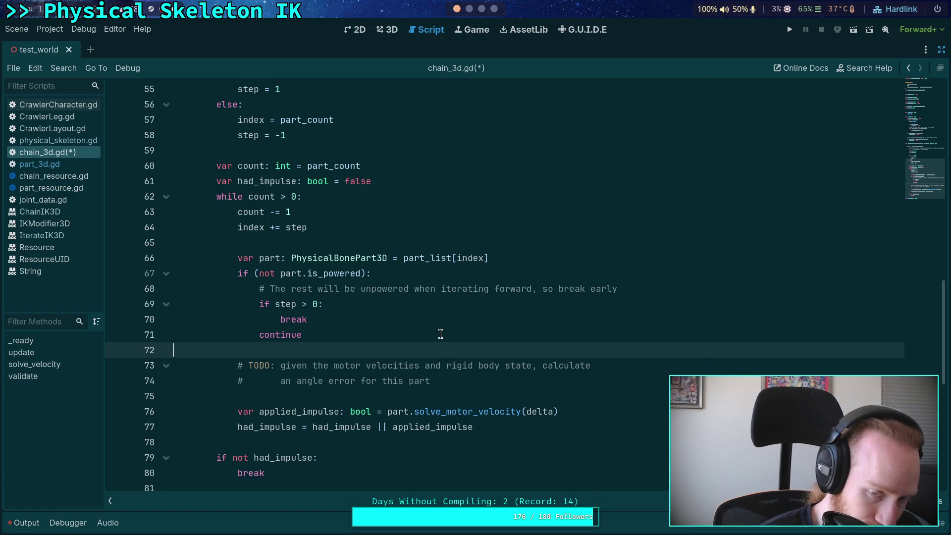
{"action": "left_click", "coordinate": [365, 273]}
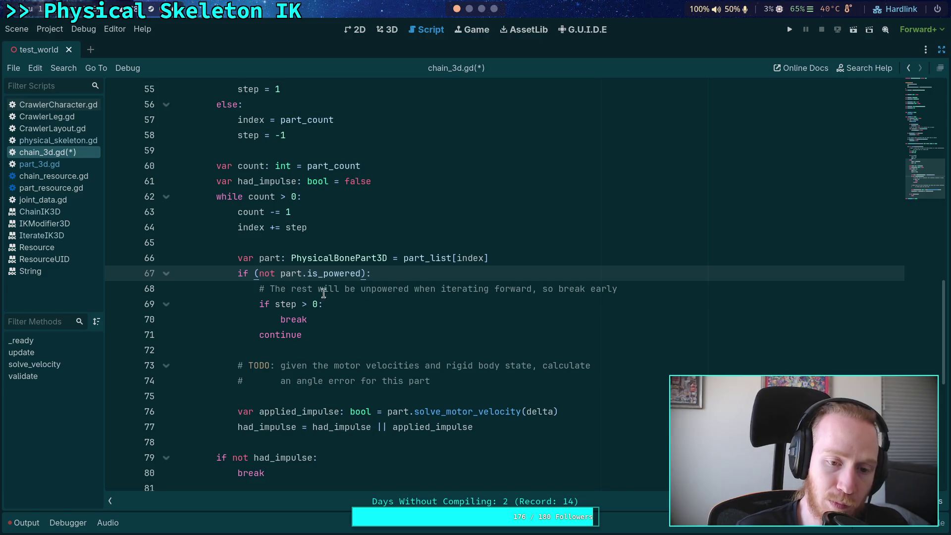
{"action": "left_click_drag", "start_coordinate": [255, 272], "coordinate": [335, 269]}
- Revert line 67 to check part.is_broken and change the comment's 'unpowered' back to 'broken'
{"action": "key", "text": "BackSpace"}
{"action": "left_click", "coordinate": [335, 272]}
{"action": "key", "text": "Delete"}
{"action": "type", "text": "broken"}
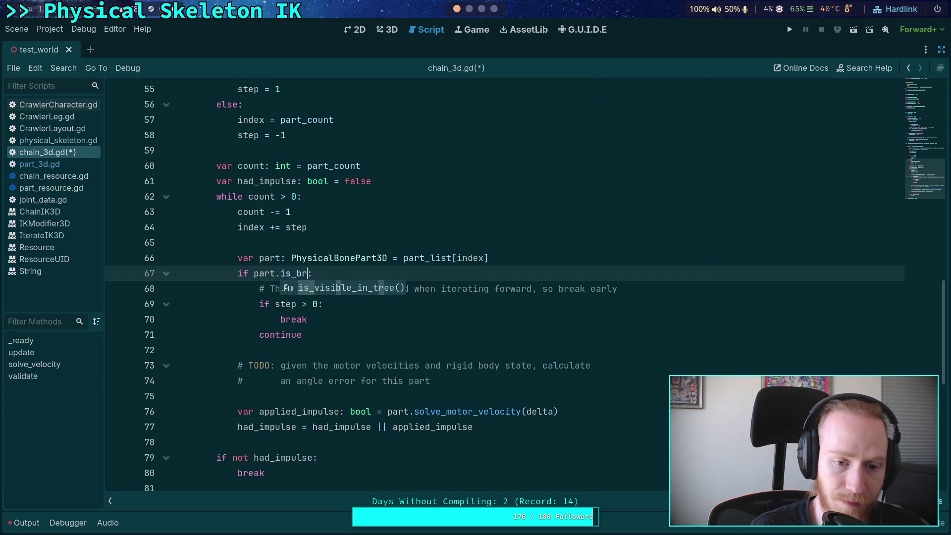
{"action": "double_click", "coordinate": [388, 290]}
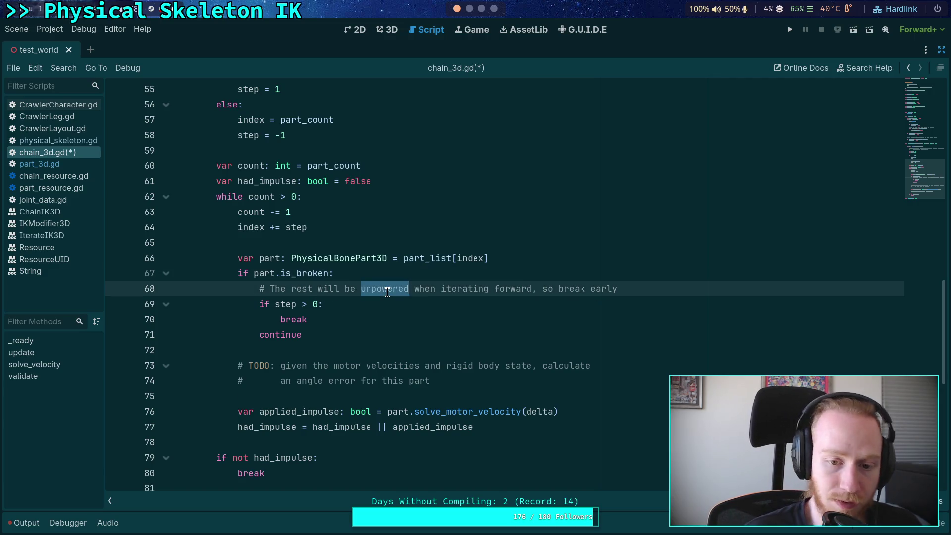
{"action": "type", "text": "broken"}
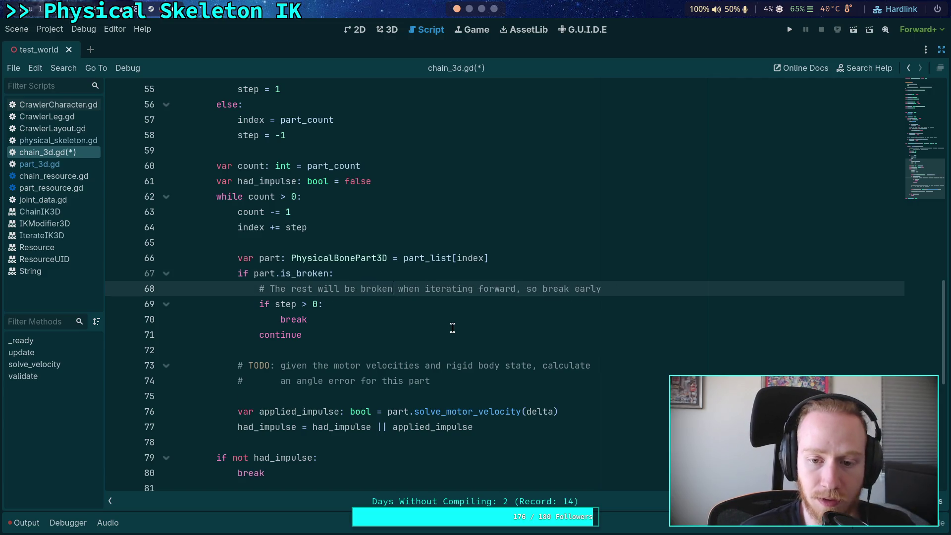
{"action": "left_click", "coordinate": [453, 328]}
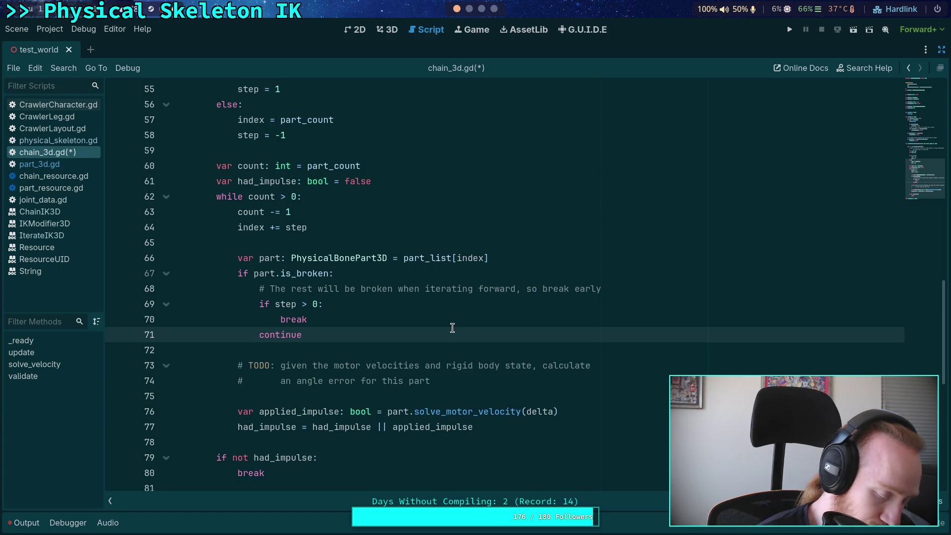
- Extend line 67 to 'if part.is_broken or (not part.is_powered):' and save
{"action": "left_click", "coordinate": [330, 273]}
{"action": "type", "text": "or (not i"}
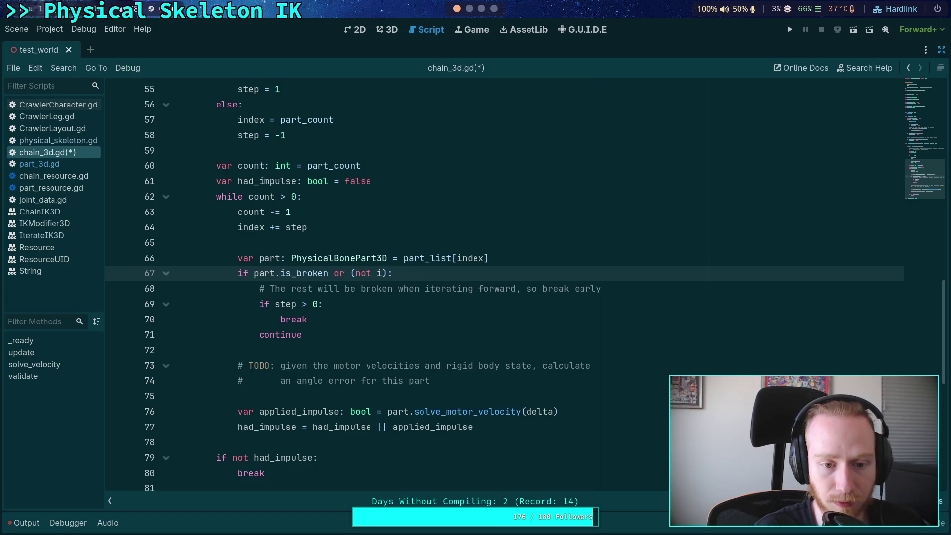
{"action": "key", "text": "BackSpace"}
{"action": "type", "text": "part.is_po"}
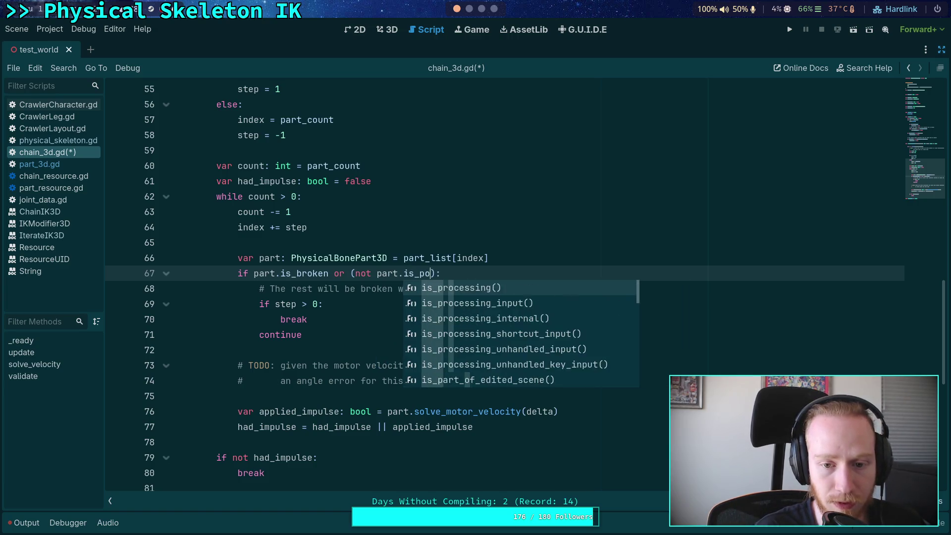
{"action": "type", "text": "wered"}
{"action": "key", "text": "ctrl+s"}
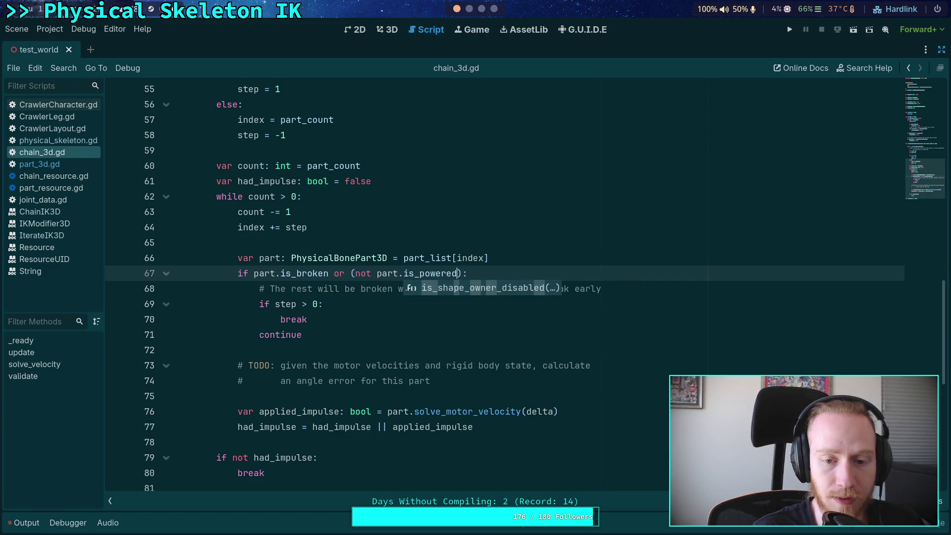
{"action": "left_click", "coordinate": [312, 305]}
{"action": "left_click", "coordinate": [311, 353]}
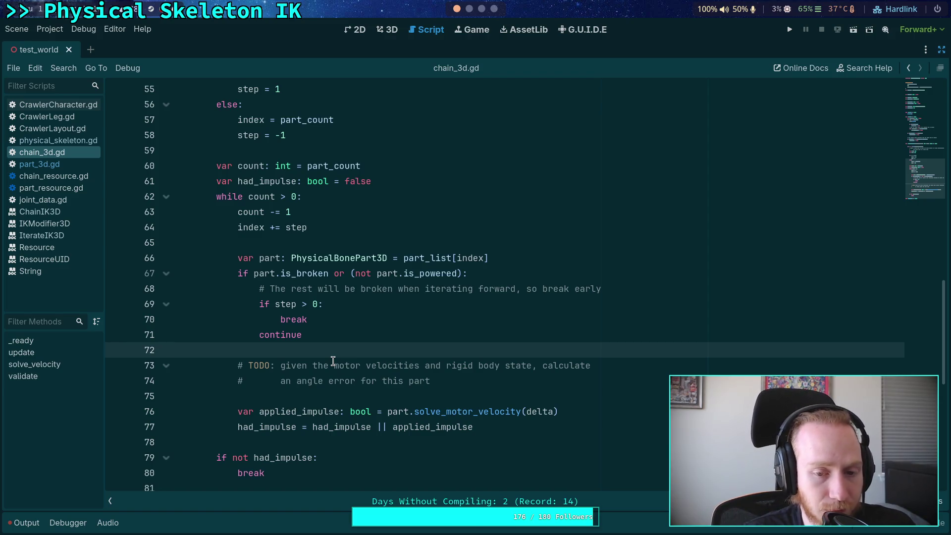
- Glance at part_3d.gd, then return to chain_3d.gd to review update()
{"action": "left_click", "coordinate": [76, 160]}
{"action": "left_click", "coordinate": [64, 152]}
{"action": "scroll", "coordinate": [366, 336], "scroll_direction": "up", "scroll_amount": 8}
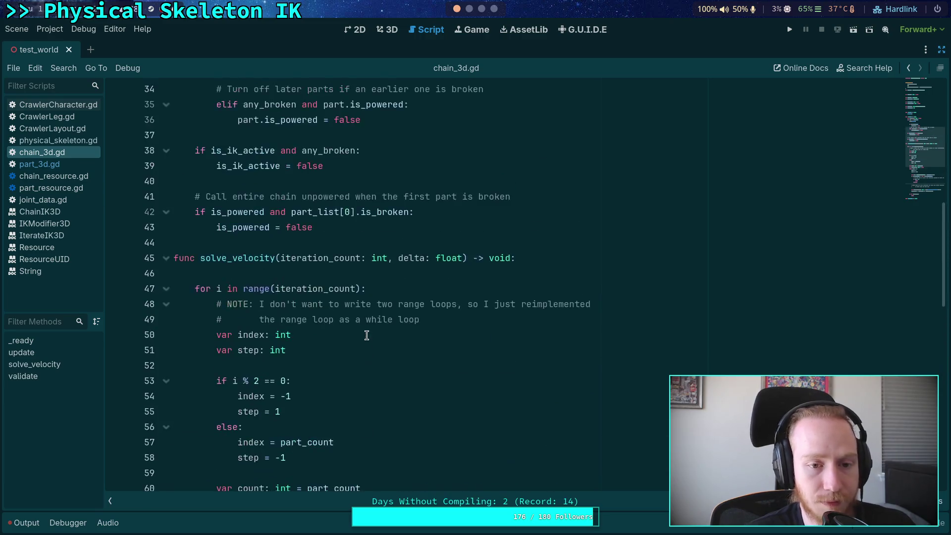
{"action": "scroll", "coordinate": [367, 335], "scroll_direction": "up", "scroll_amount": 3}
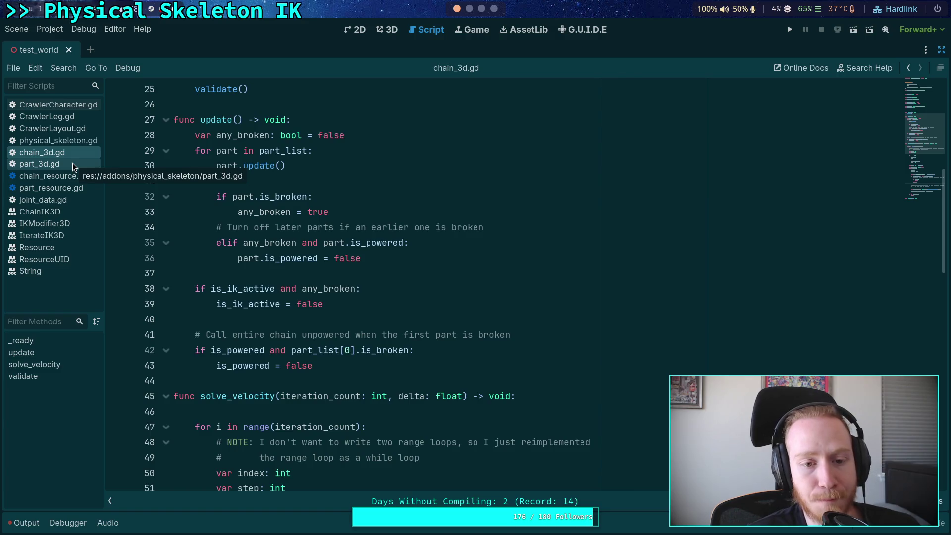
- Trim line 67 back to 'if not part.is_powered' by deleting 'part.is_broken or (' and the extra ')'
{"action": "left_click", "coordinate": [72, 163]}
{"action": "scroll", "coordinate": [351, 359], "scroll_direction": "down", "scroll_amount": 5}
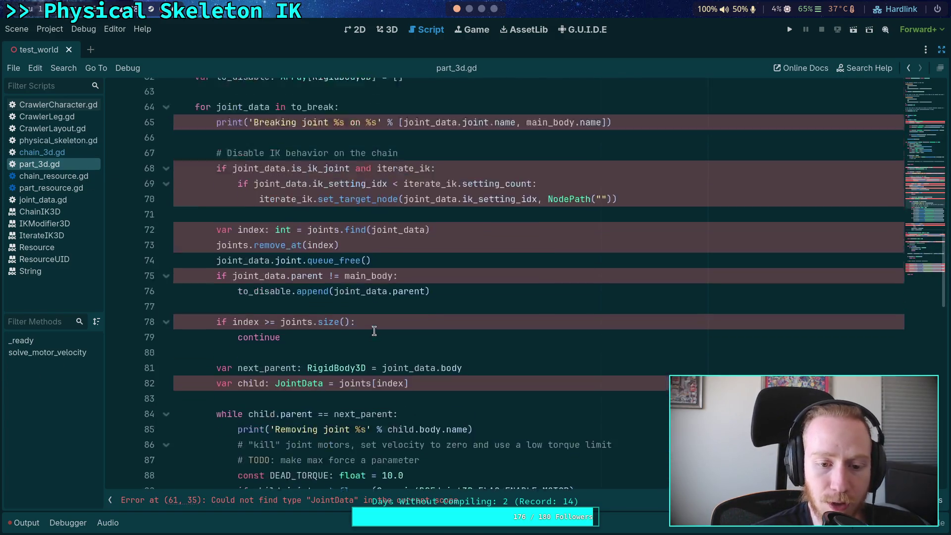
{"action": "scroll", "coordinate": [297, 277], "scroll_direction": "up", "scroll_amount": 10}
{"action": "left_click", "coordinate": [42, 152]}
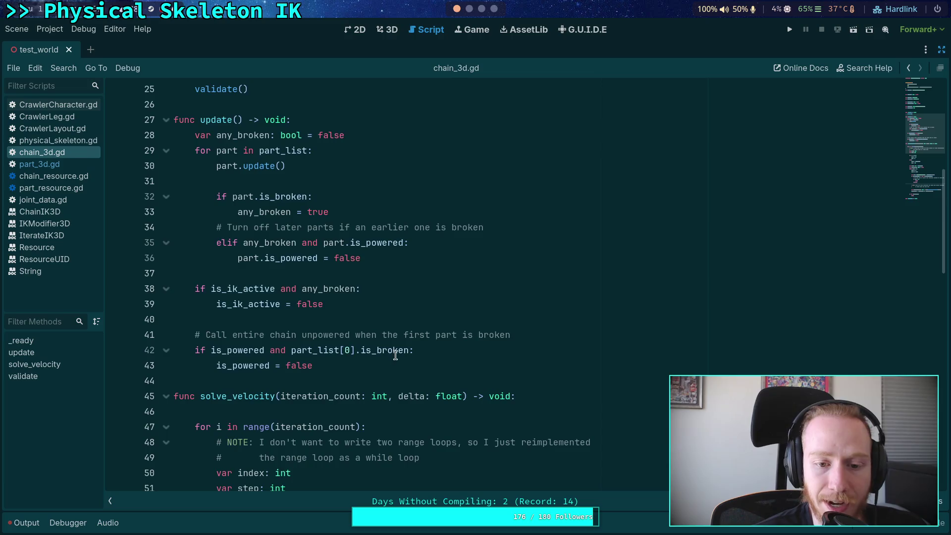
{"action": "scroll", "coordinate": [392, 355], "scroll_direction": "down", "scroll_amount": 10}
{"action": "left_click_drag", "start_coordinate": [254, 228], "coordinate": [359, 227]}
{"action": "key", "text": "BackSpace"}
{"action": "left_click", "coordinate": [362, 227]}
{"action": "key", "text": "BackSpace"}
{"action": "left_click", "coordinate": [361, 268]}
{"action": "left_click", "coordinate": [357, 309]}
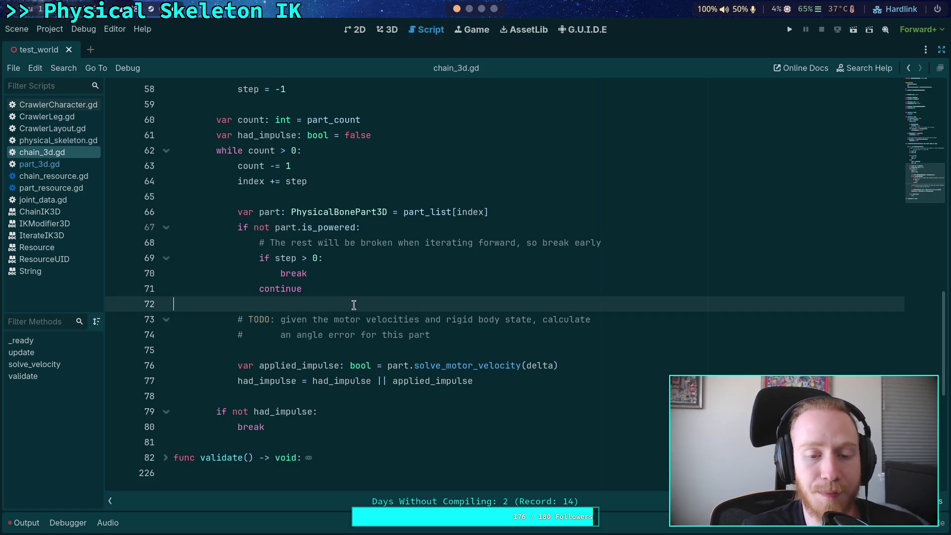
- Start retyping the comment's 'broken' as 'un'
{"action": "double_click", "coordinate": [375, 243]}
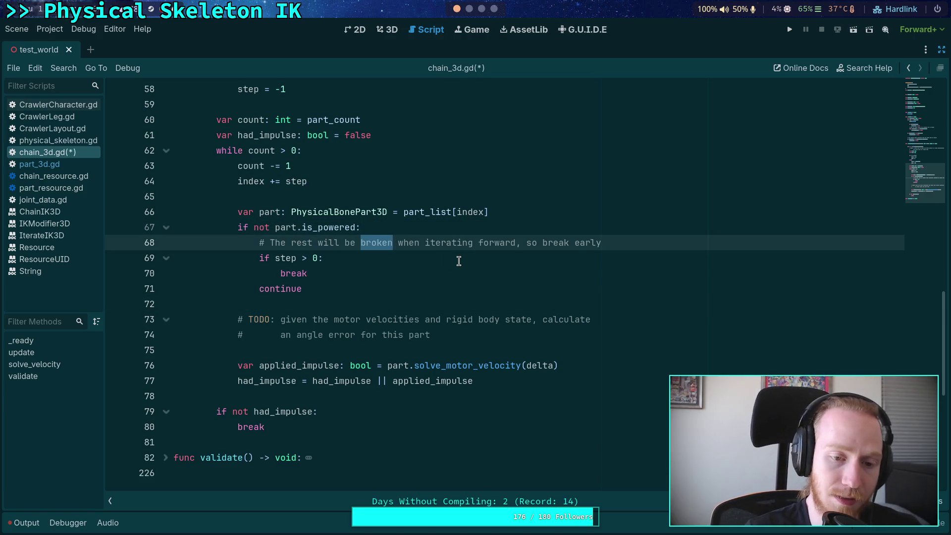
{"action": "type", "text": "un"}
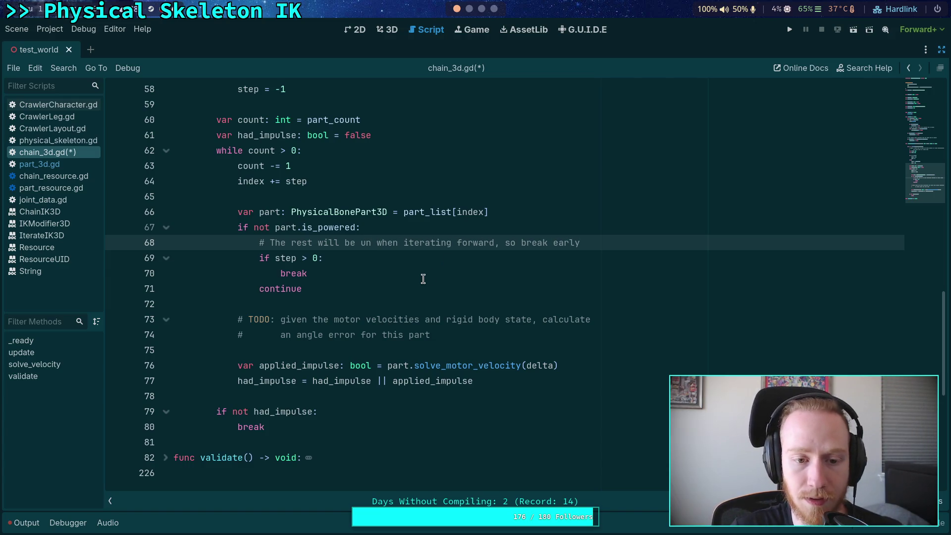
{"action": "left_click_drag", "start_coordinate": [375, 277], "coordinate": [421, 227]}
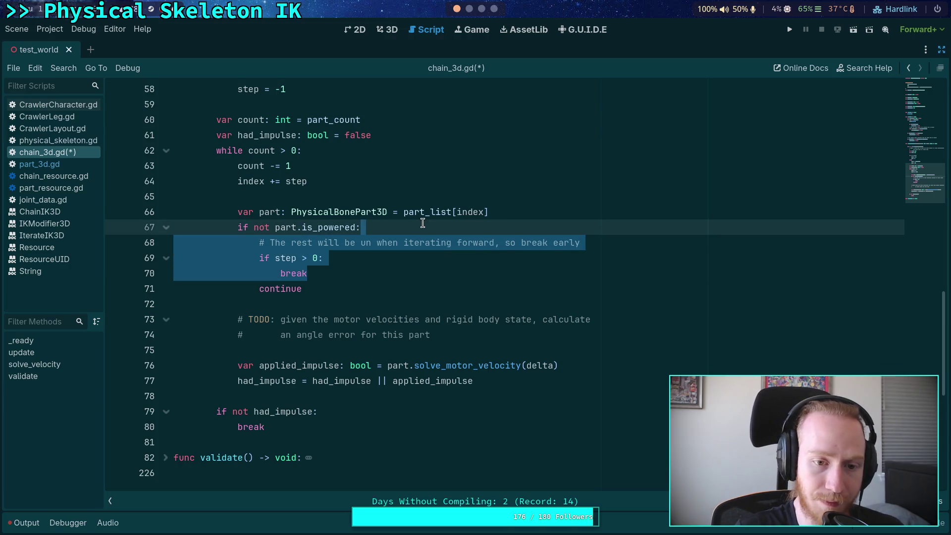
{"action": "left_click", "coordinate": [549, 216]}
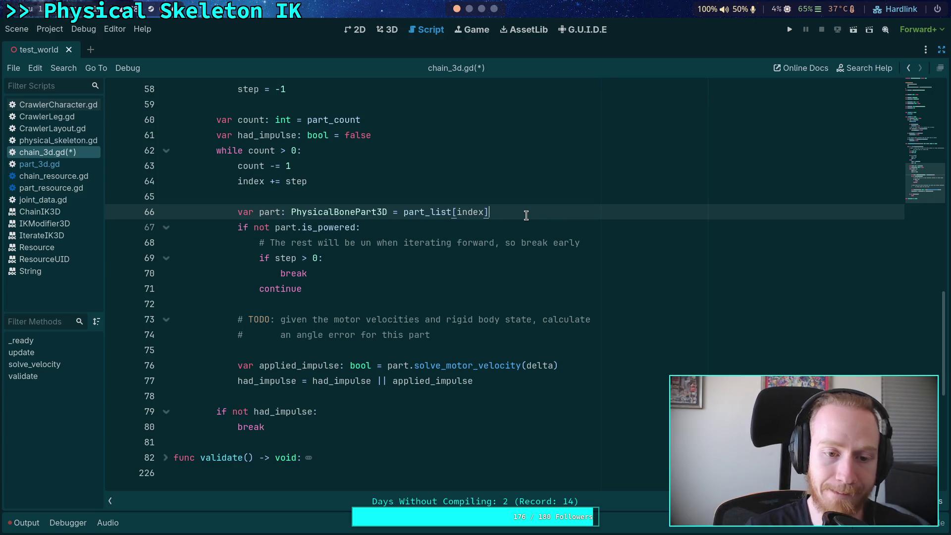
- Insert an unfinished 'if part' line 67 above the powered check, then bring up part_3d.gd
{"action": "key", "text": "Return"}
{"action": "type", "text": "ig"}
{"action": "key", "text": "BackSpace"}
{"action": "key", "text": "BackSpace"}
{"action": "type", "text": "if part"}
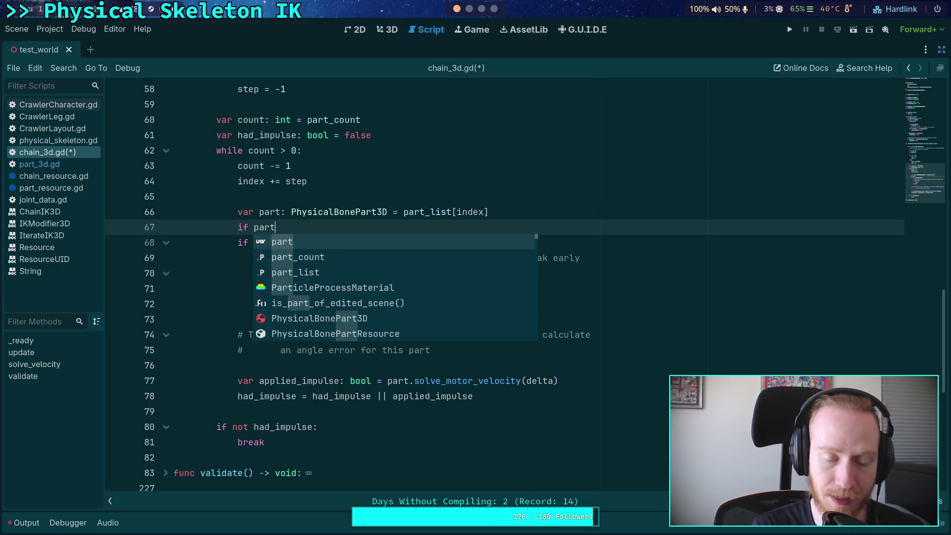
{"action": "key", "text": "Escape"}
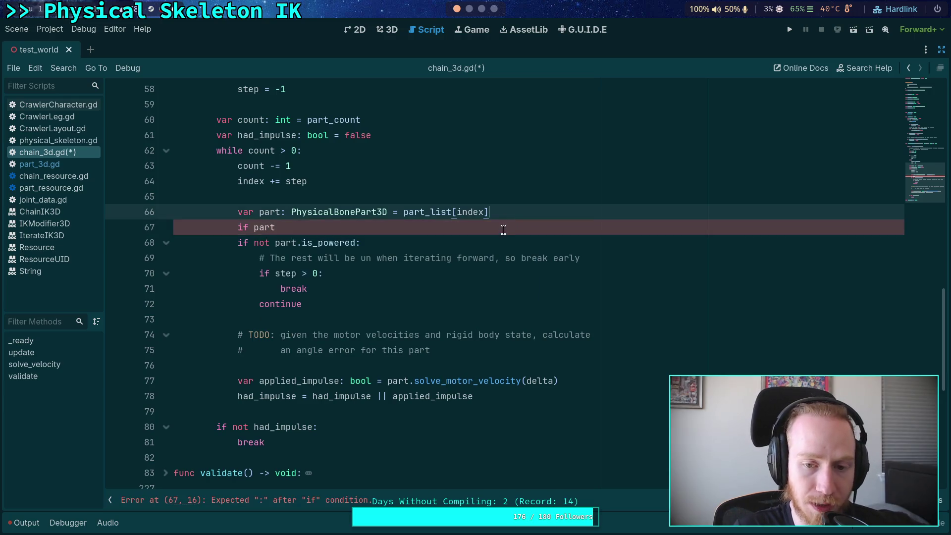
{"action": "left_click", "coordinate": [503, 236]}
{"action": "left_click", "coordinate": [505, 228]}
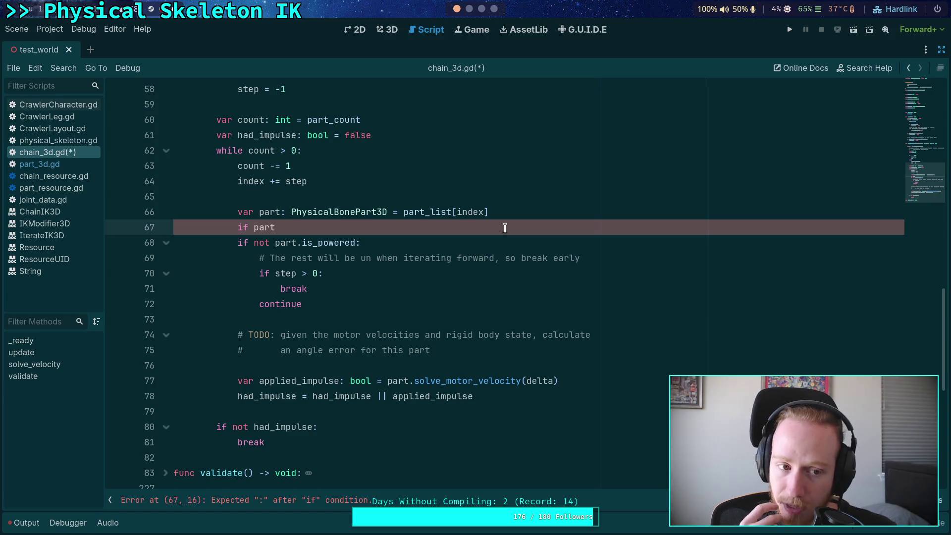
{"action": "left_click", "coordinate": [55, 164]}
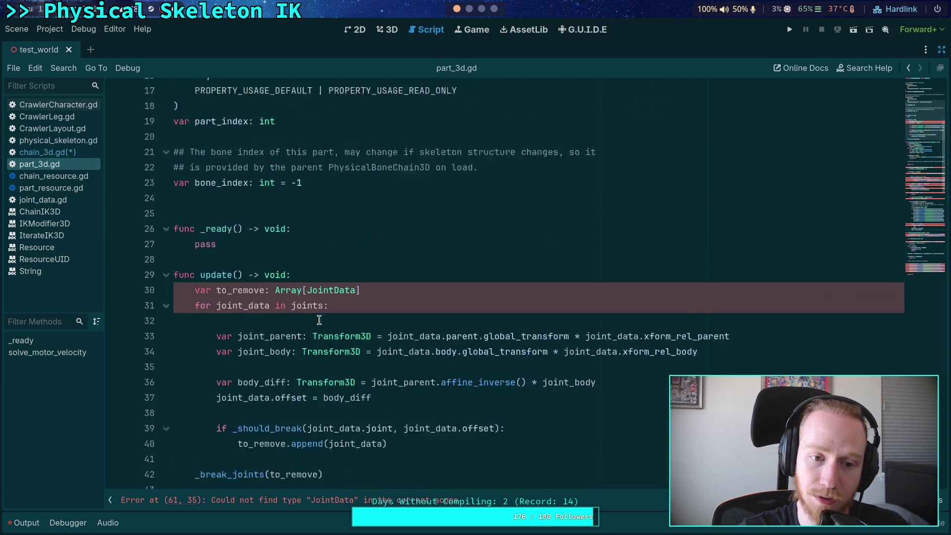
- Add 'var is_broken: bool = false' below the bone_index declaration in part_3d.gd
{"action": "scroll", "coordinate": [319, 320], "scroll_direction": "up", "scroll_amount": 3}
{"action": "left_click", "coordinate": [319, 303]}
{"action": "key", "text": "Return"}
{"action": "key", "text": "Return"}
{"action": "key", "text": "Up"}
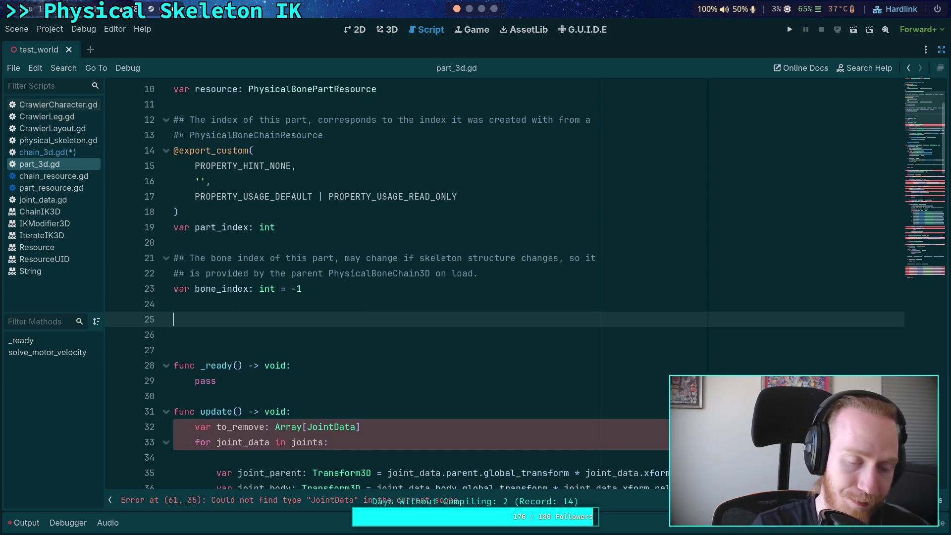
{"action": "key", "text": "Return"}
{"action": "type", "text": "var is_broe"}
{"action": "key", "text": "BackSpace"}
{"action": "type", "text": "ken: bool = false"}
- Add 'var is_powered: bool = false' and start a '##' doc comment above is_broken
{"action": "key", "text": "Return"}
{"action": "type", "text": "var is_powered: bool = tru"}
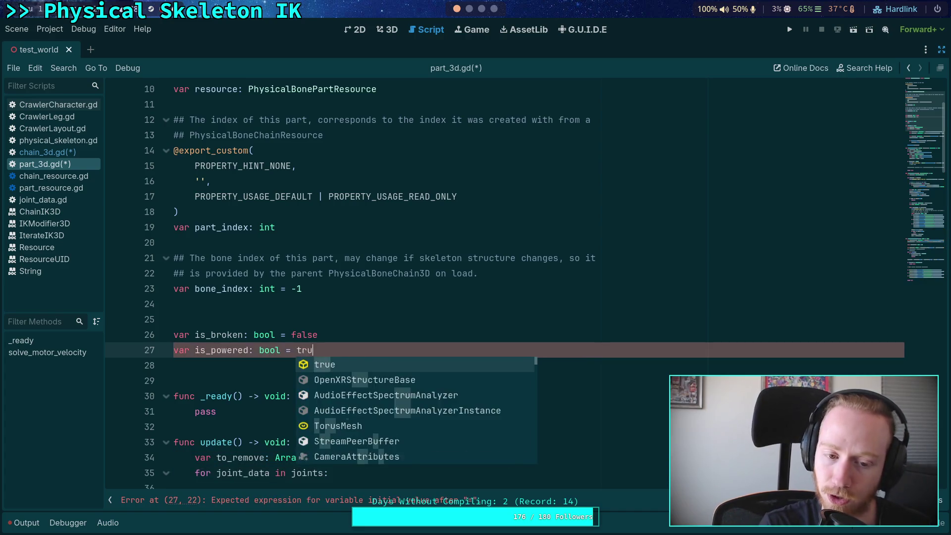
{"action": "key", "text": "Return"}
{"action": "key", "text": "BackSpace"}
{"action": "key", "text": "BackSpace"}
{"action": "key", "text": "BackSpace"}
{"action": "type", "text": "false"}
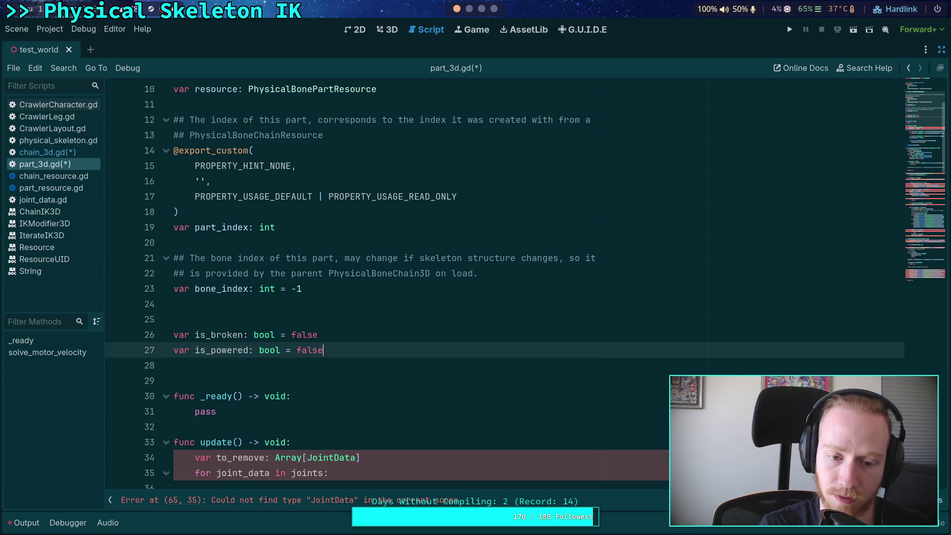
{"action": "left_click", "coordinate": [308, 318]}
{"action": "key", "text": "Return"}
{"action": "type", "text": "##"}
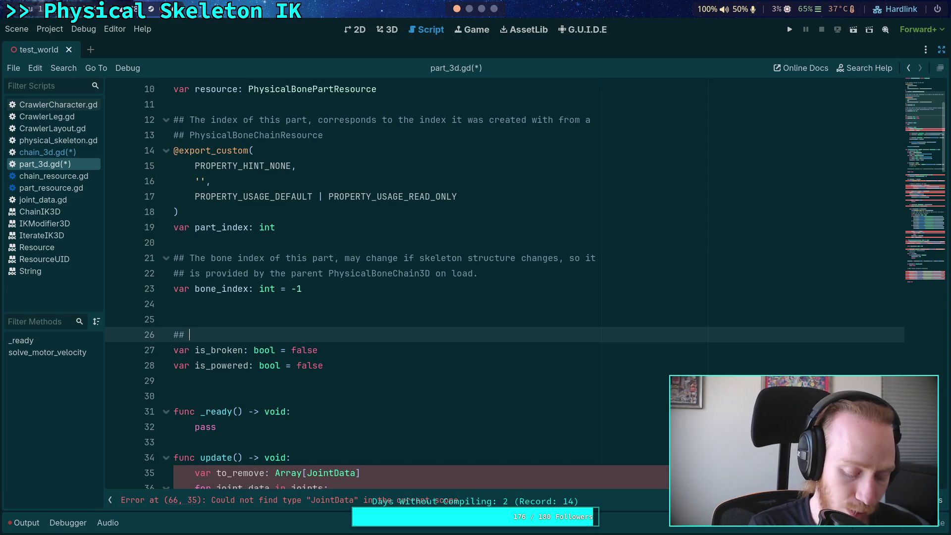
- Write the is_broken doc comment saying the joint motor can no longer function due to damage
{"action": "type", "text": "The primary joint "}
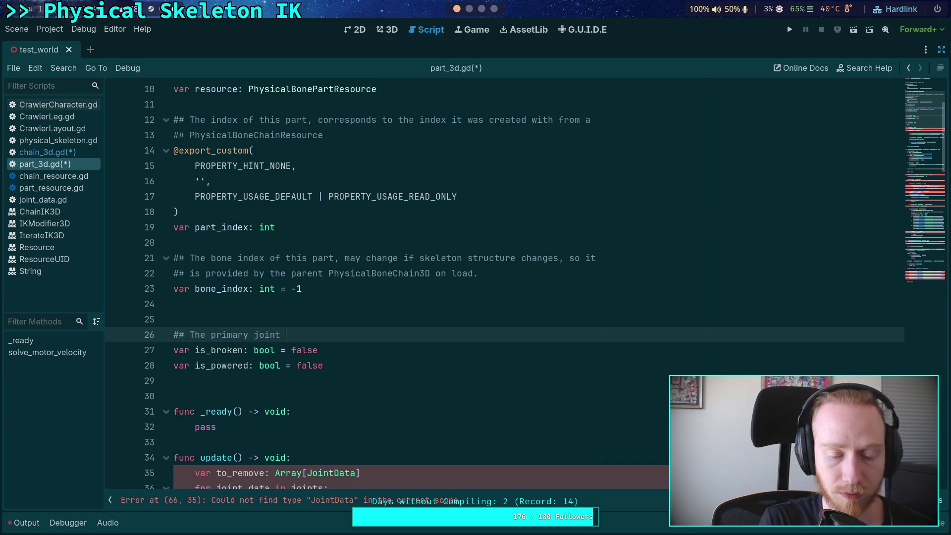
{"action": "type", "text": "is destroyed"}
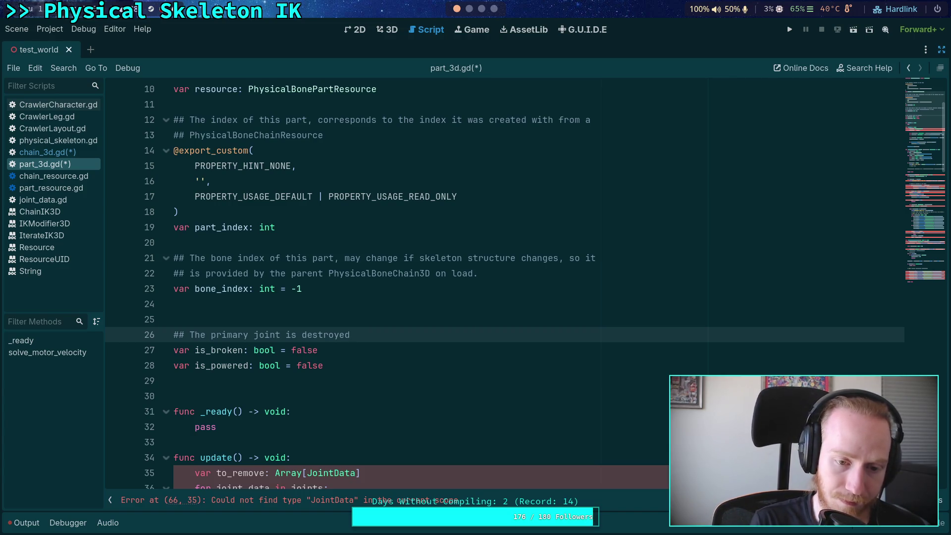
{"action": "key", "text": "BackSpace"}
{"action": "key", "text": "BackSpace"}
{"action": "key", "text": "BackSpace"}
{"action": "type", "text": "mote"}
{"action": "type", "text": "r "}
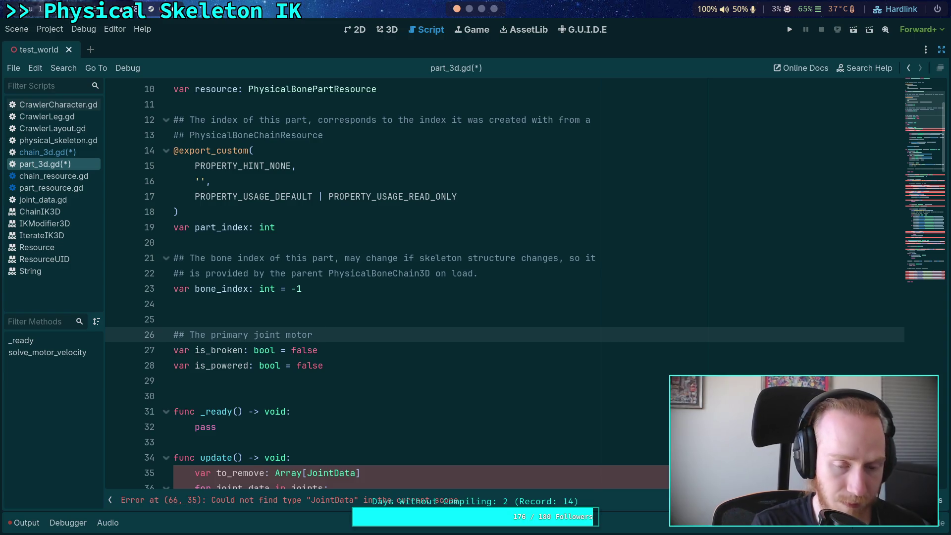
{"action": "type", "text": "can no longer "}
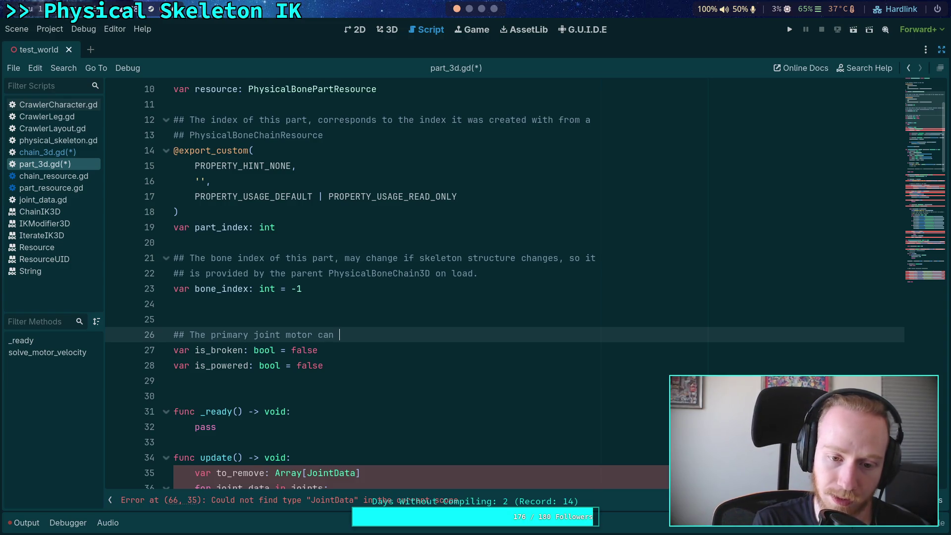
{"action": "type", "text": "function d"}
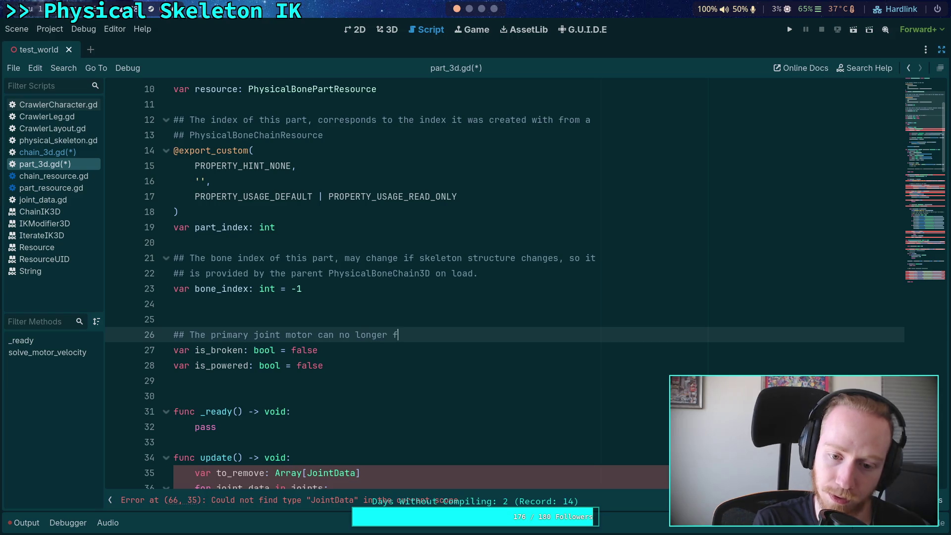
{"action": "type", "text": "ue to damage"}
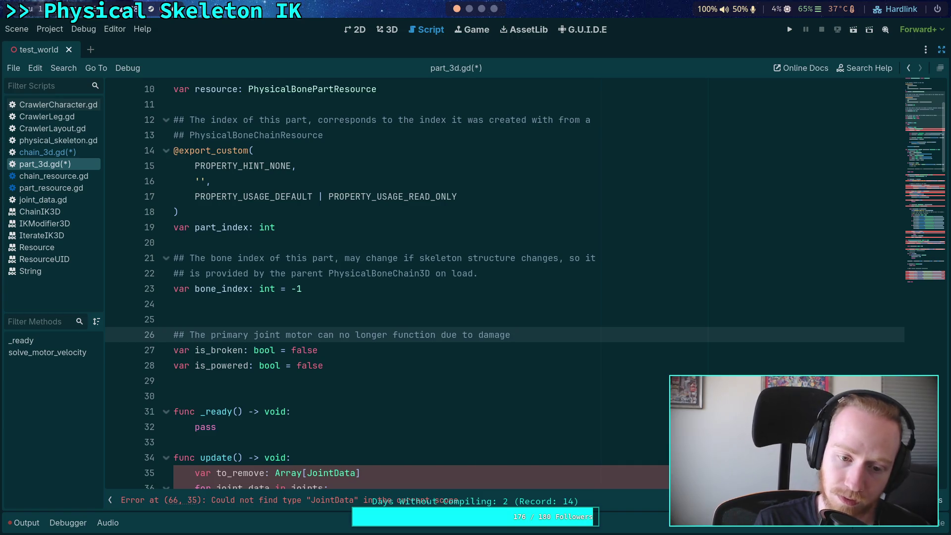
{"action": "key", "text": "Down"}
{"action": "key", "text": "Return"}
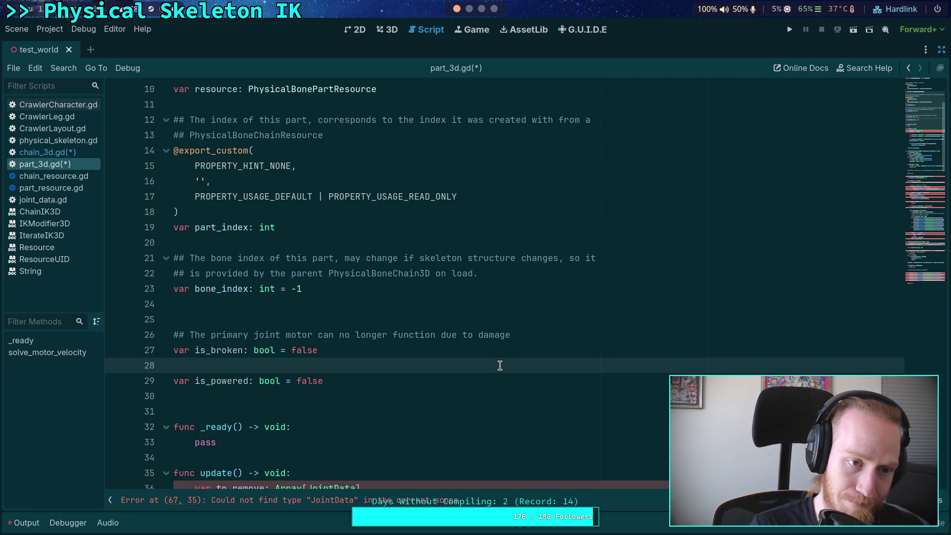
- Rename is_broken to is_motor_broken and start a '##' comment above is_powered
{"action": "left_click", "coordinate": [207, 350]}
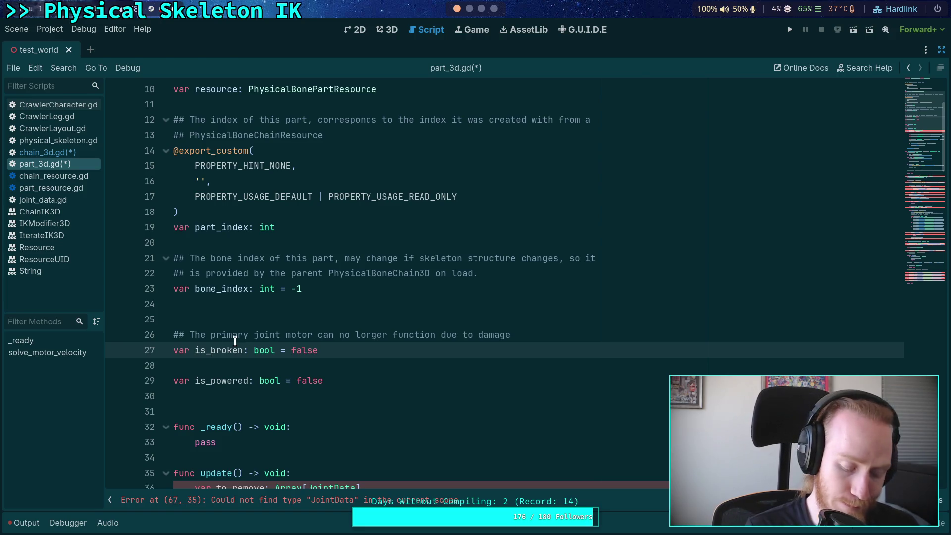
{"action": "type", "text": "motor_"}
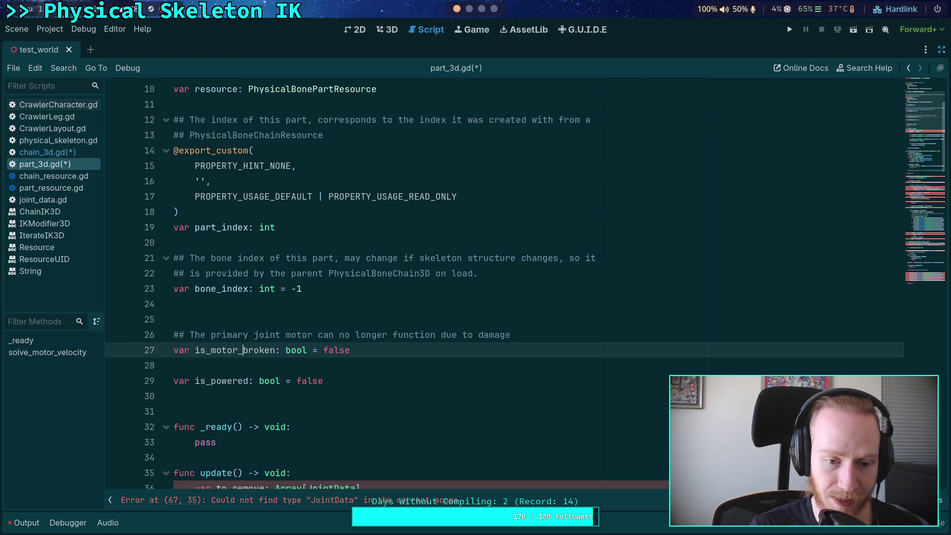
{"action": "left_click", "coordinate": [313, 365]}
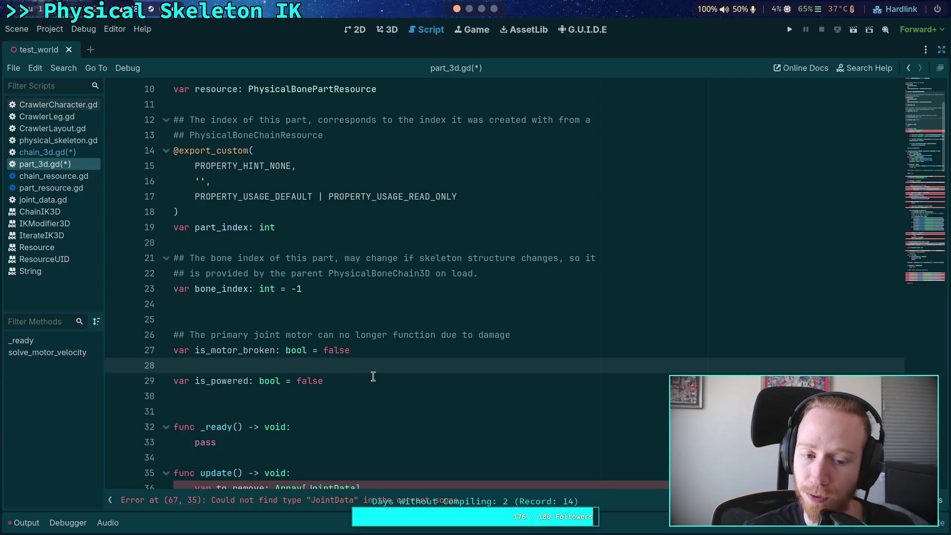
{"action": "type", "text": "#"}
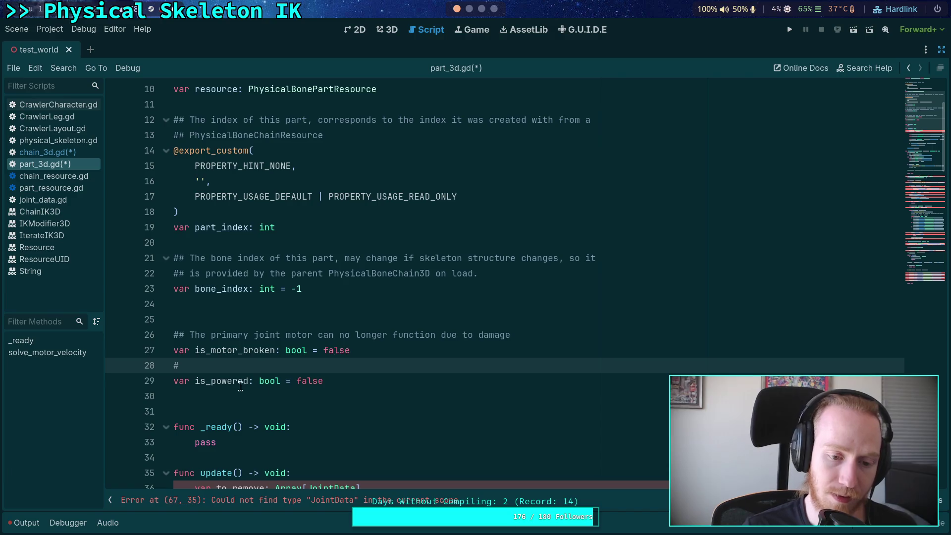
- Complete the is_powered doc comment as 'This part is powered'
{"action": "left_click", "coordinate": [213, 381]}
{"action": "type", "text": "p"}
{"action": "key", "text": "BackSpace"}
{"action": "key", "text": "Up"}
{"action": "type", "text": "# "}
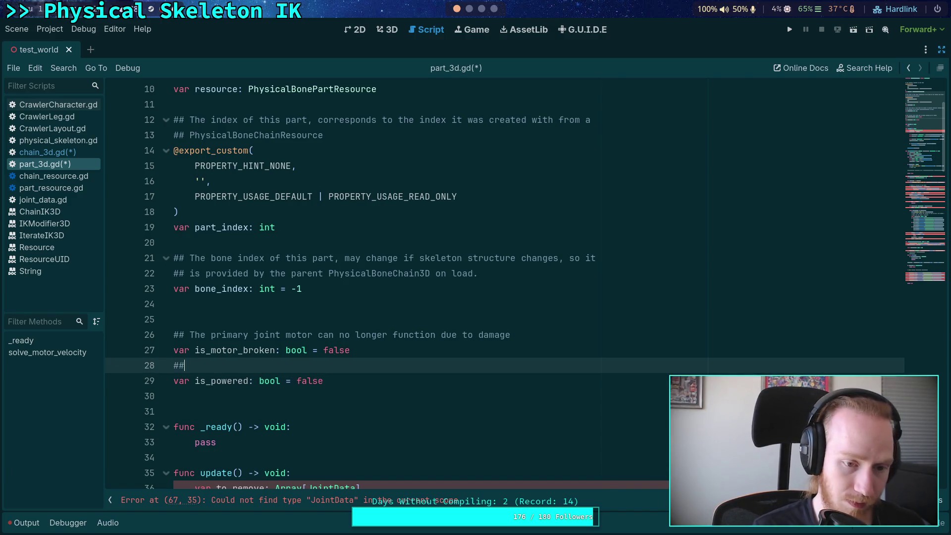
{"action": "type", "text": "Thi"}
{"action": "key", "text": "BackSpace"}
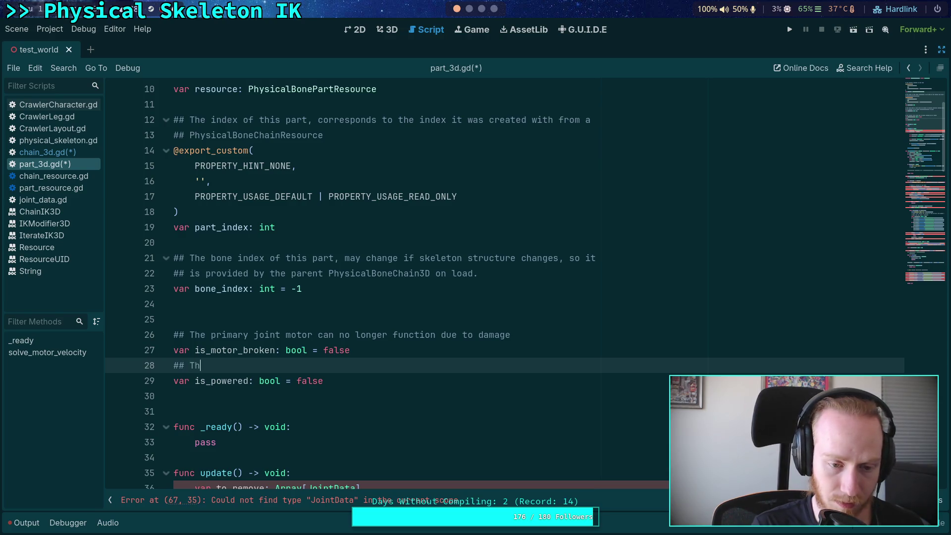
{"action": "type", "text": "part has "}
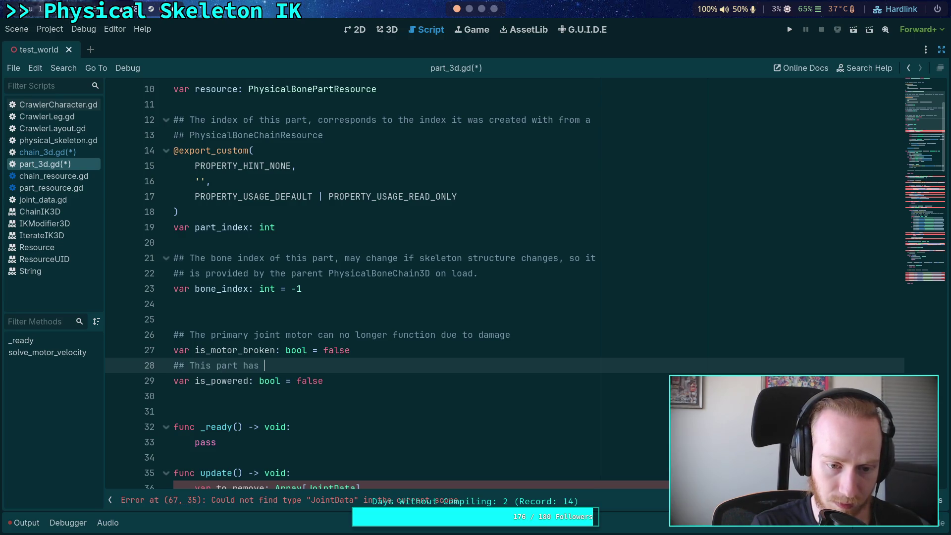
{"action": "type", "text": "power"}
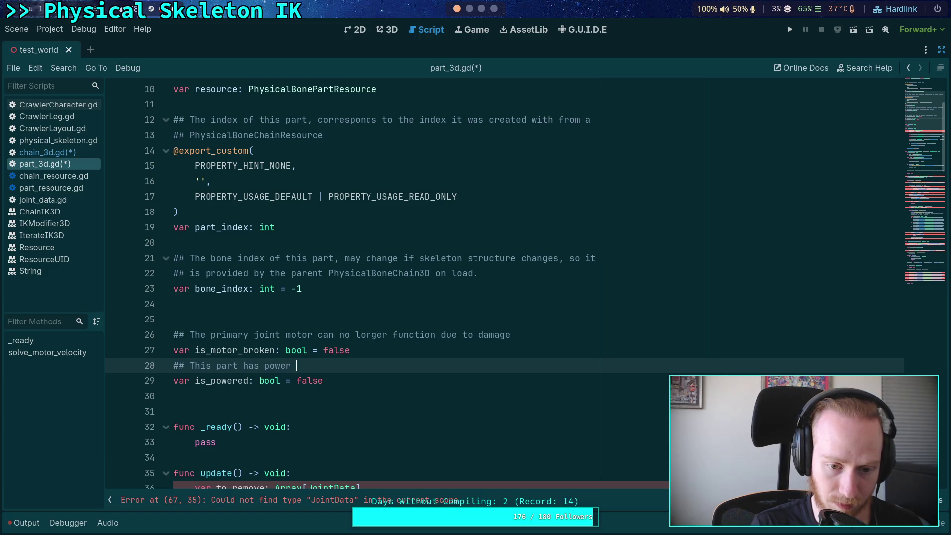
{"action": "key", "text": "BackSpace"}
{"action": "key", "text": "BackSpace"}
{"action": "key", "text": "BackSpace"}
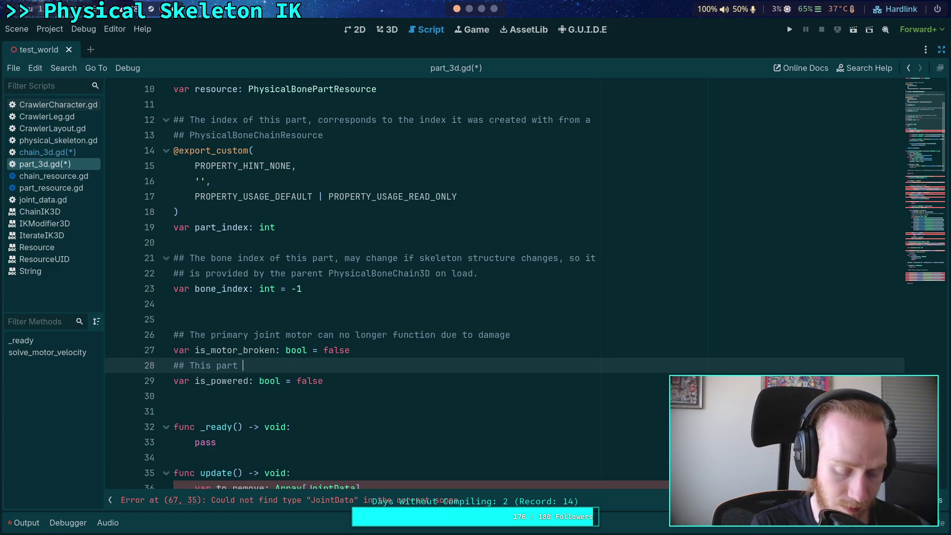
{"action": "type", "text": "is "}
{"action": "type", "text": "po"}
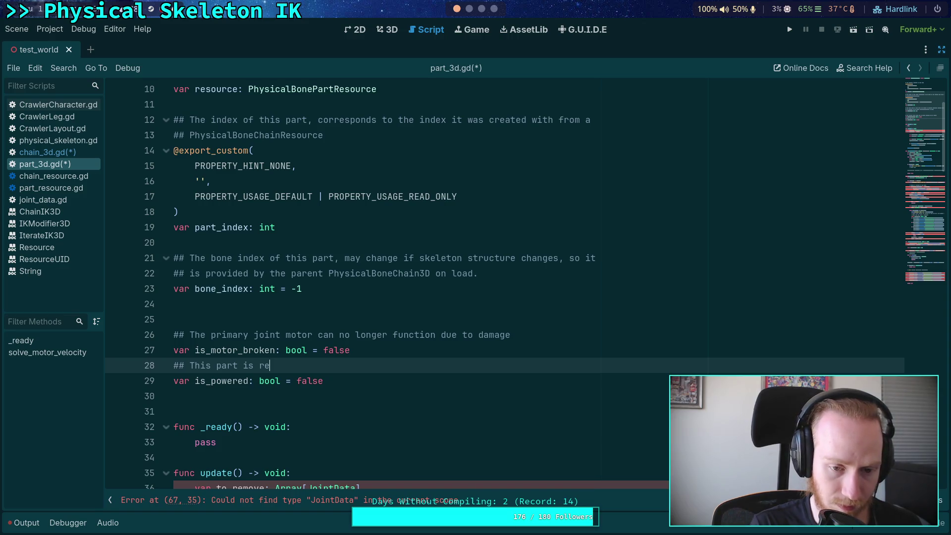
{"action": "key", "text": "BackSpace"}
{"action": "key", "text": "BackSpace"}
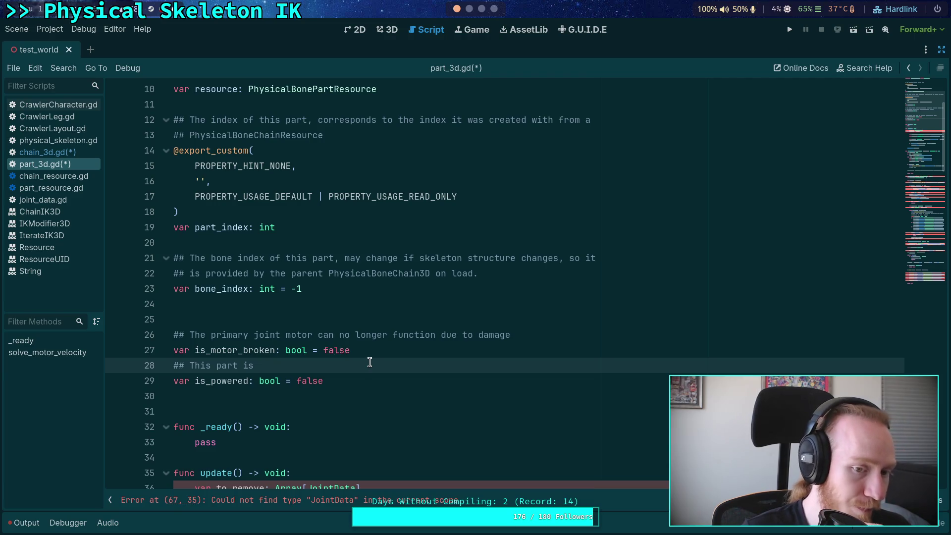
{"action": "type", "text": "powered"}
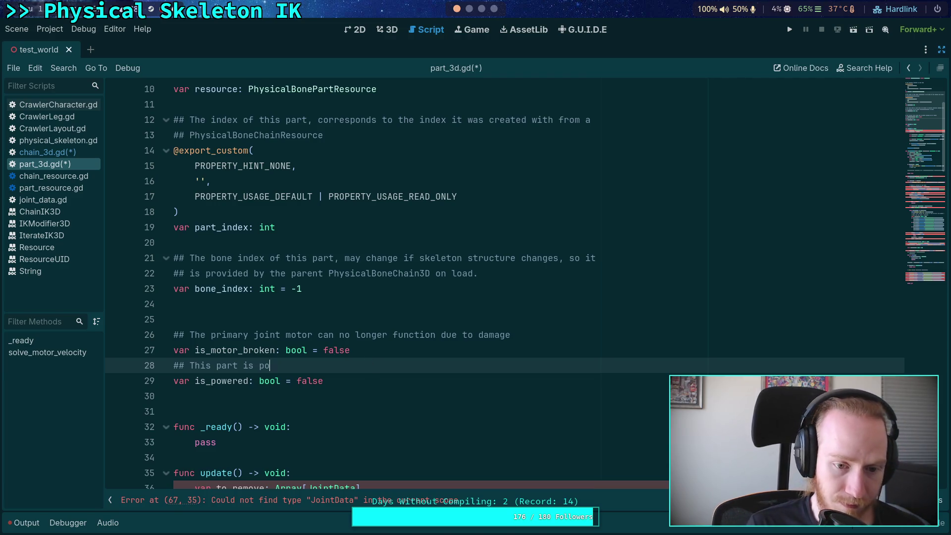
{"action": "scroll", "coordinate": [381, 342], "scroll_direction": "down", "scroll_amount": 2}
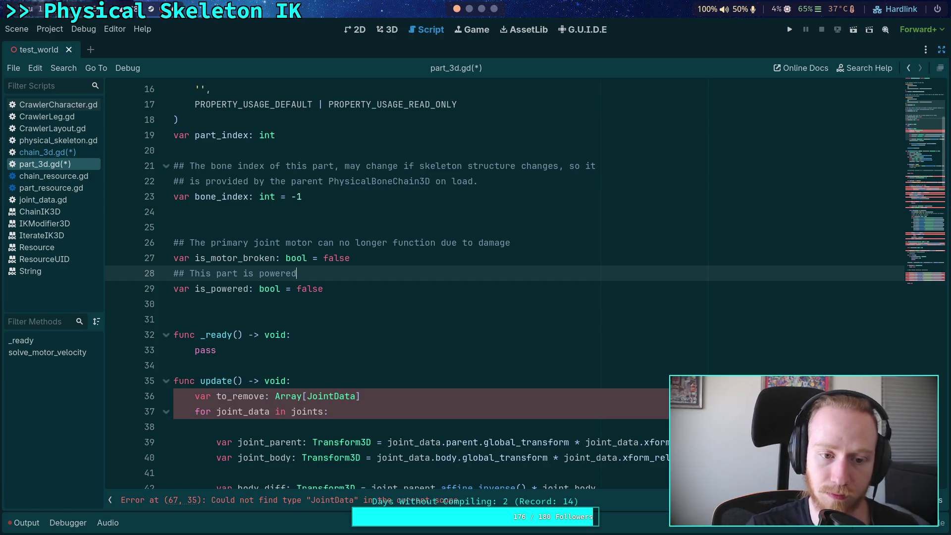
- Append 'and is in friction mode' to the is_motor_broken comment
{"action": "left_click", "coordinate": [406, 260]}
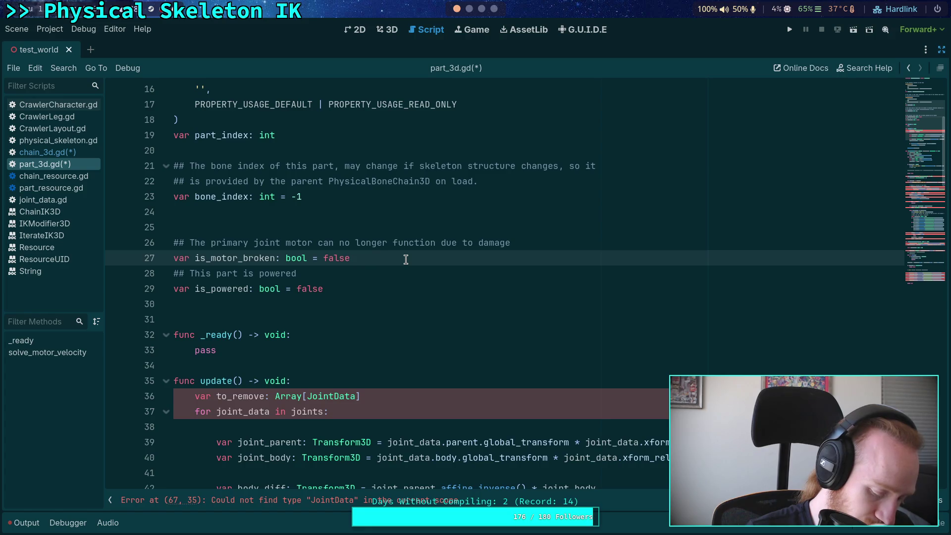
{"action": "left_click", "coordinate": [597, 243]}
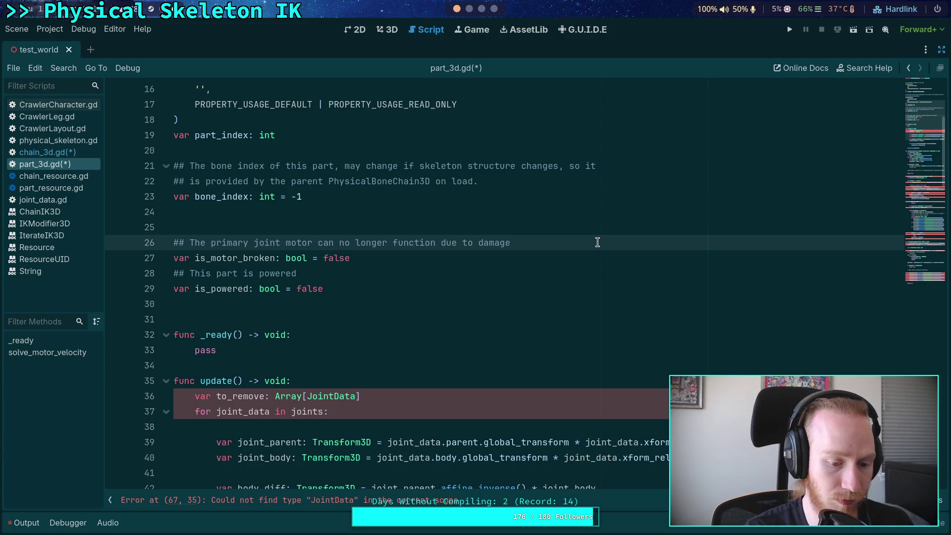
{"action": "type", "text": "and is"}
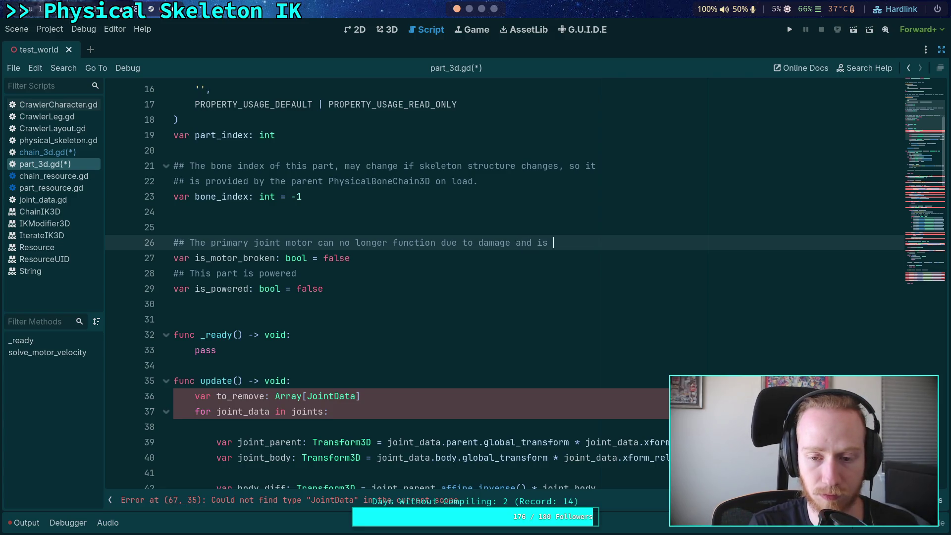
{"action": "type", "text": " in"}
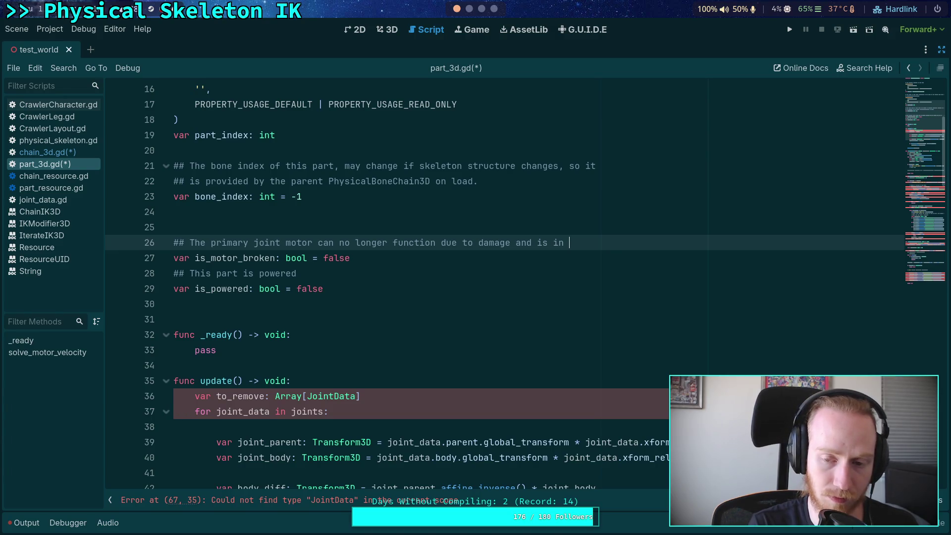
{"action": "type", "text": "friction mode"}
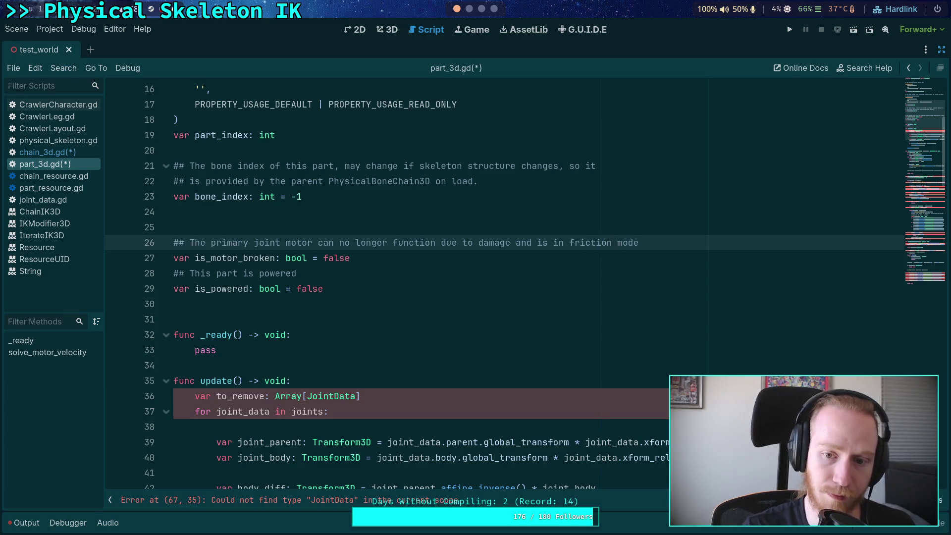
{"action": "left_click", "coordinate": [520, 277]}
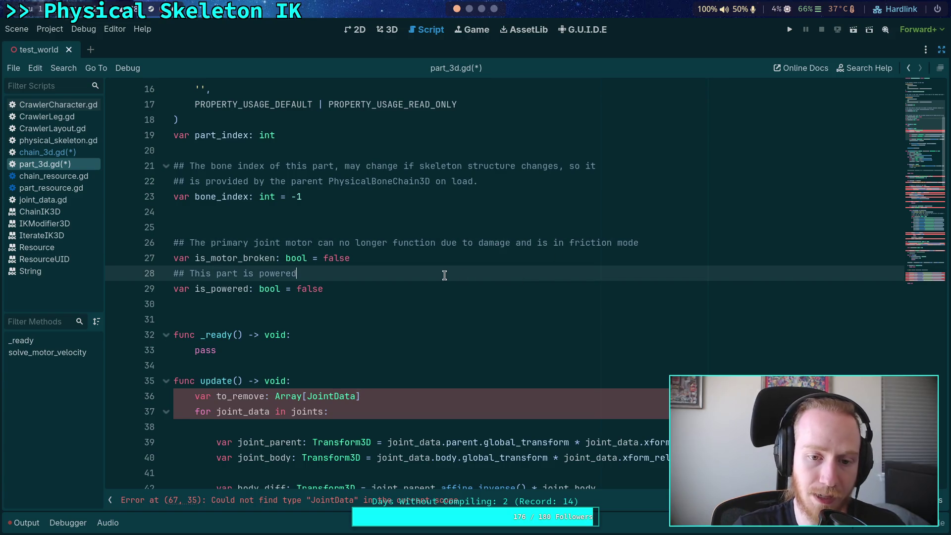
- Remove 'primary joint', make it 'friction-only' mode, and add a comma after 'This part is powered'
{"action": "left_click_drag", "start_coordinate": [254, 243], "coordinate": [212, 243]}
{"action": "key", "text": "BackSpace"}
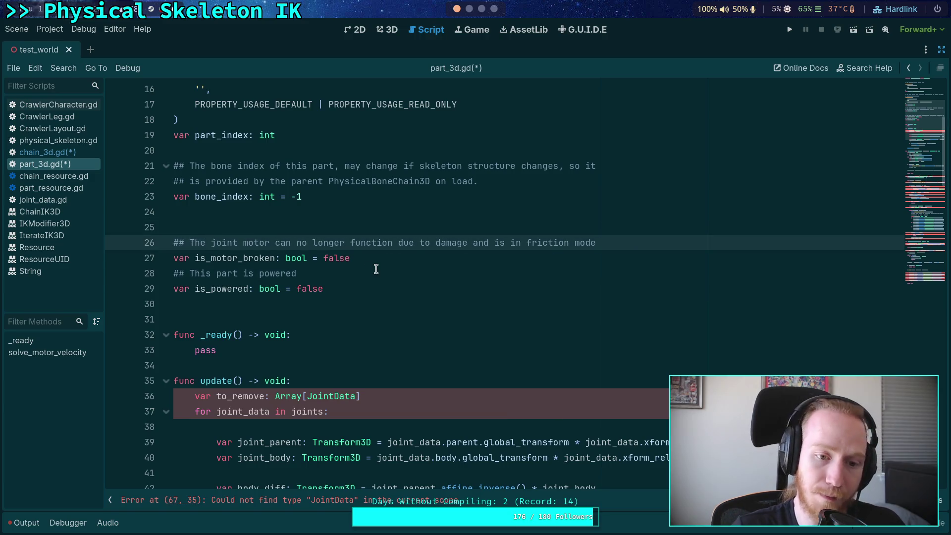
{"action": "key", "text": "shift+Right"}
{"action": "key", "text": "shift+Right"}
{"action": "key", "text": "shift+Right"}
{"action": "key", "text": "BackSpace"}
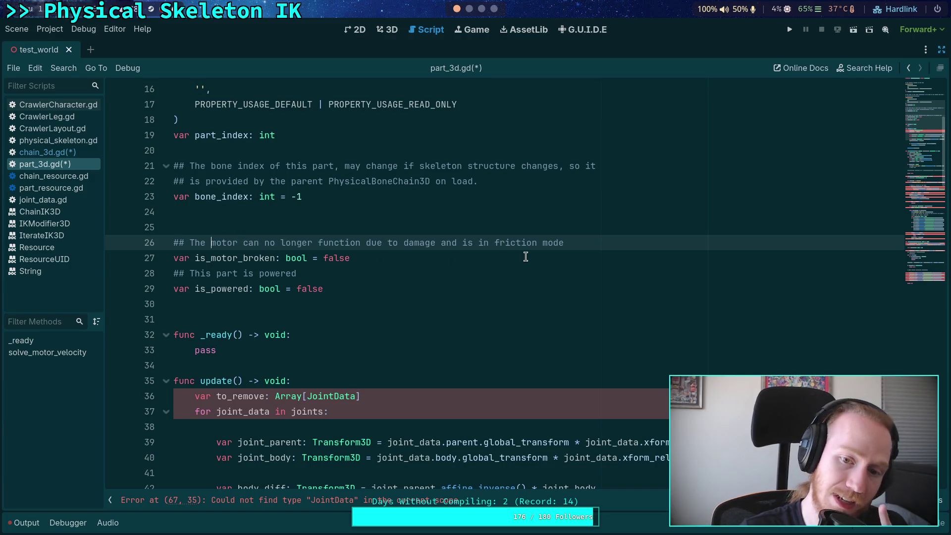
{"action": "left_click", "coordinate": [536, 243]}
{"action": "type", "text": "-onl"}
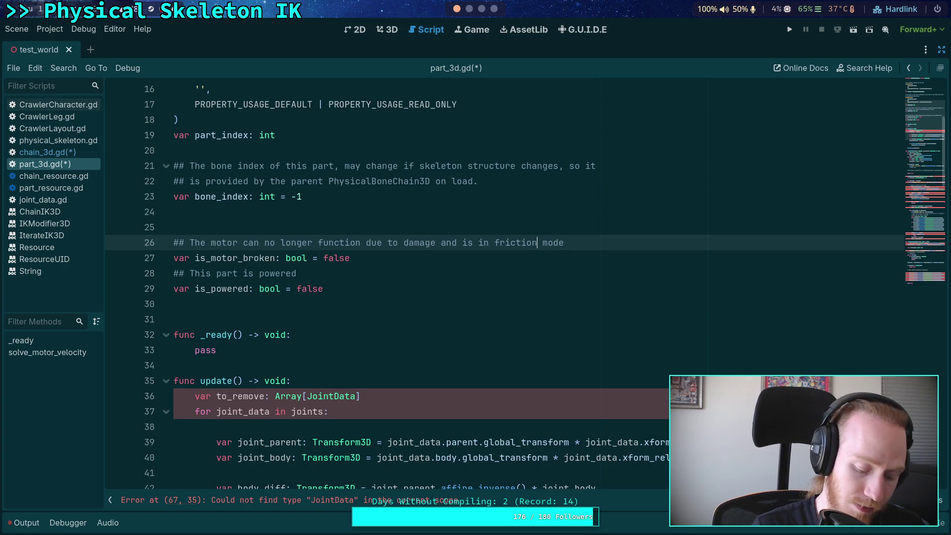
{"action": "type", "text": "y"}
{"action": "left_click", "coordinate": [520, 259]}
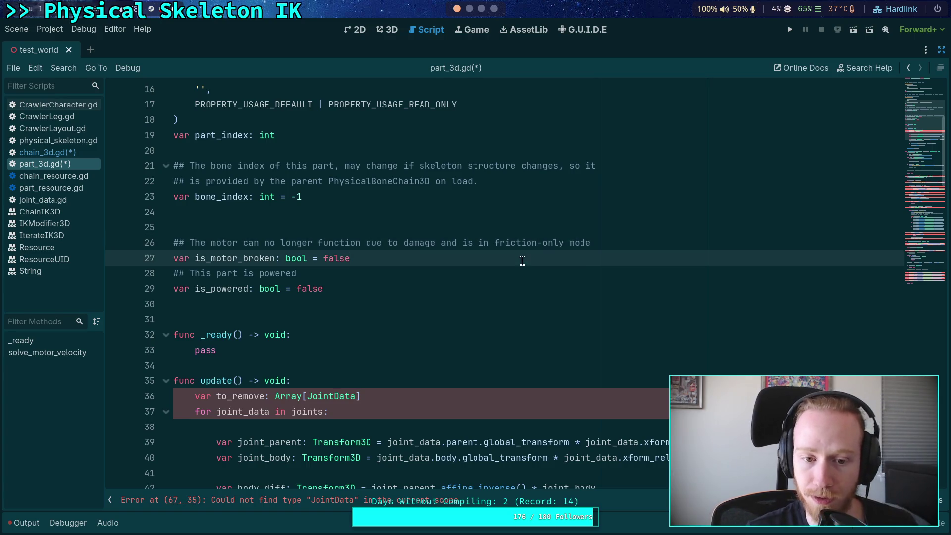
{"action": "left_click", "coordinate": [448, 274]}
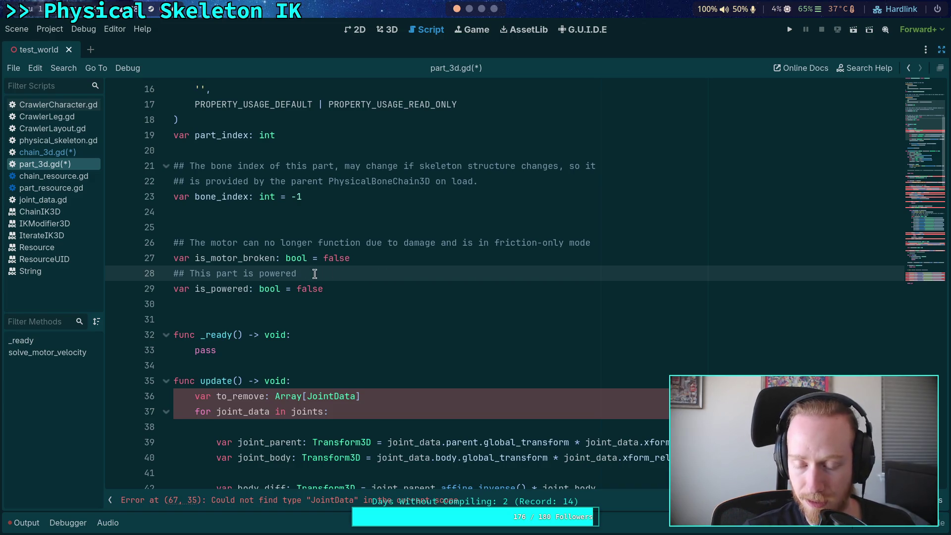
{"action": "type", "text": ","}
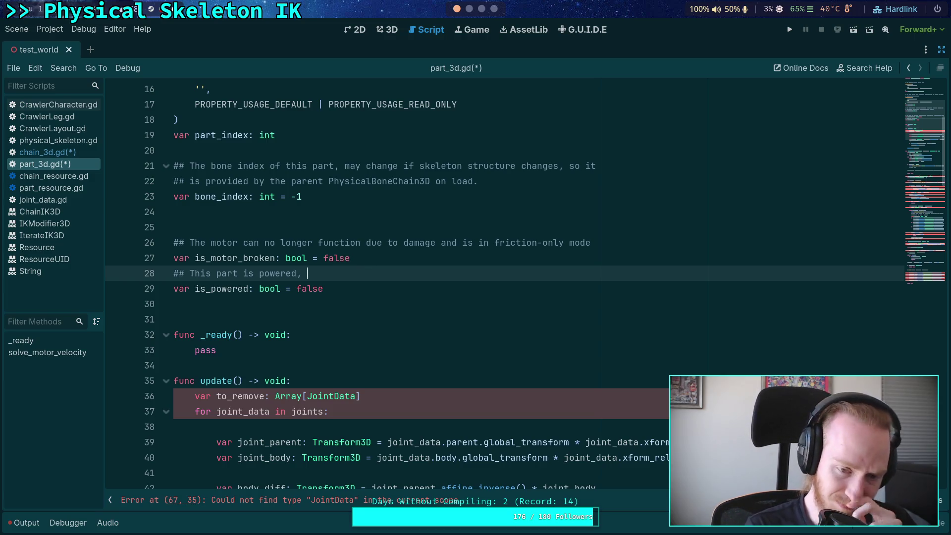
{"action": "key", "text": "Down"}
{"action": "key", "text": "Down"}
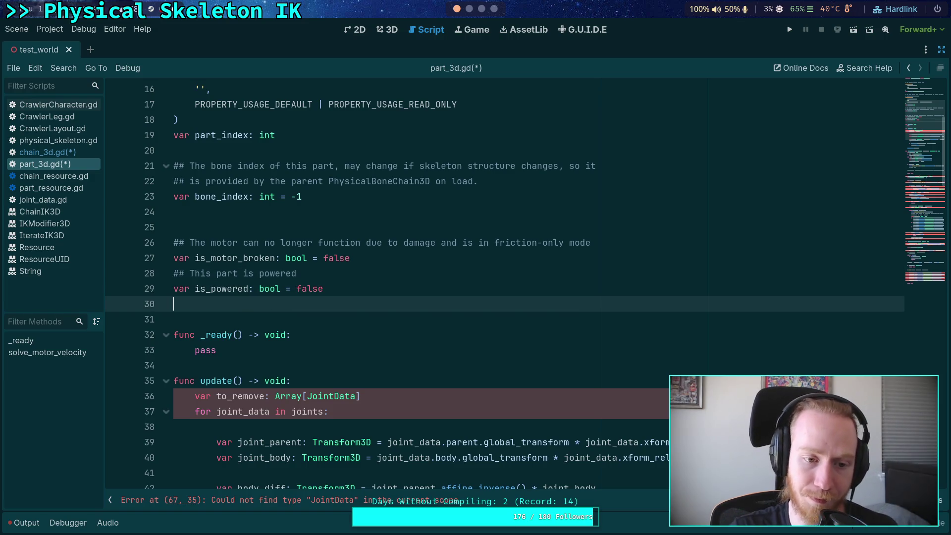
- Declare can_transfer_power: bool = true on line 30, documented with '## This part can transfer power'
{"action": "key", "text": "Return"}
{"action": "type", "text": "var "}
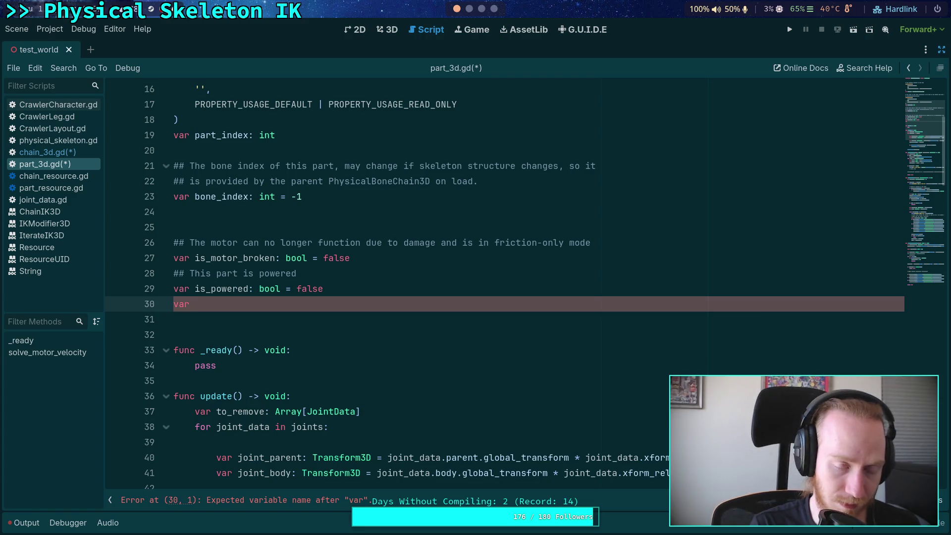
{"action": "type", "text": "is_"}
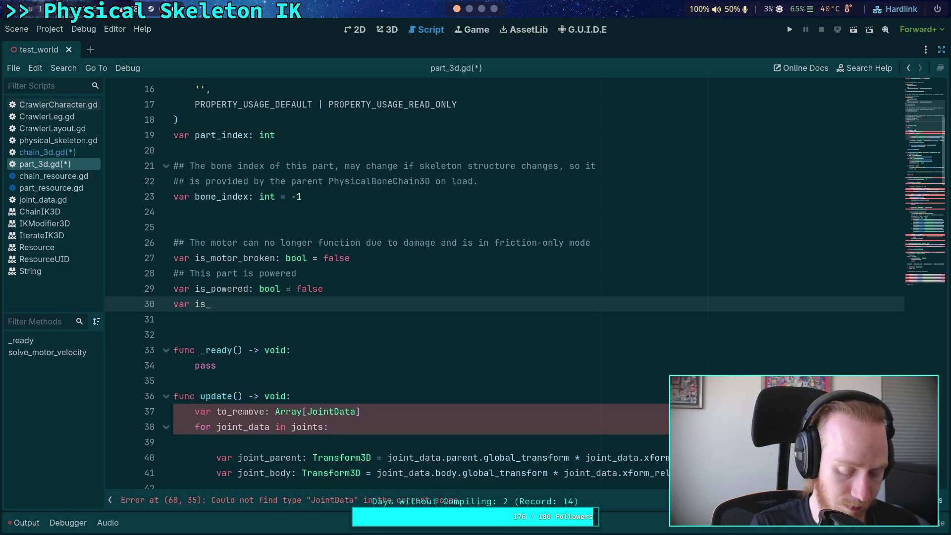
{"action": "type", "text": "power_transfer"}
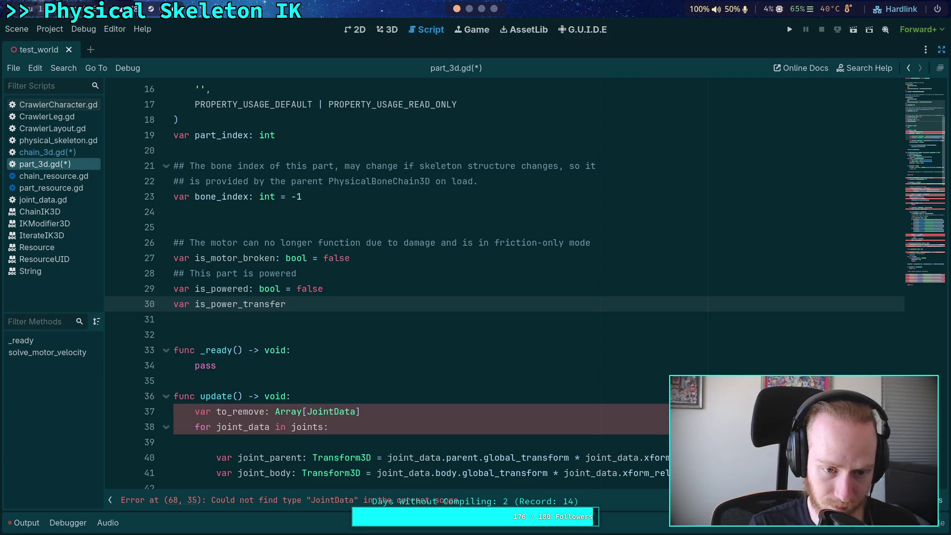
{"action": "key", "text": "BackSpace"}
{"action": "key", "text": "BackSpace"}
{"action": "key", "text": "BackSpace"}
{"action": "type", "text": "can_transfer"}
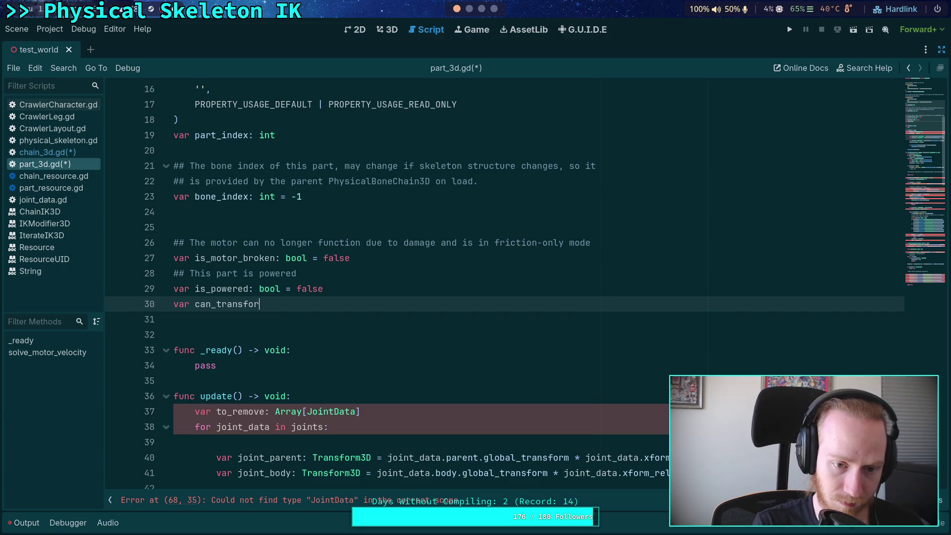
{"action": "type", "text": "_power"}
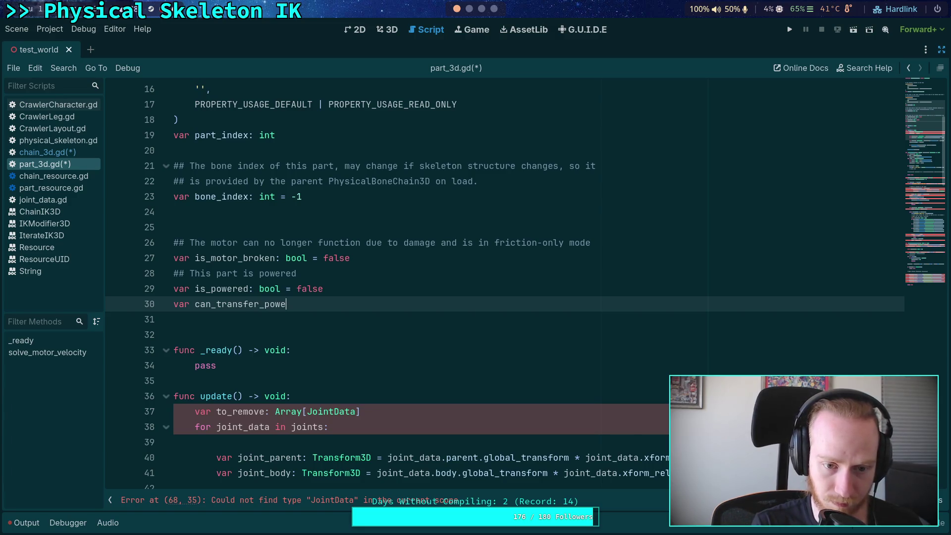
{"action": "type", "text": ": bool = "}
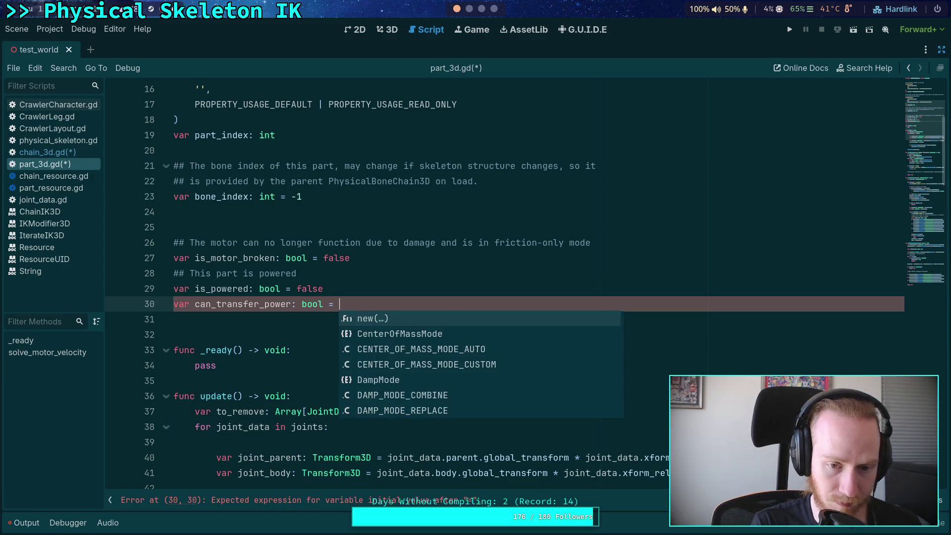
{"action": "type", "text": "true"}
{"action": "key", "text": "ctrl+shift+Return"}
{"action": "type", "text": "## This part ca"}
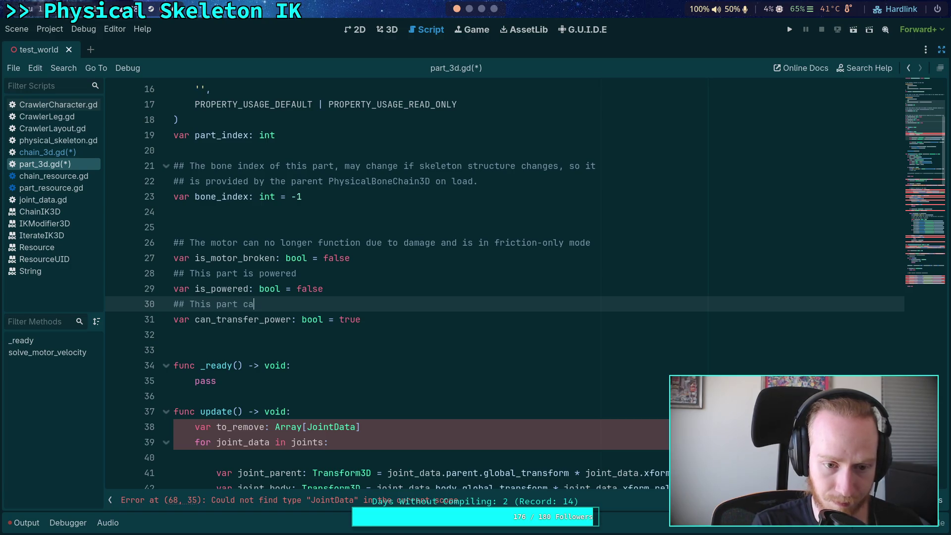
{"action": "type", "text": "n transfer power"}
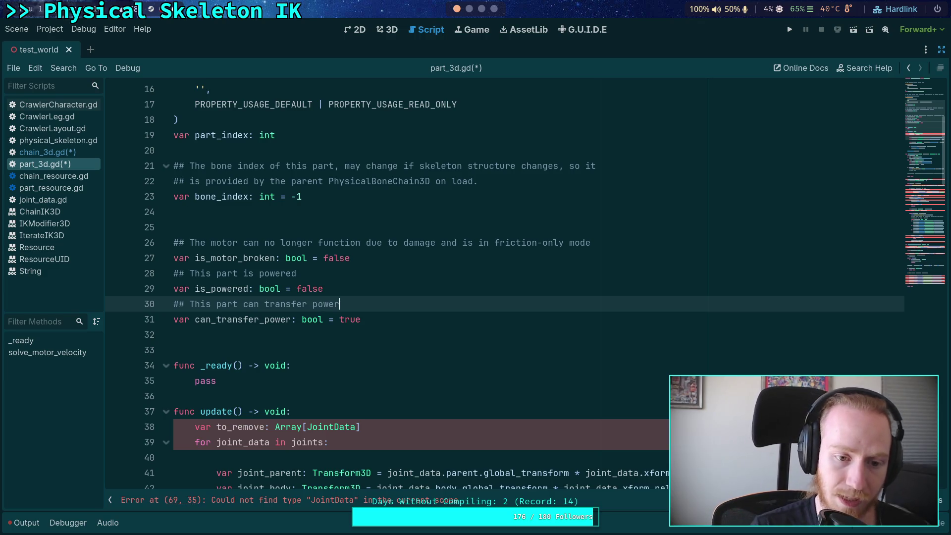
{"action": "left_click", "coordinate": [344, 335]}
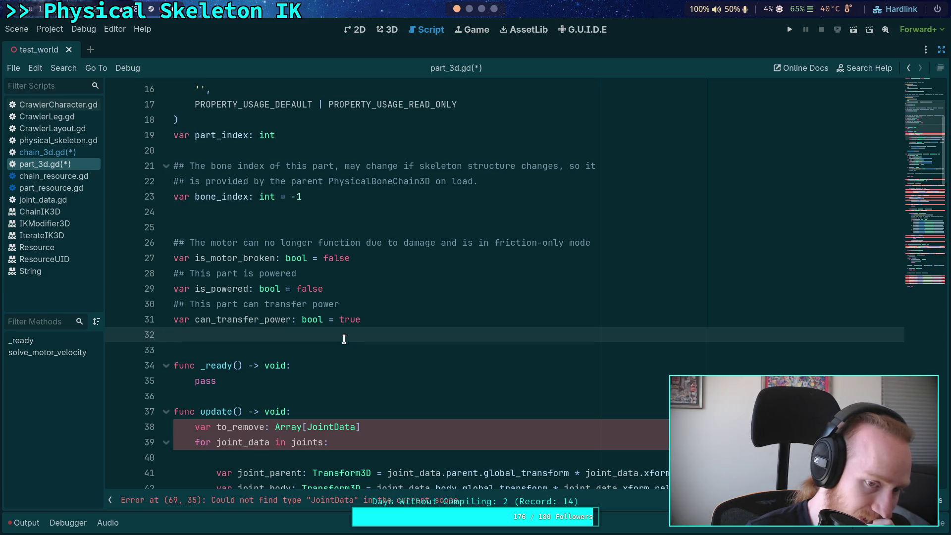
{"action": "left_click_drag", "start_coordinate": [387, 256], "coordinate": [171, 244]}
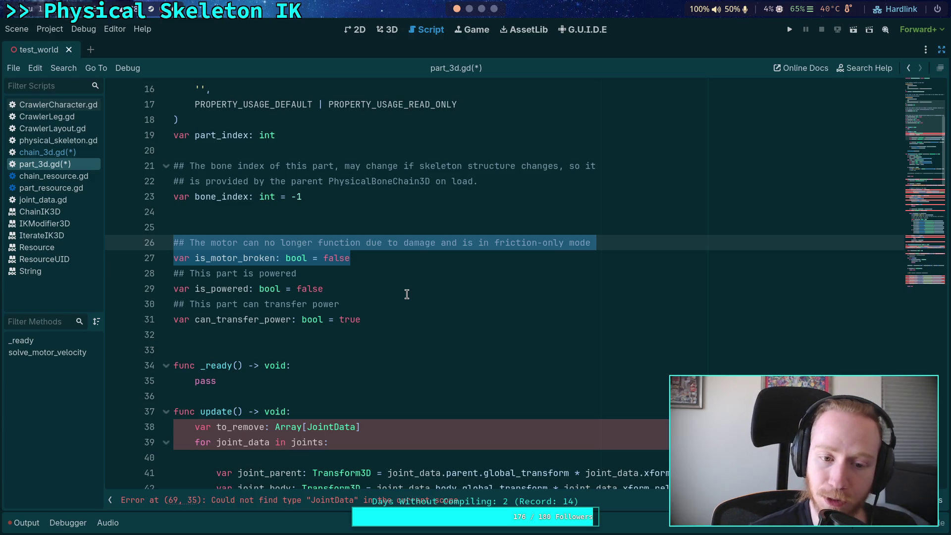
{"action": "left_click_drag", "start_coordinate": [371, 288], "coordinate": [166, 275]}
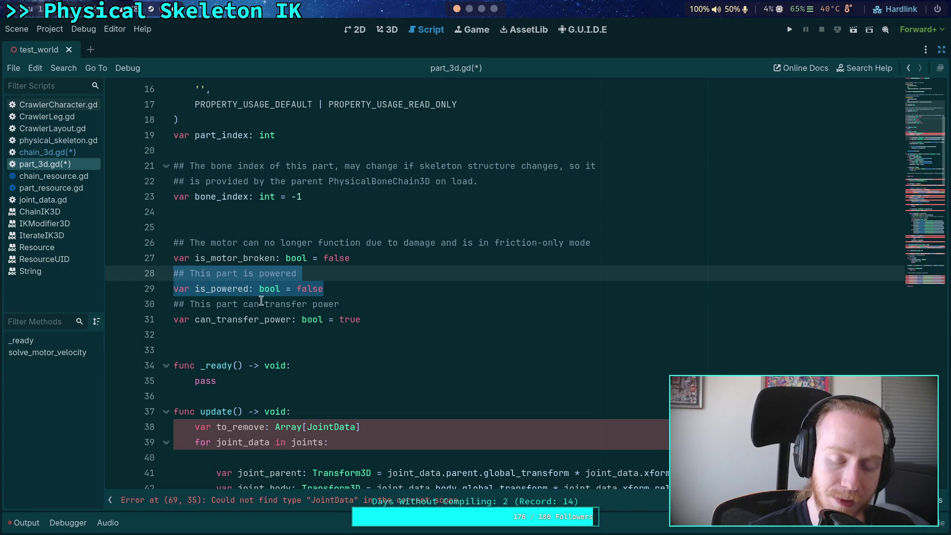
{"action": "mouse_move", "coordinate": [271, 282]}
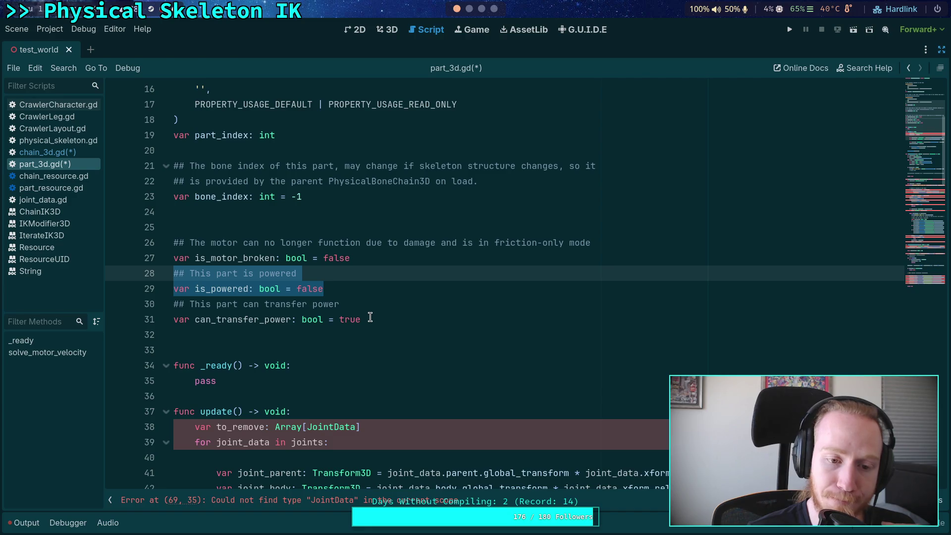
{"action": "left_click_drag", "start_coordinate": [329, 289], "coordinate": [174, 273]}
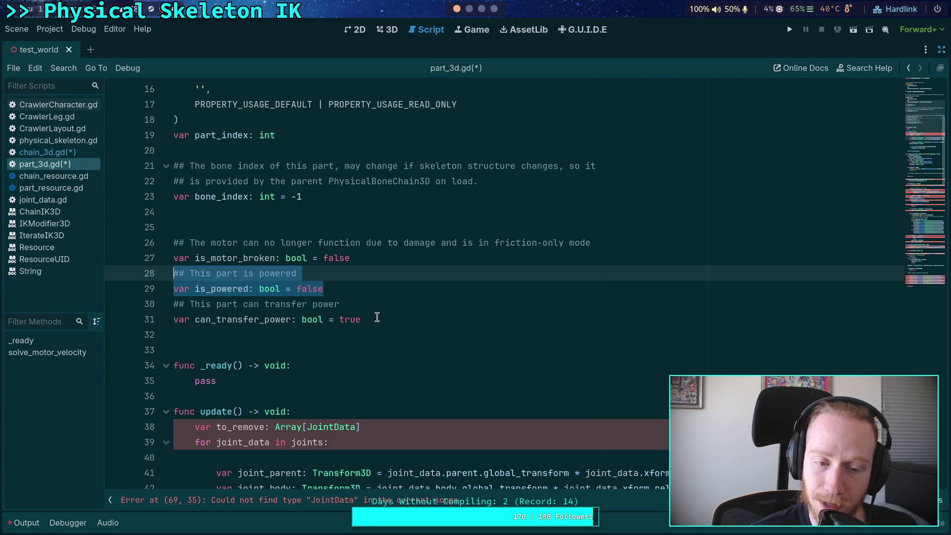
{"action": "mouse_move", "coordinate": [377, 320]}
{"action": "left_mouse_down"}
{"action": "mouse_move", "coordinate": [171, 290]}
{"action": "mouse_move", "coordinate": [157, 275]}
{"action": "left_mouse_up"}
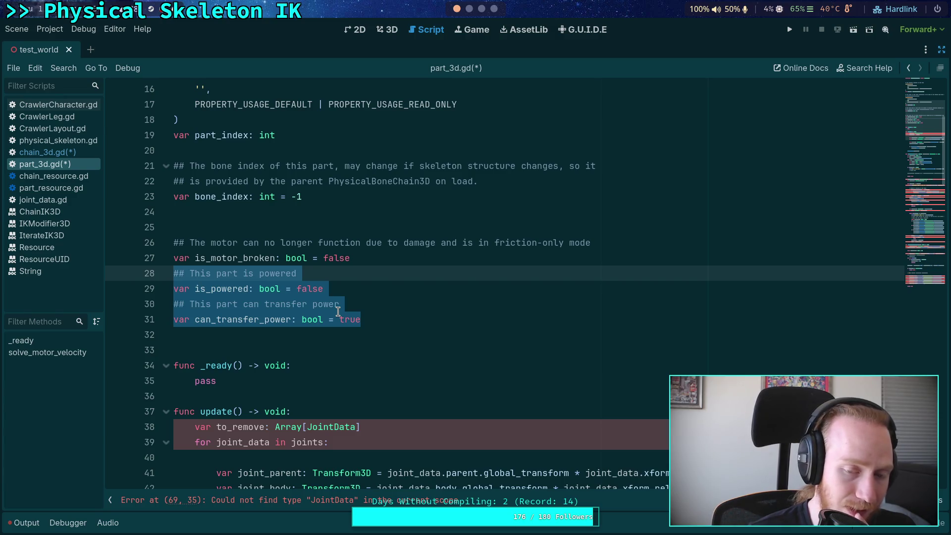
{"action": "left_click", "coordinate": [310, 337]}
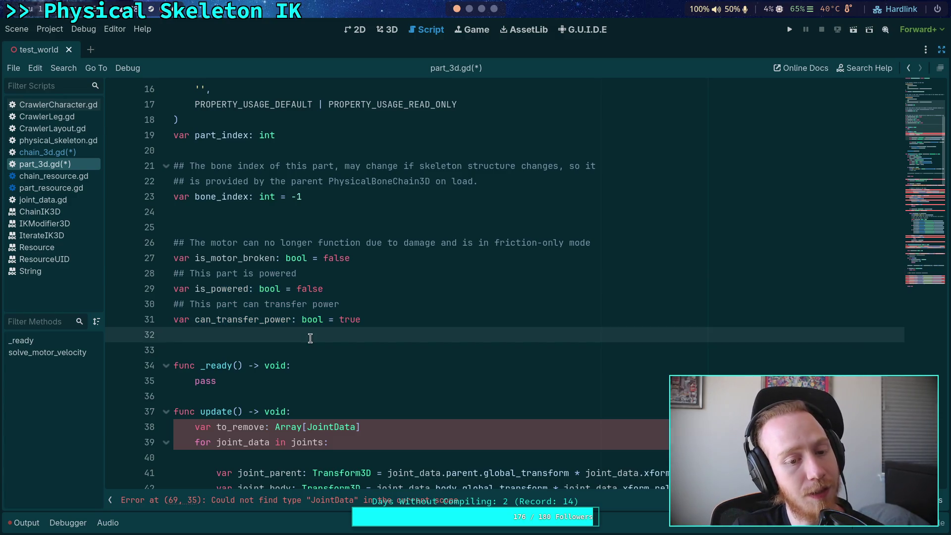
{"action": "left_click_drag", "start_coordinate": [338, 290], "coordinate": [124, 271]}
{"action": "left_click_drag", "start_coordinate": [365, 318], "coordinate": [153, 304]}
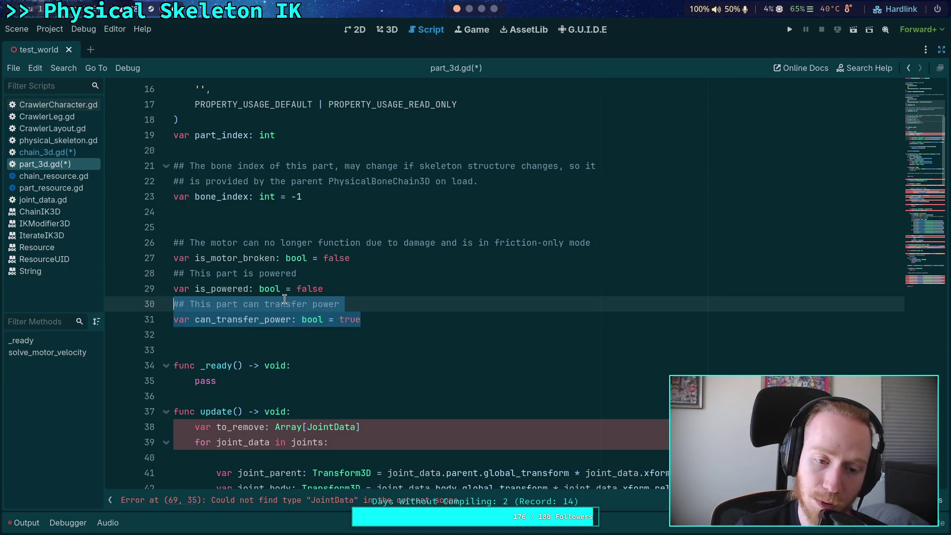
{"action": "mouse_move", "coordinate": [327, 288]}
{"action": "left_mouse_down"}
{"action": "mouse_move", "coordinate": [163, 286]}
{"action": "mouse_move", "coordinate": [157, 276]}
{"action": "left_mouse_up"}
{"action": "left_click_drag", "start_coordinate": [331, 288], "coordinate": [157, 278]}
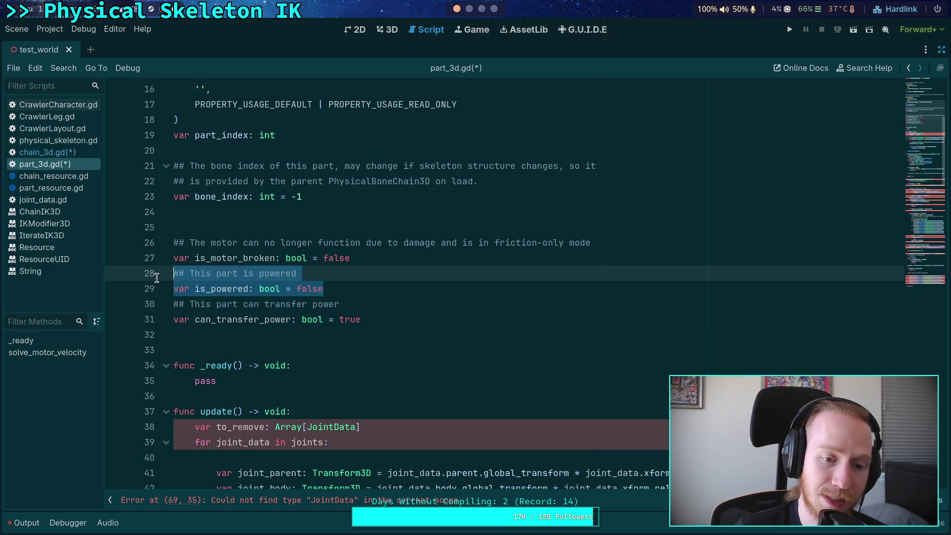
- Append ', managed by the chain' and ', determined by this part's health status' to the power comments
{"action": "left_click", "coordinate": [352, 274]}
{"action": "type", "text": ", managed by the chain"}
{"action": "left_click", "coordinate": [409, 295]}
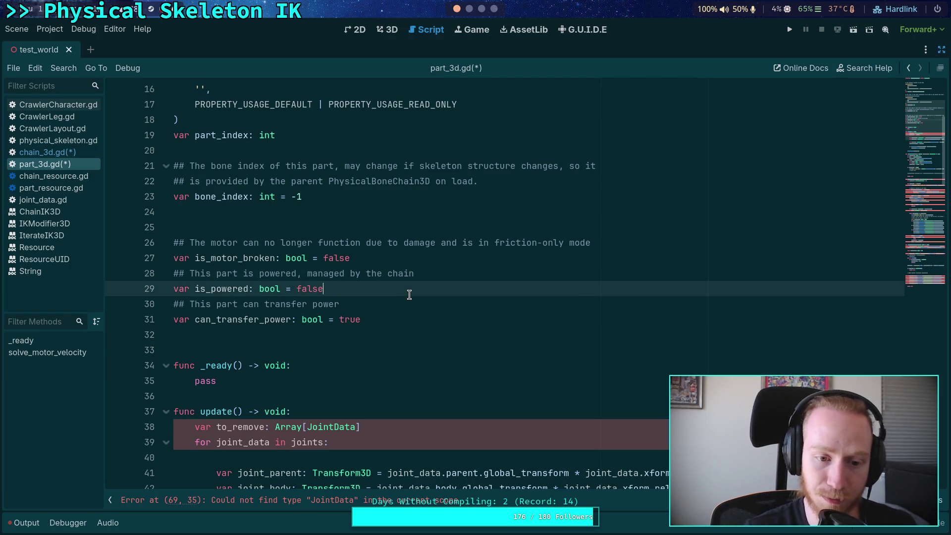
{"action": "left_click", "coordinate": [406, 303]}
{"action": "type", "text": ", det"}
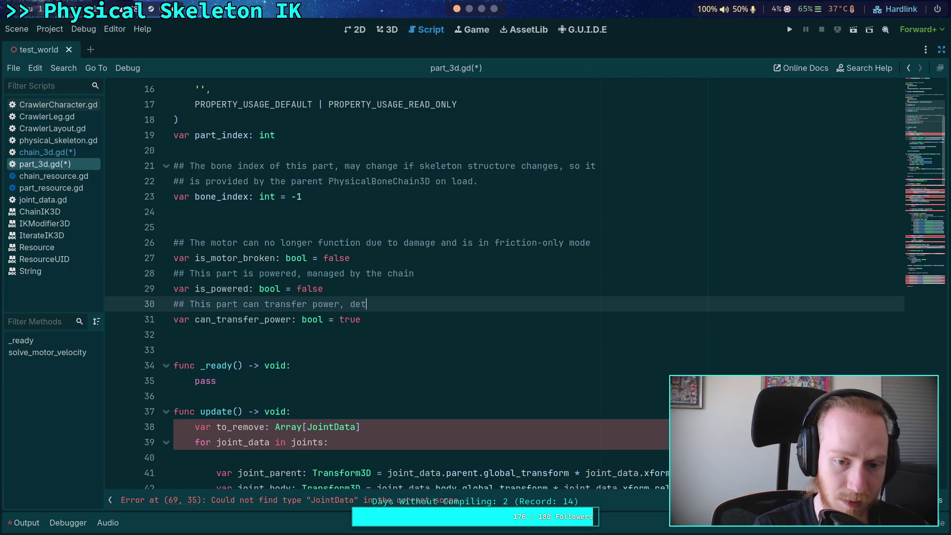
{"action": "type", "text": "ermined by thisparts"}
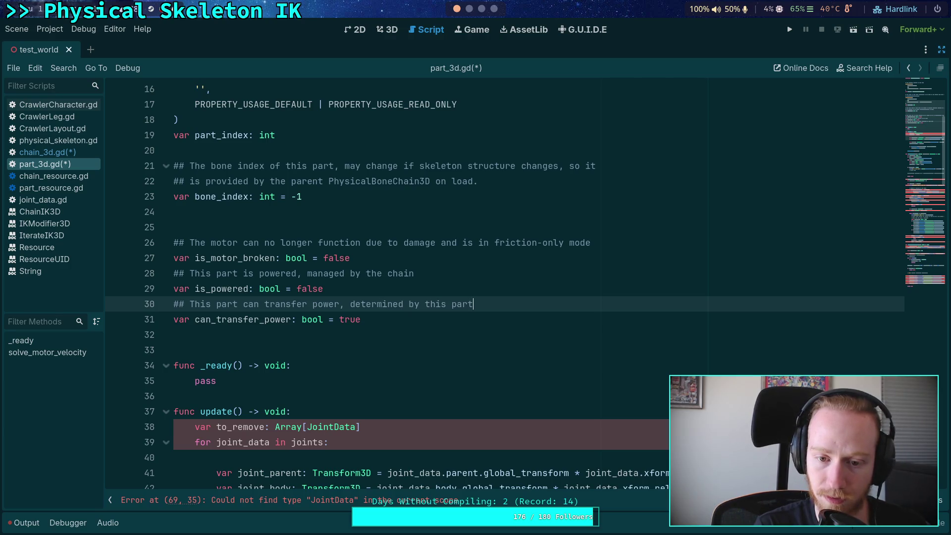
{"action": "type", "text": "'s health"}
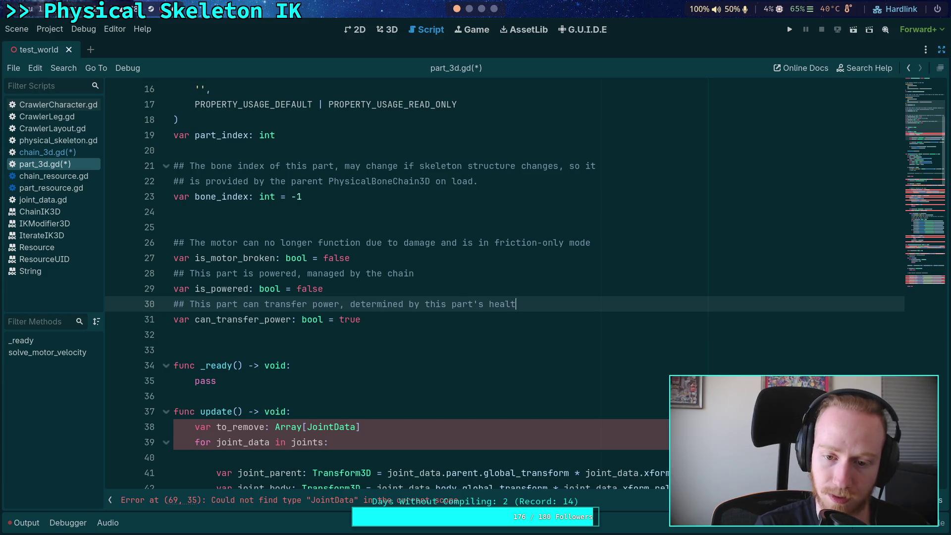
{"action": "key", "text": "Down"}
{"action": "key", "text": "Up"}
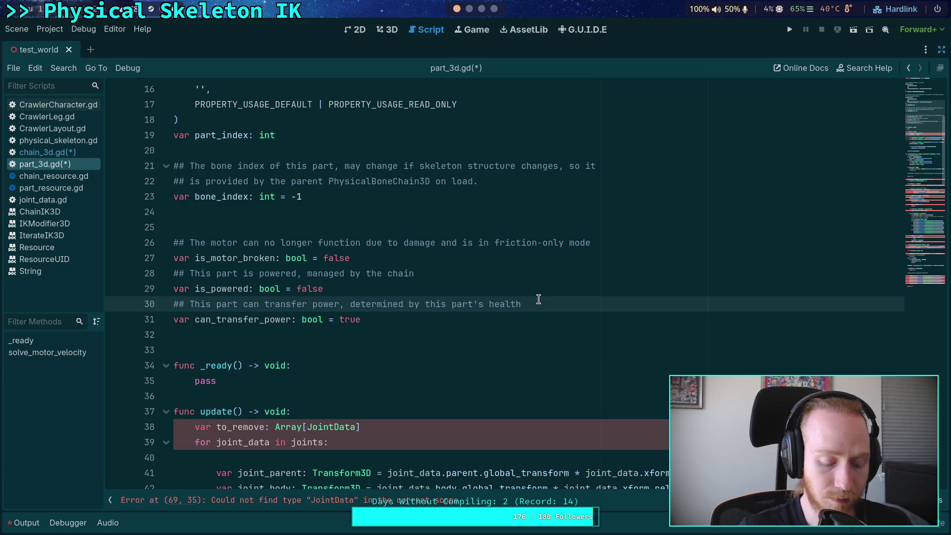
{"action": "type", "text": "status"}
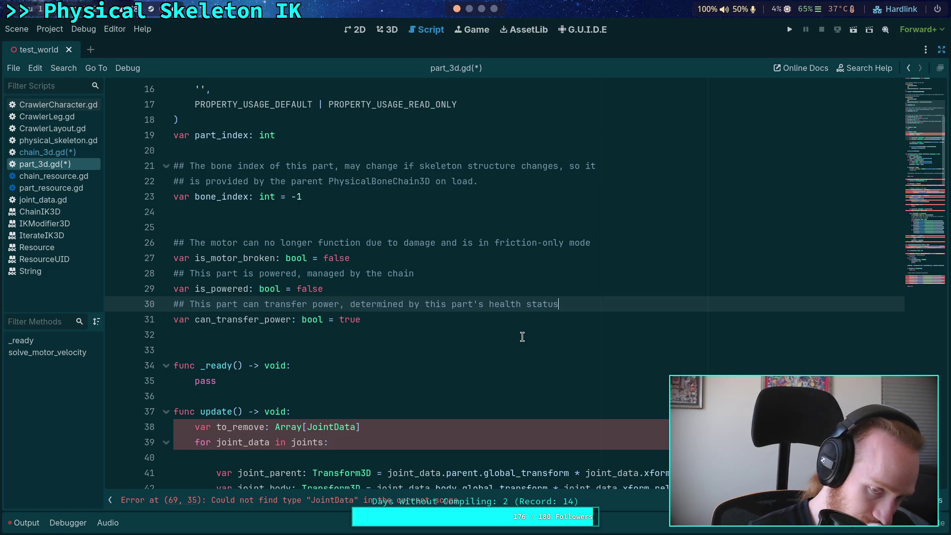
- Review the is_motor_broken, is_powered and can_transfer_power declarations, then save all scripts
{"action": "left_click_drag", "start_coordinate": [402, 320], "coordinate": [148, 309]}
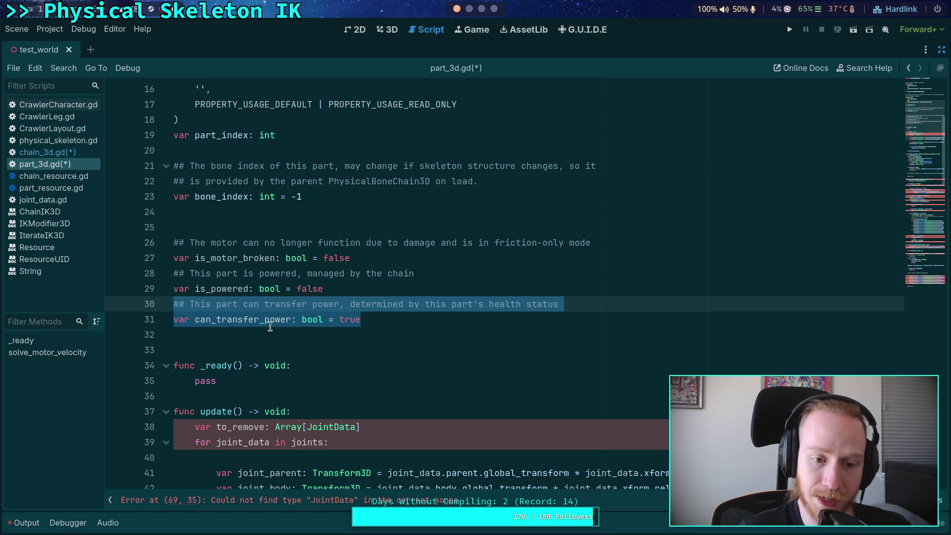
{"action": "mouse_move", "coordinate": [361, 291]}
{"action": "left_mouse_down"}
{"action": "mouse_move", "coordinate": [157, 290]}
{"action": "mouse_move", "coordinate": [149, 281]}
{"action": "left_mouse_up"}
{"action": "left_click", "coordinate": [376, 249]}
{"action": "left_click_drag", "start_coordinate": [394, 254], "coordinate": [159, 251]}
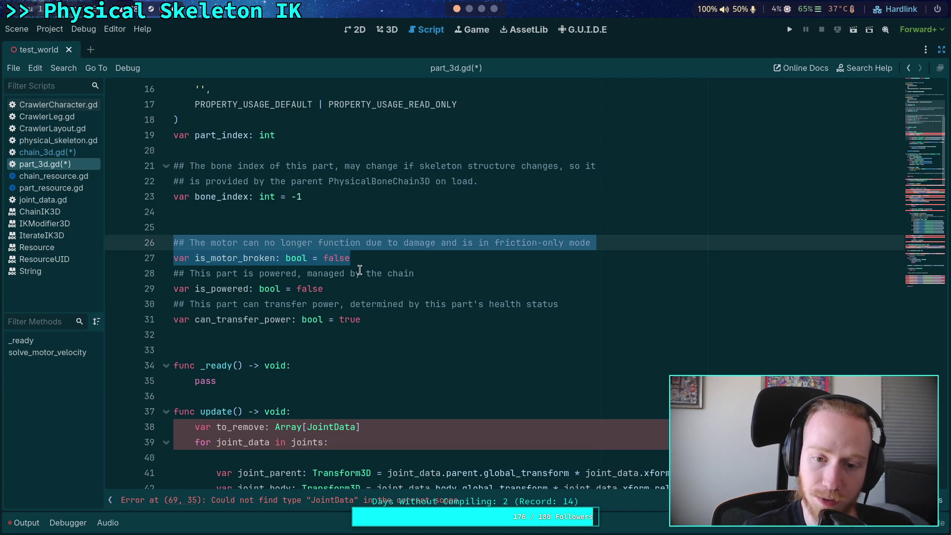
{"action": "left_click", "coordinate": [323, 272]}
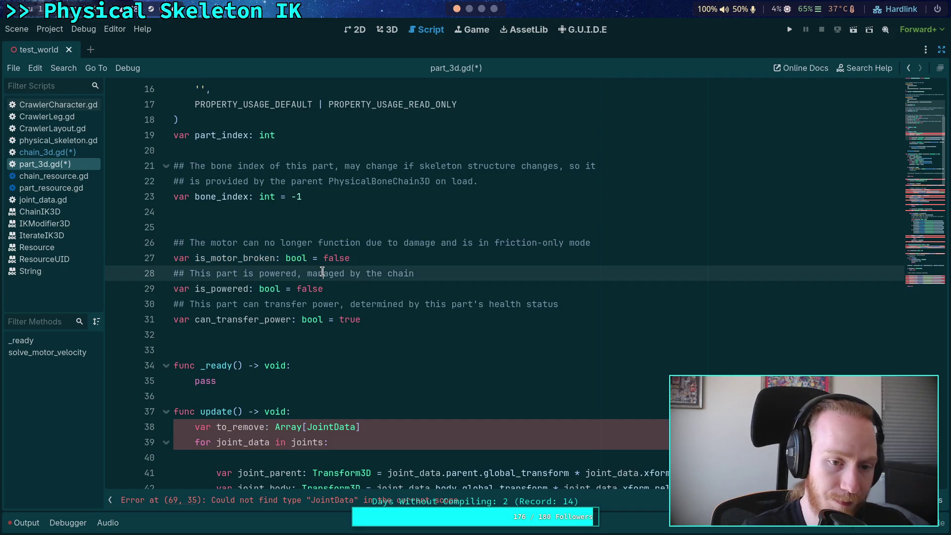
{"action": "key", "text": "ctrl+s"}
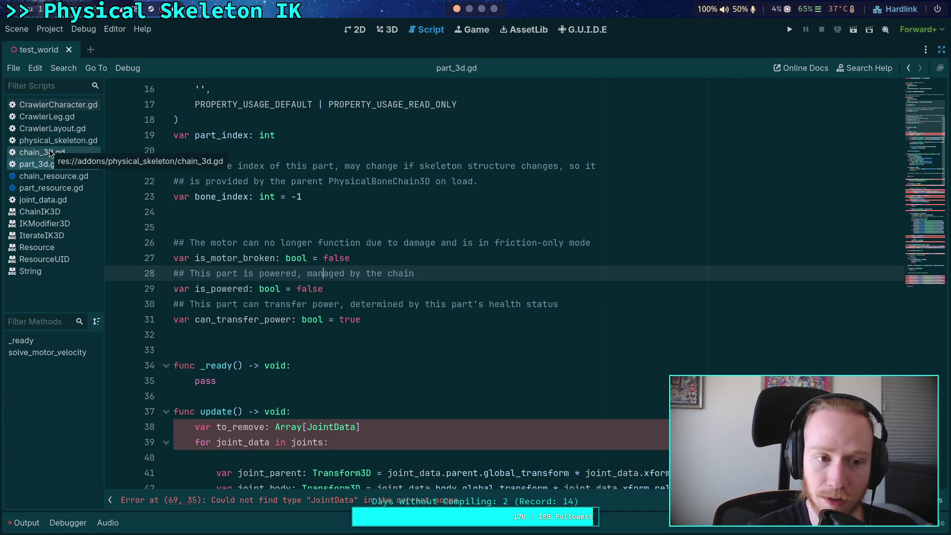
- In chain_3d.gd, declare var power_interrupted: bool = false after any_broken
{"action": "left_click", "coordinate": [49, 151]}
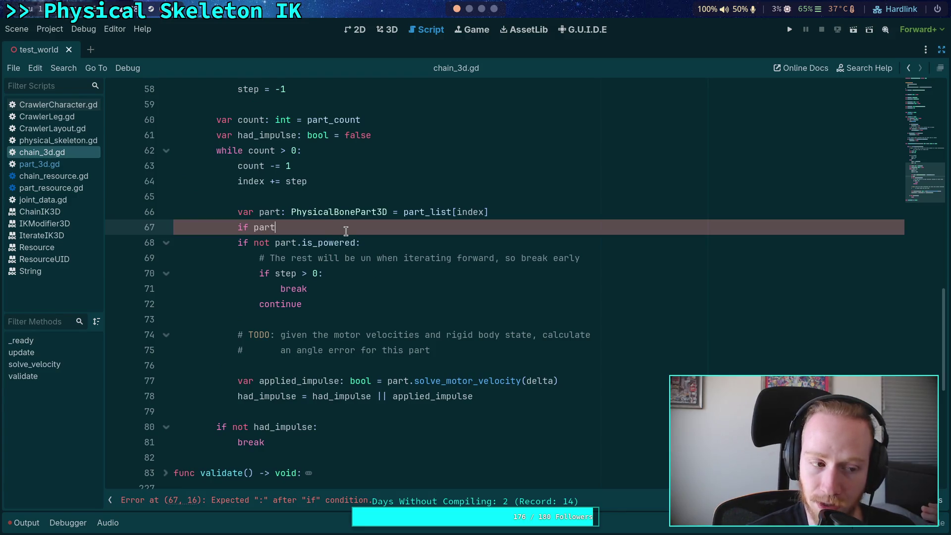
{"action": "scroll", "coordinate": [346, 231], "scroll_direction": "up", "scroll_amount": 12}
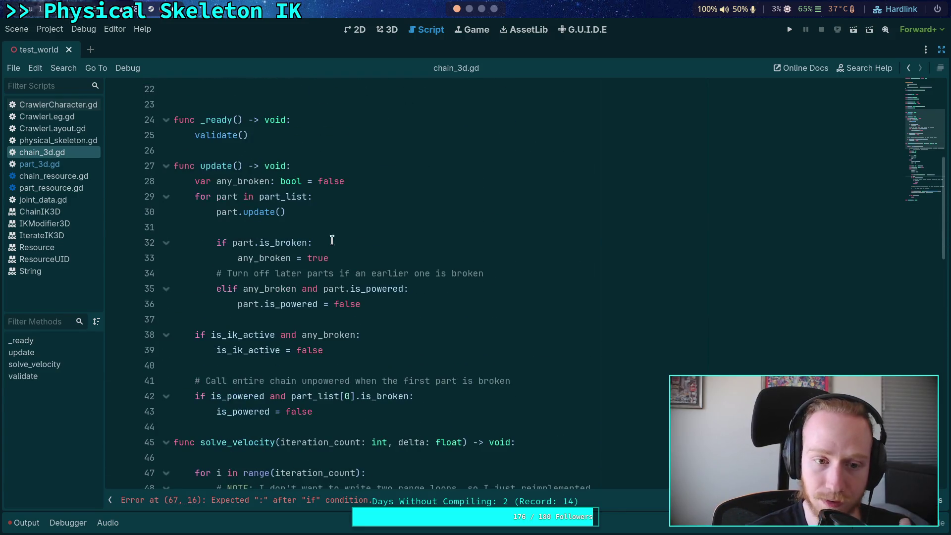
{"action": "left_click", "coordinate": [384, 180]}
{"action": "key", "text": "Return"}
{"action": "type", "text": "var p"}
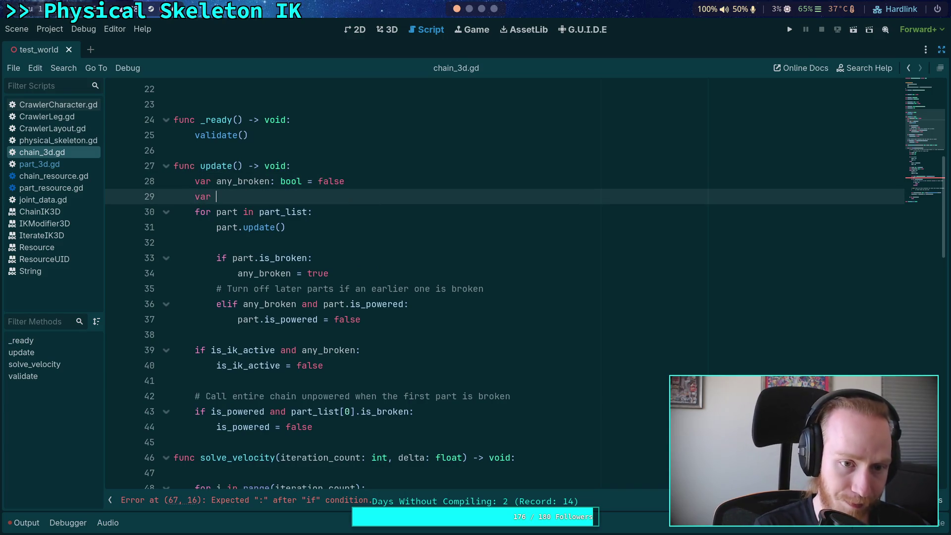
{"action": "type", "text": "ower_int"}
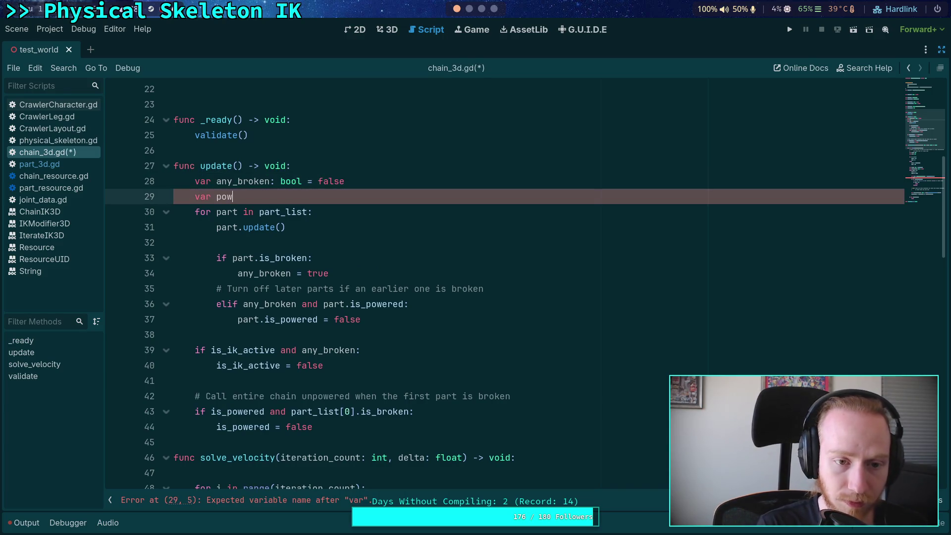
{"action": "type", "text": "err"}
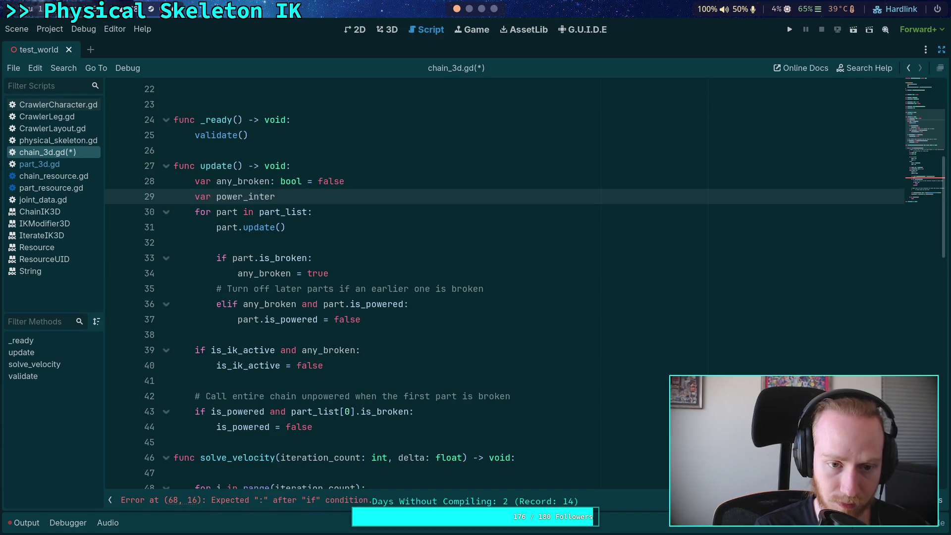
{"action": "type", "text": "upted: bool ="}
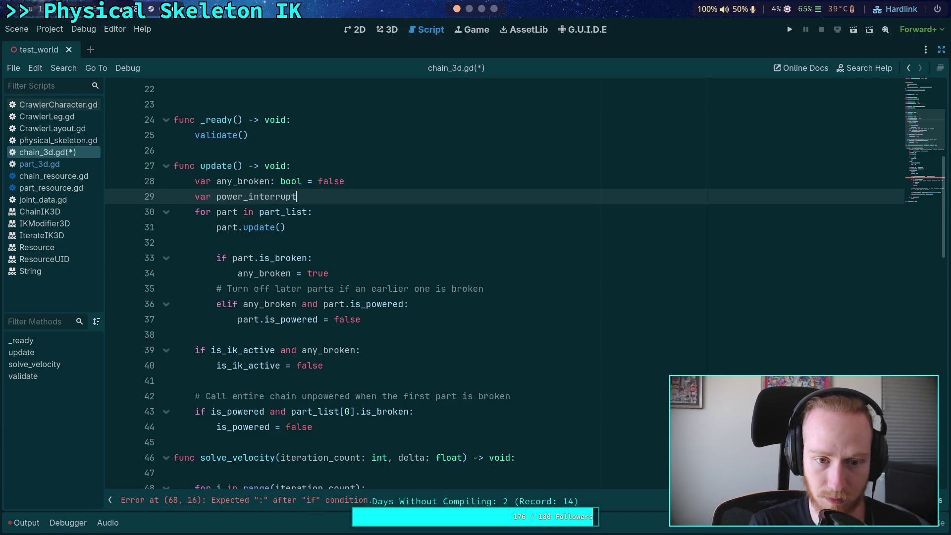
{"action": "type", "text": " false"}
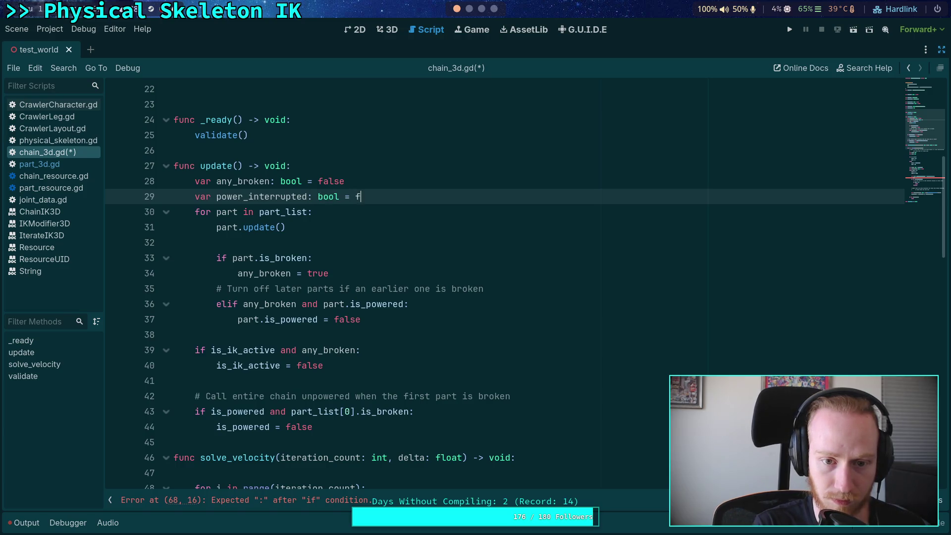
- After the broken check, add 'if power_interrupted and part.is_powered:' setting part.is_powered = false
{"action": "left_click", "coordinate": [355, 243]}
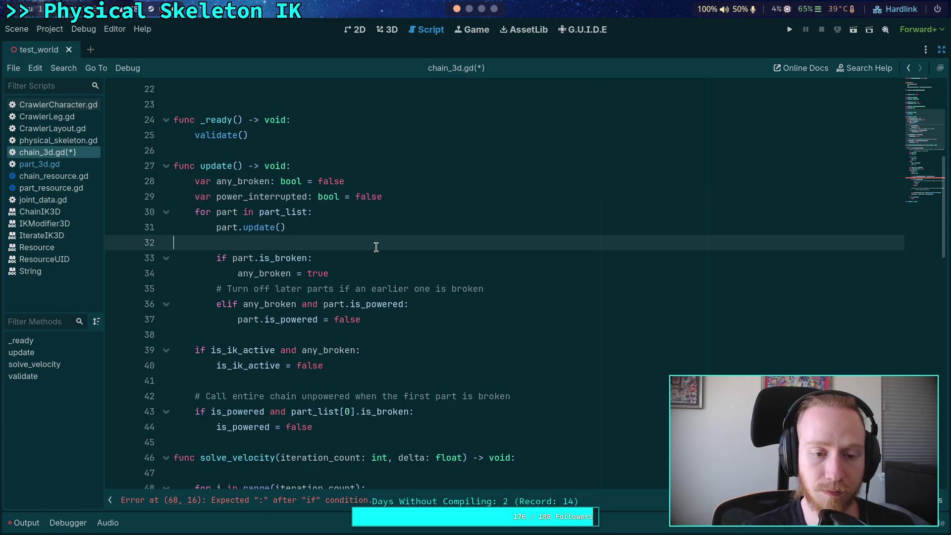
{"action": "left_click", "coordinate": [432, 275]}
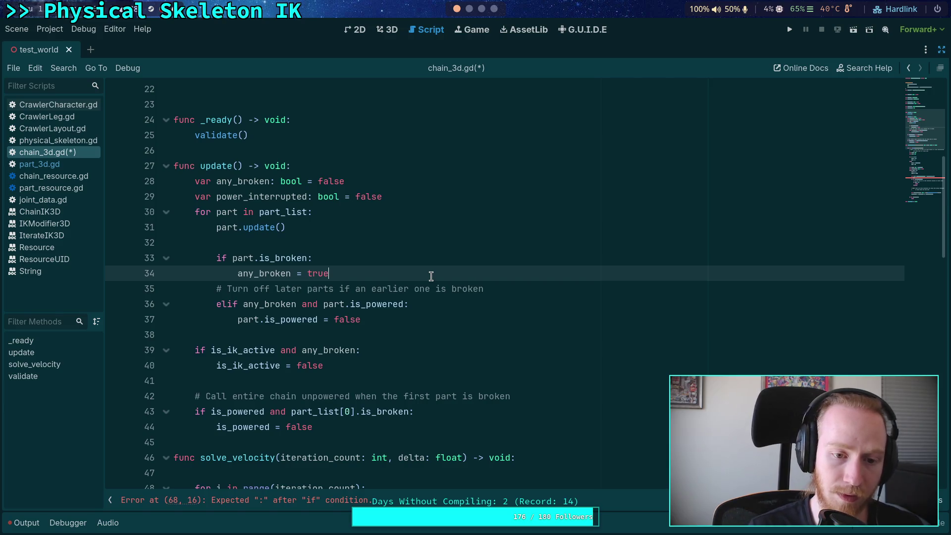
{"action": "key", "text": "Return"}
{"action": "key", "text": "BackSpace"}
{"action": "type", "text": "f "}
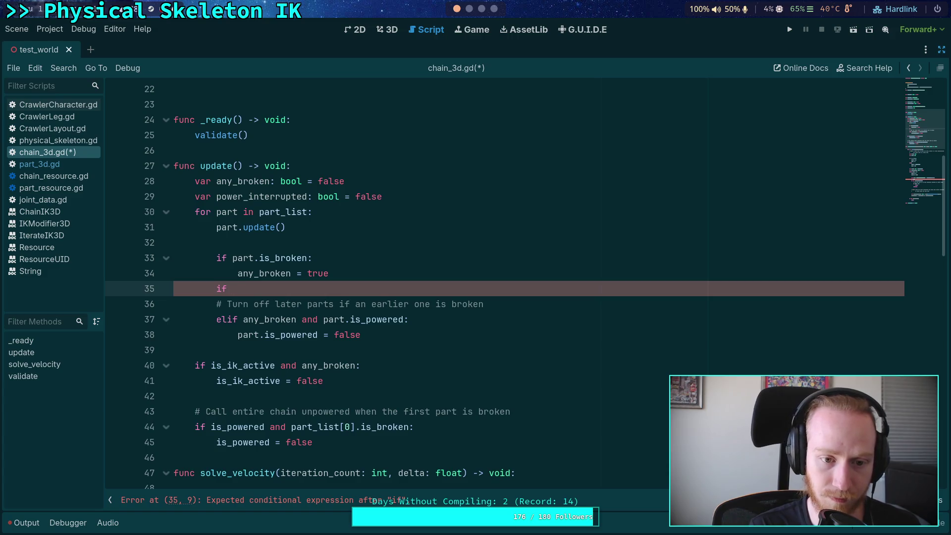
{"action": "type", "text": "po"}
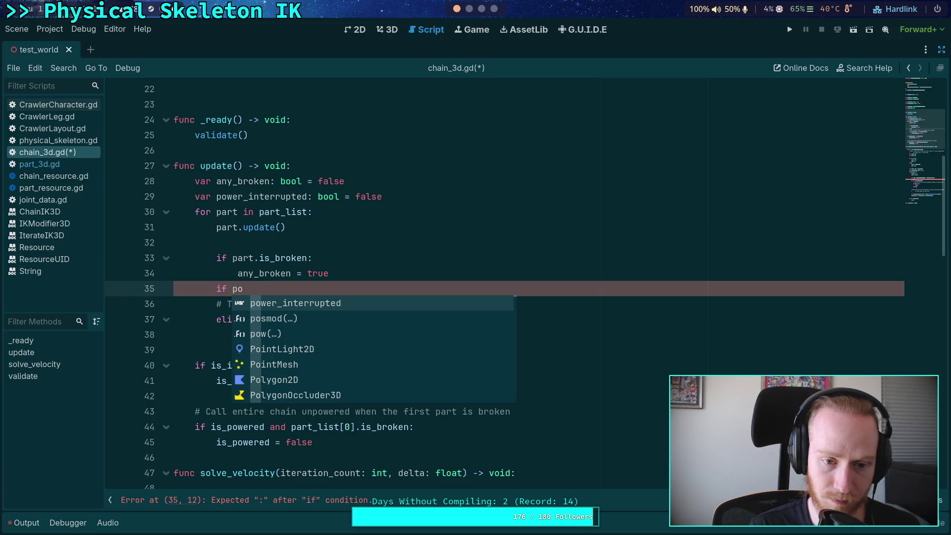
{"action": "key", "text": "BackSpace"}
{"action": "type", "text": "ow"}
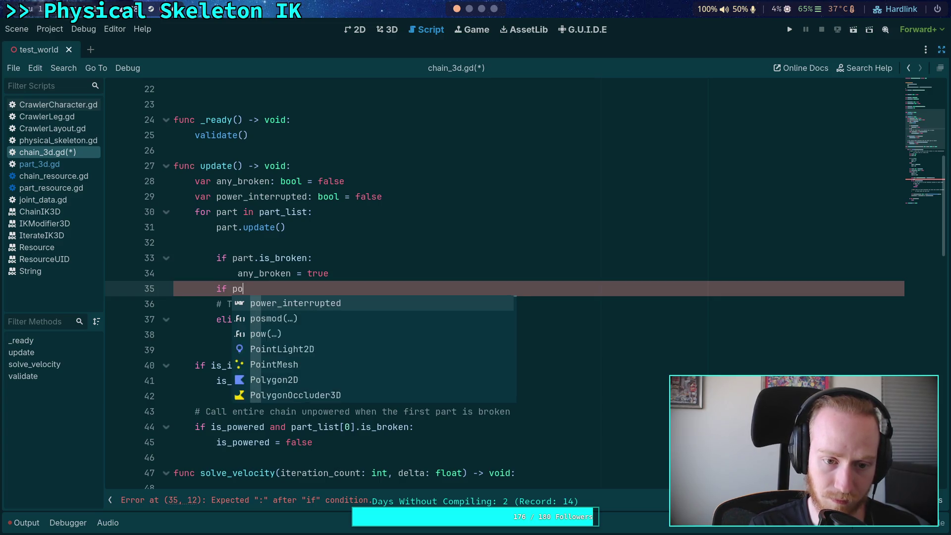
{"action": "key", "text": "Return"}
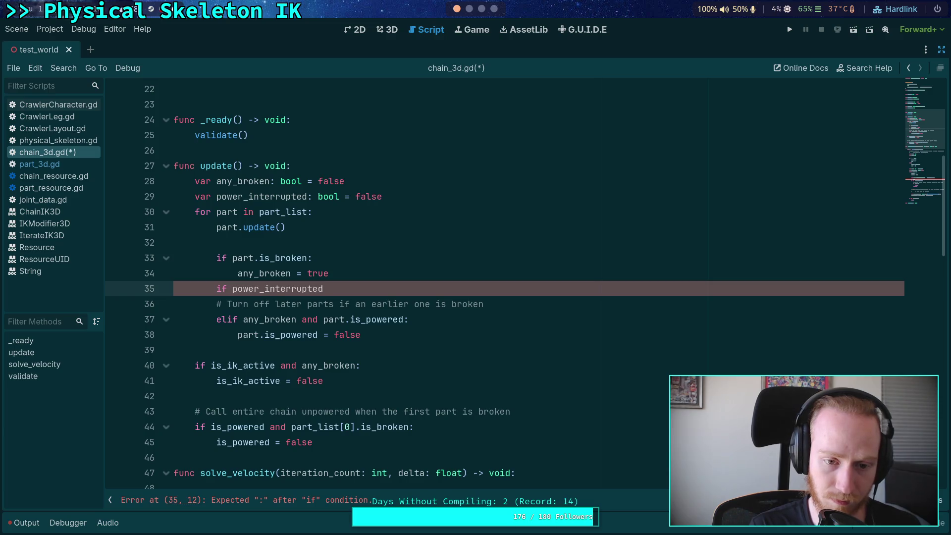
{"action": "type", "text": "and part.i"}
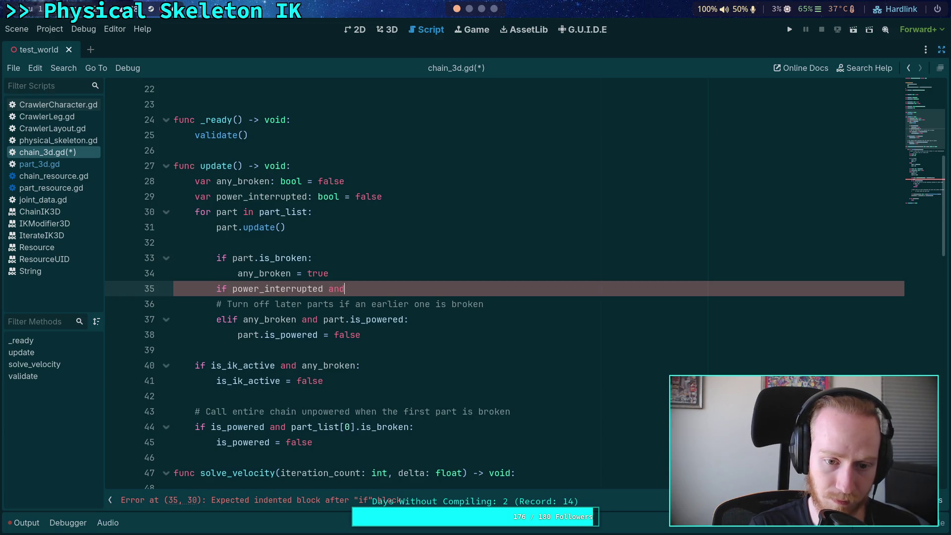
{"action": "type", "text": "s"}
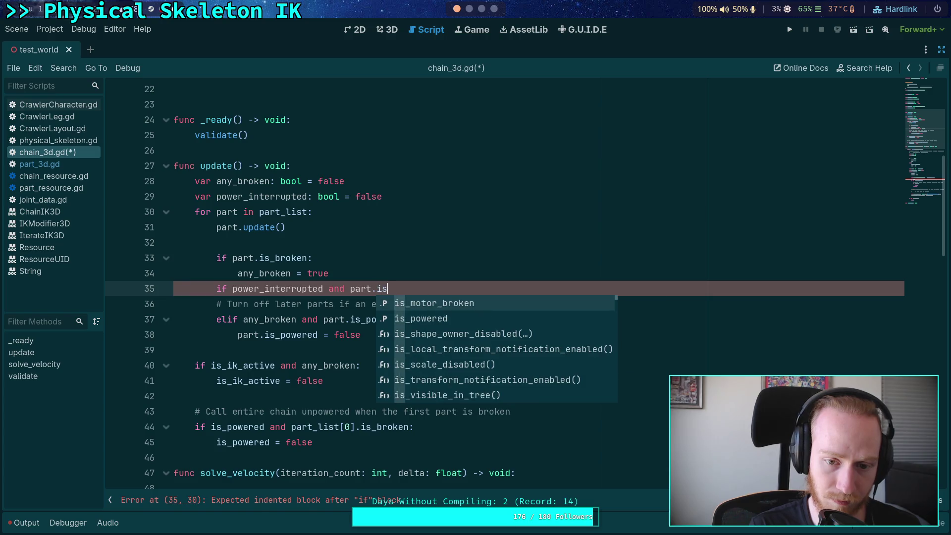
{"action": "key", "text": "Down"}
{"action": "key", "text": "Return"}
{"action": "type", "text": ":"}
{"action": "key", "text": "Return"}
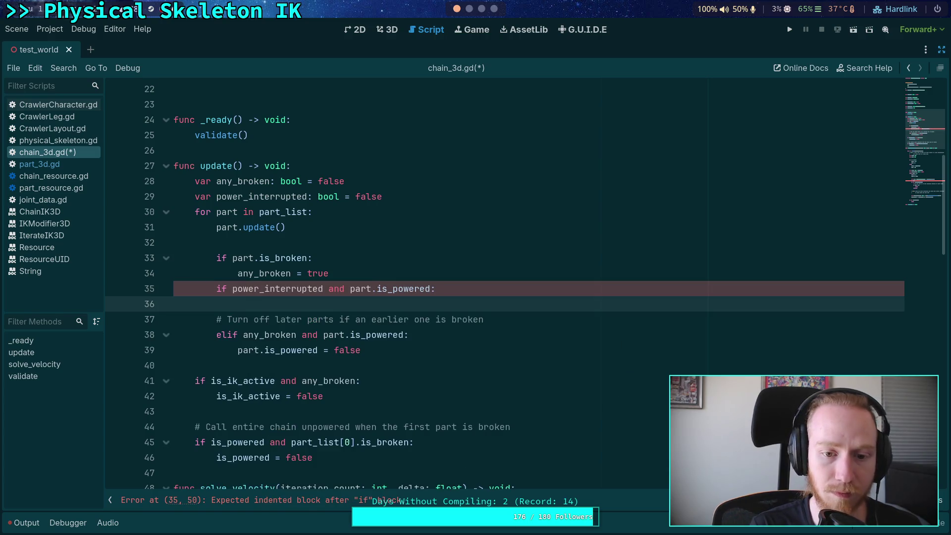
{"action": "type", "text": "art.is"}
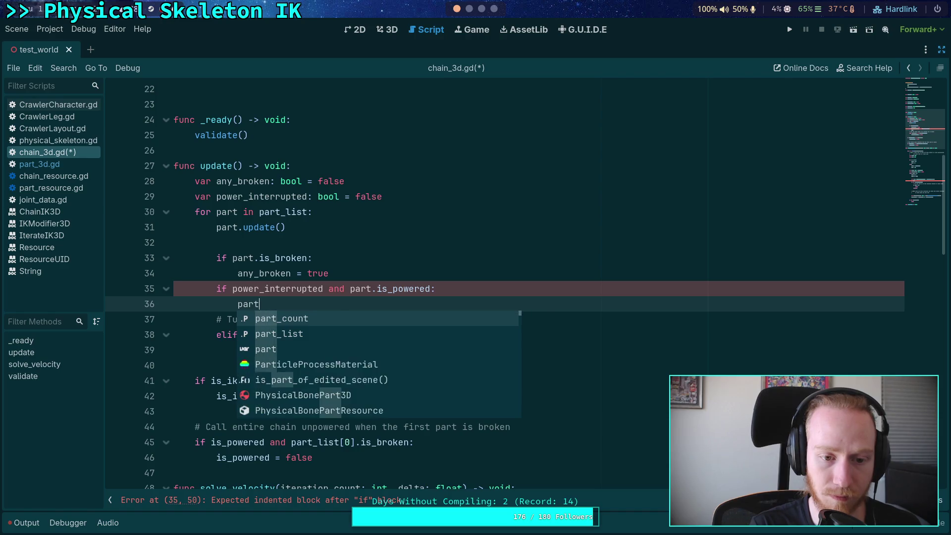
{"action": "key", "text": "Down"}
{"action": "key", "text": "Return"}
{"action": "type", "text": "= fal"}
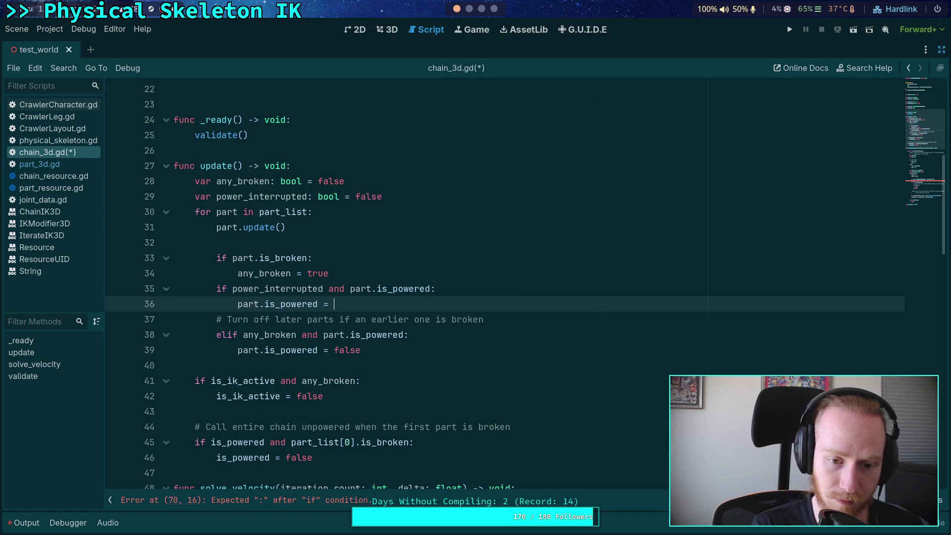
{"action": "type", "text": "se"}
{"action": "key", "text": "Return"}
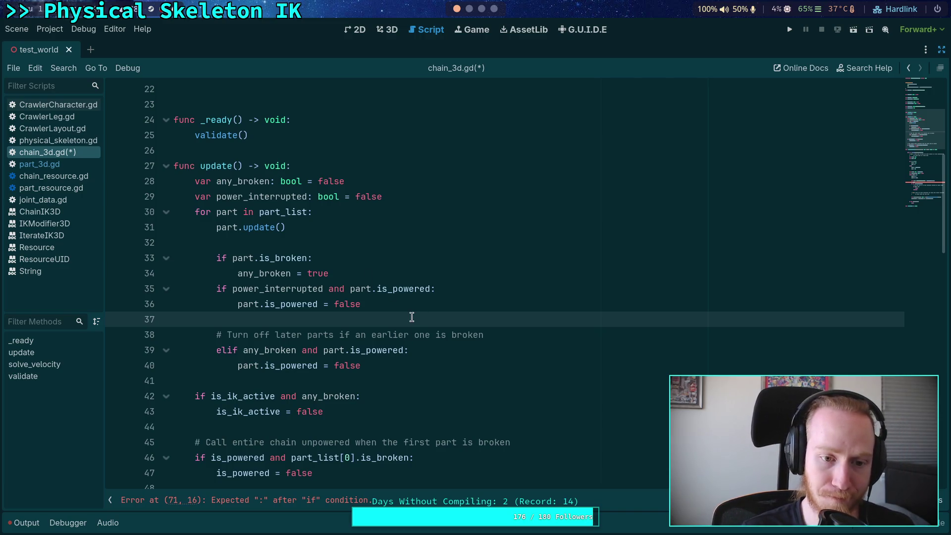
- Move the power_interrupted block above the is_broken check
{"action": "key", "text": "Up"}
{"action": "key", "text": "Up"}
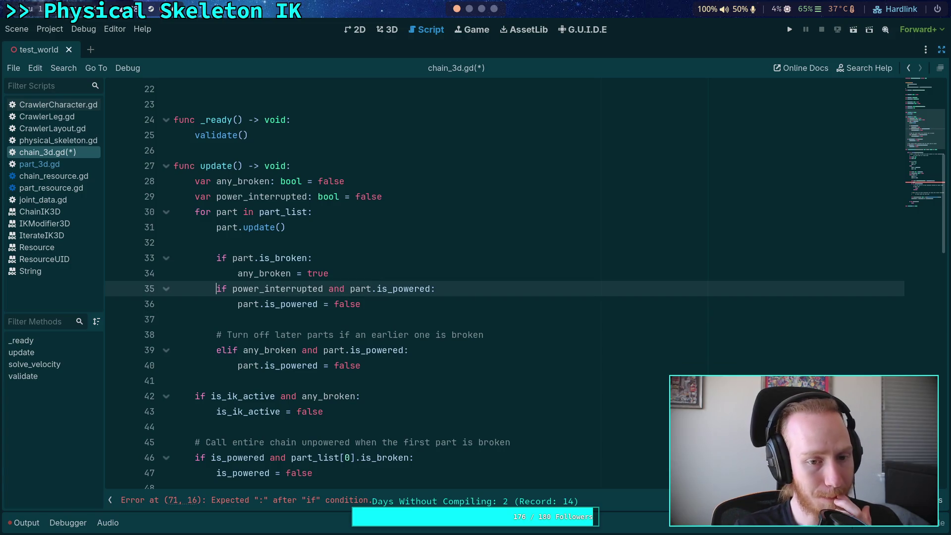
{"action": "key", "text": "shift+Down"}
{"action": "key", "text": "shift+Down"}
{"action": "key", "text": "alt+Up"}
{"action": "key", "text": "alt+Up"}
{"action": "key", "text": "Down"}
- Insert blank lines between the blocks and start a new condition 'if not part.can'
{"action": "left_click", "coordinate": [217, 289]}
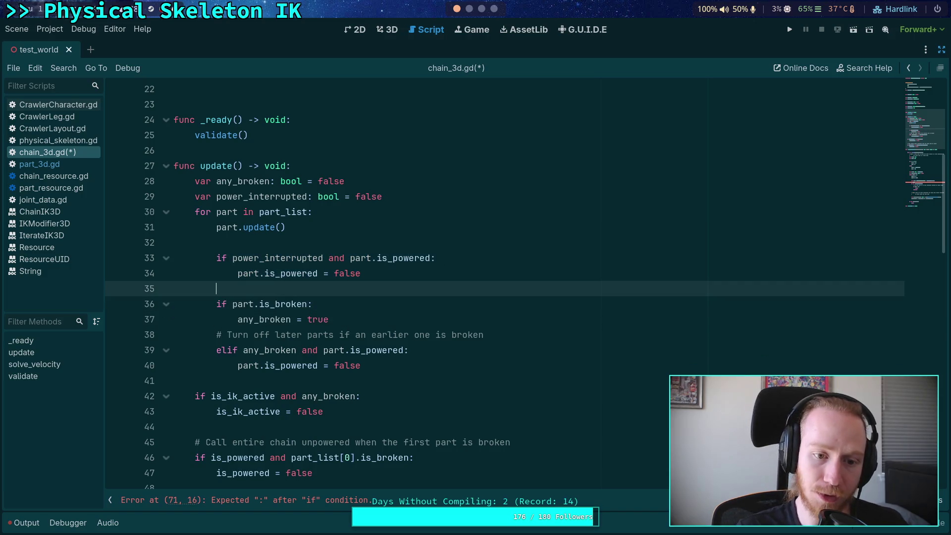
{"action": "key", "text": "Down"}
{"action": "key", "text": "Down"}
{"action": "key", "text": "Down"}
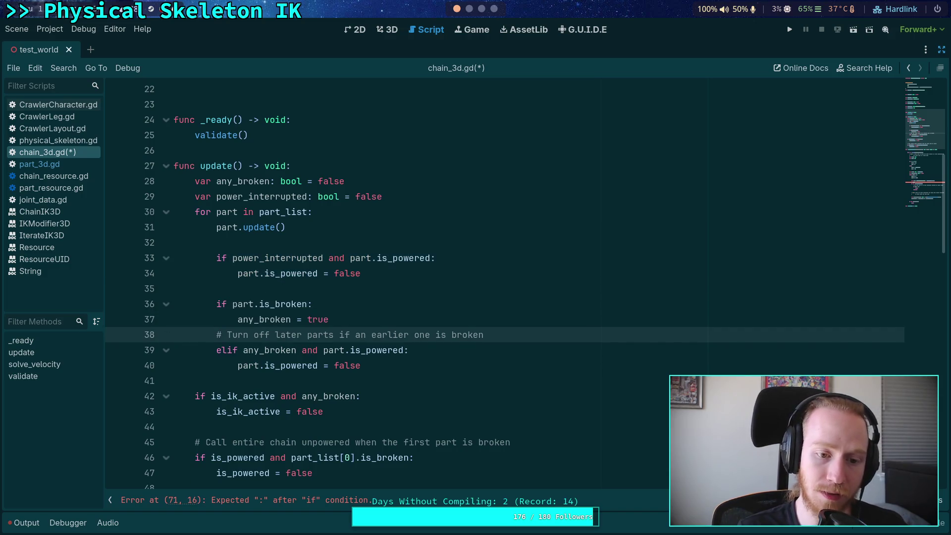
{"action": "key", "text": "Return"}
{"action": "key", "text": "Up"}
{"action": "key", "text": "Up"}
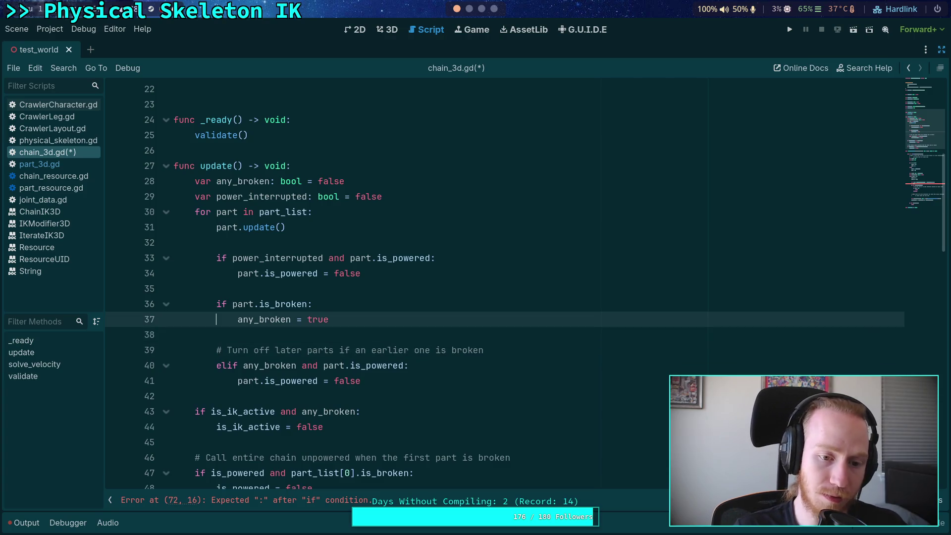
{"action": "left_click", "coordinate": [427, 286]}
{"action": "key", "text": "Return"}
{"action": "key", "text": "Up"}
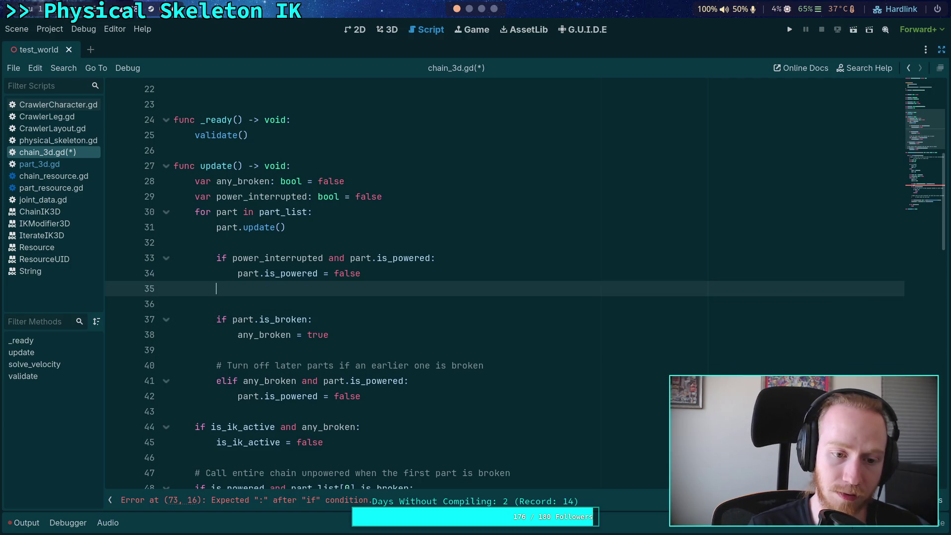
{"action": "key", "text": "Return"}
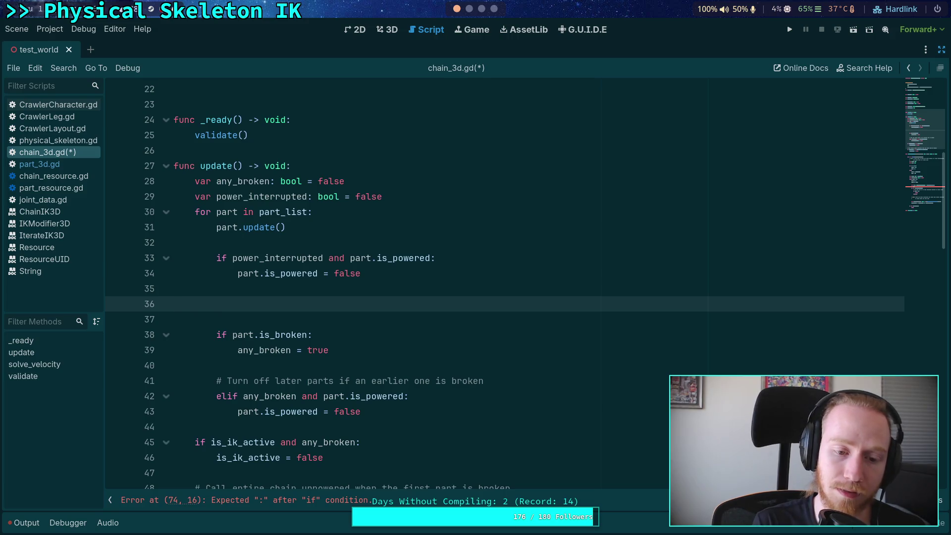
{"action": "type", "text": "if "}
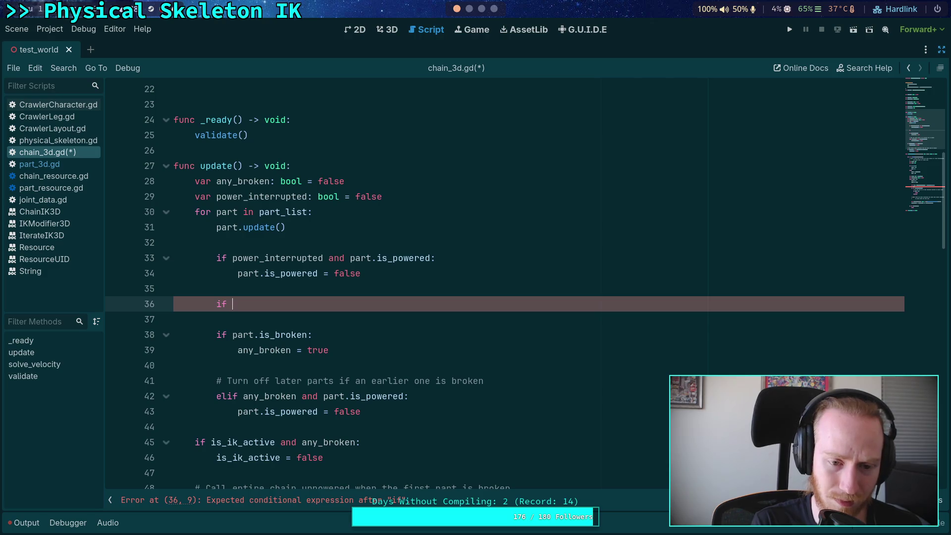
{"action": "type", "text": "not part"}
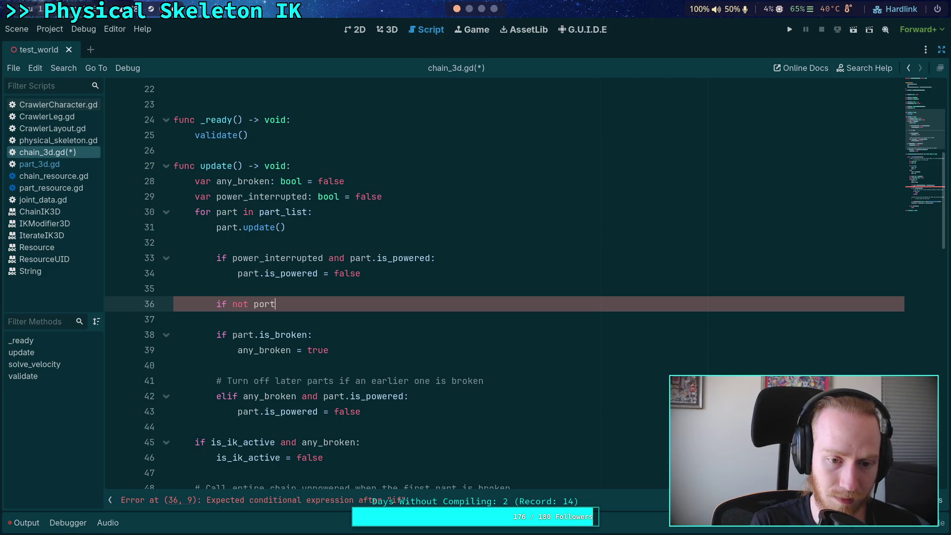
{"action": "type", "text": ".can"}
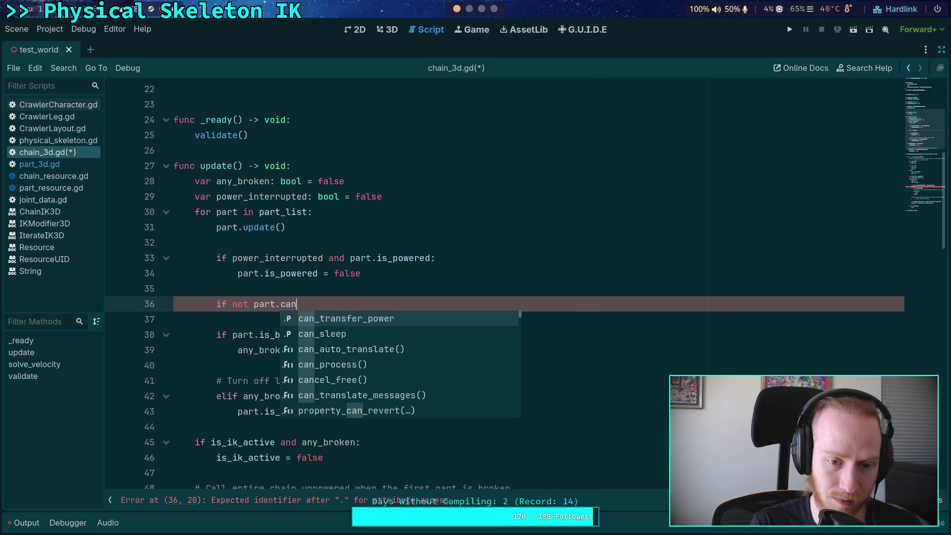
- In part_3d.gd, rename can_transfer_power to is_power_interrupted, save, and switch back to chain_3d.gd
{"action": "left_click", "coordinate": [73, 164]}
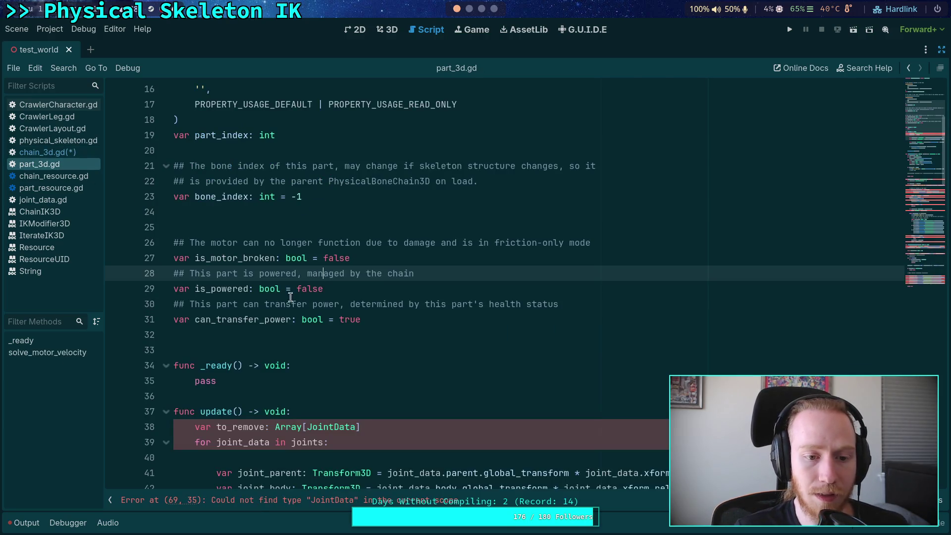
{"action": "mouse_move", "coordinate": [195, 320]}
{"action": "left_mouse_down"}
{"action": "mouse_move", "coordinate": [284, 318]}
{"action": "mouse_move", "coordinate": [261, 317]}
{"action": "left_mouse_up"}
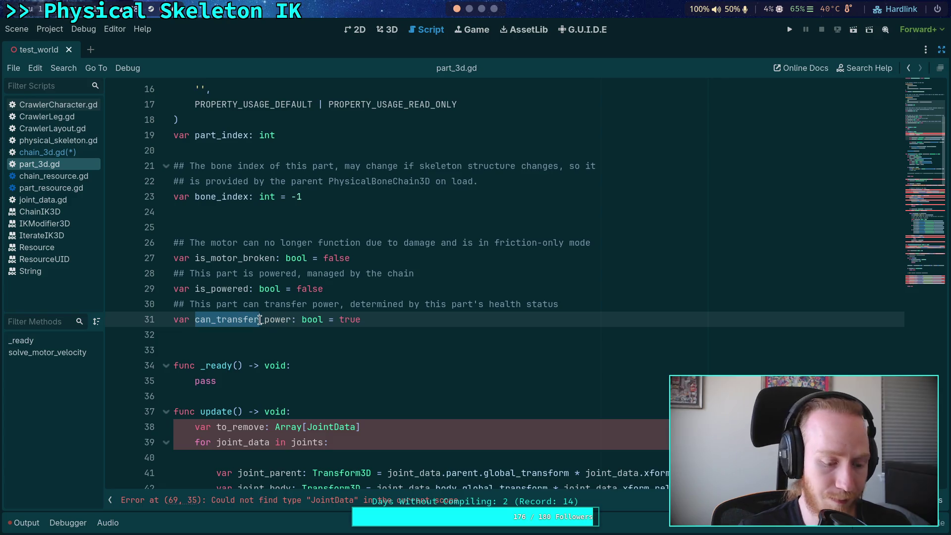
{"action": "type", "text": "i-"}
{"action": "left_click", "coordinate": [211, 319]}
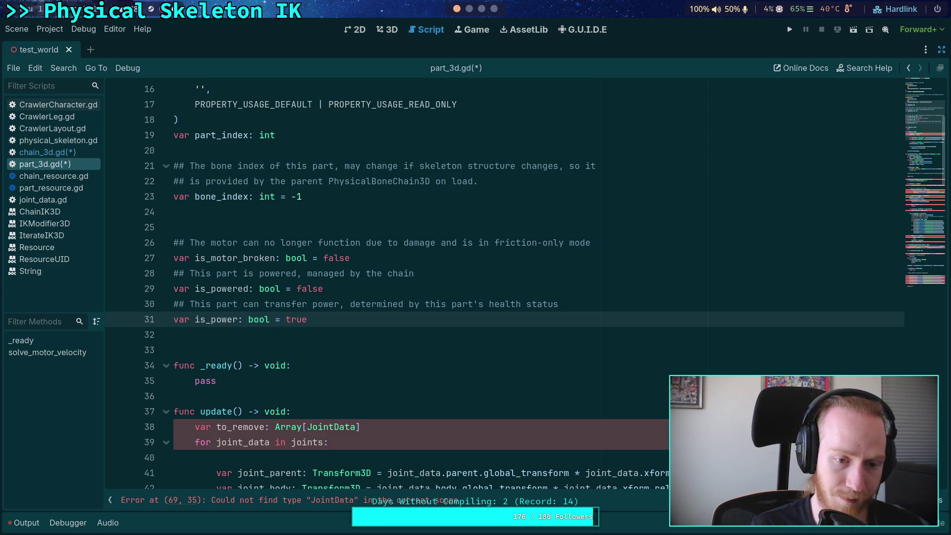
{"action": "type", "text": "_intern"}
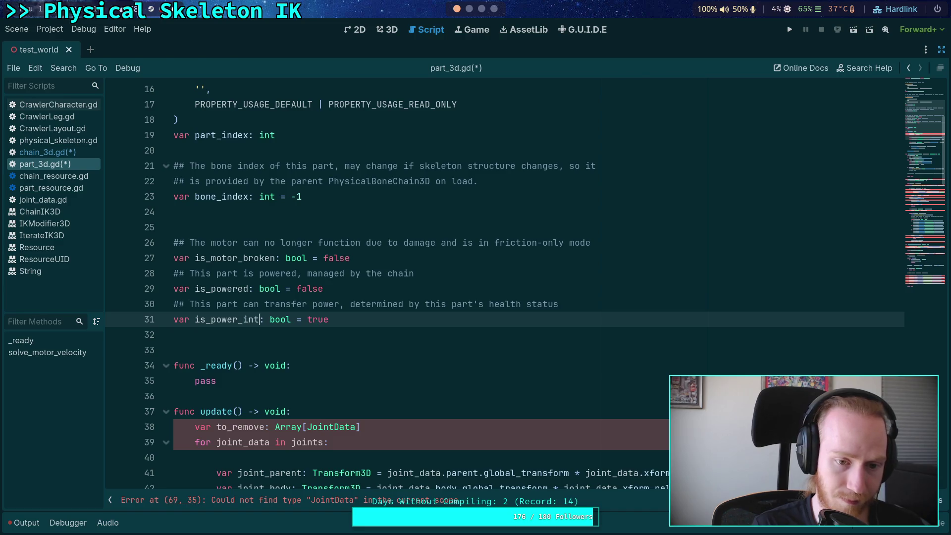
{"action": "type", "text": "upted"}
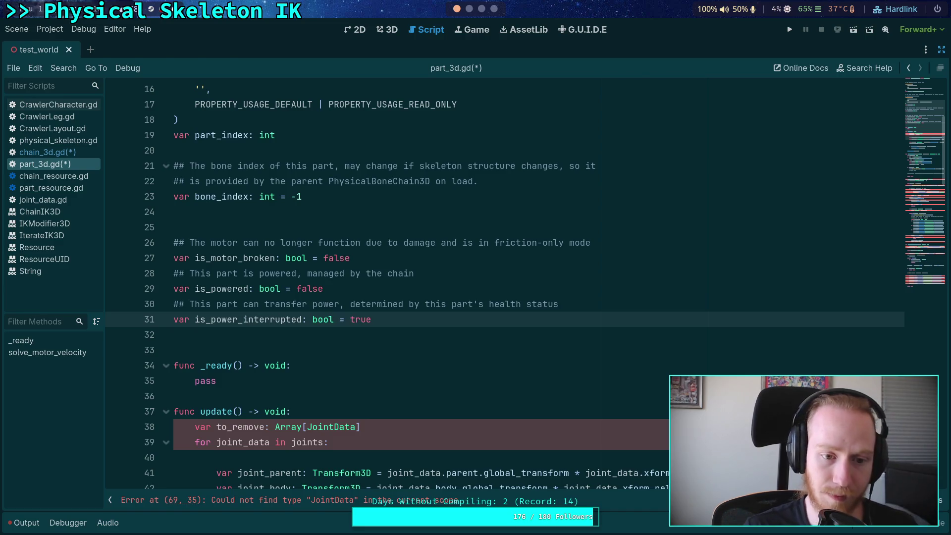
{"action": "left_click", "coordinate": [448, 314]}
{"action": "key", "text": "ctrl+s"}
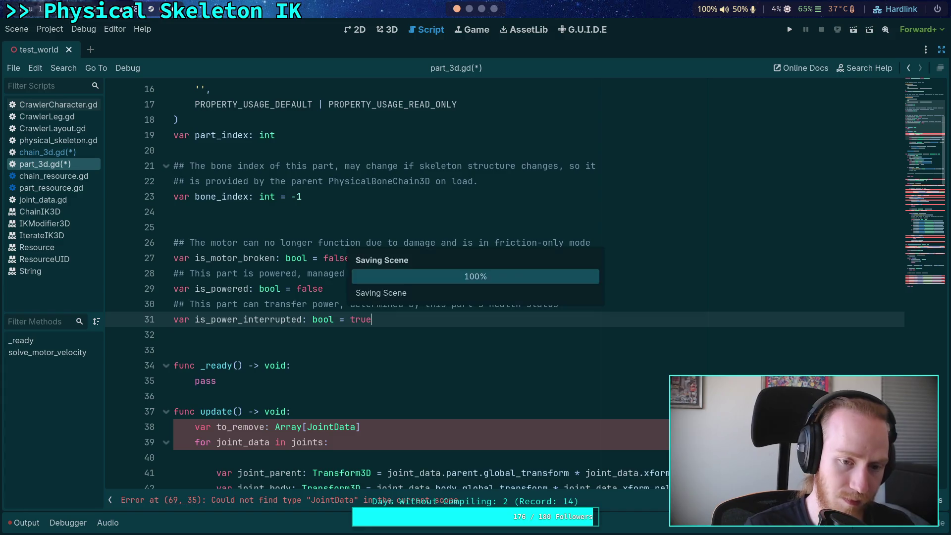
{"action": "left_click", "coordinate": [42, 152]}
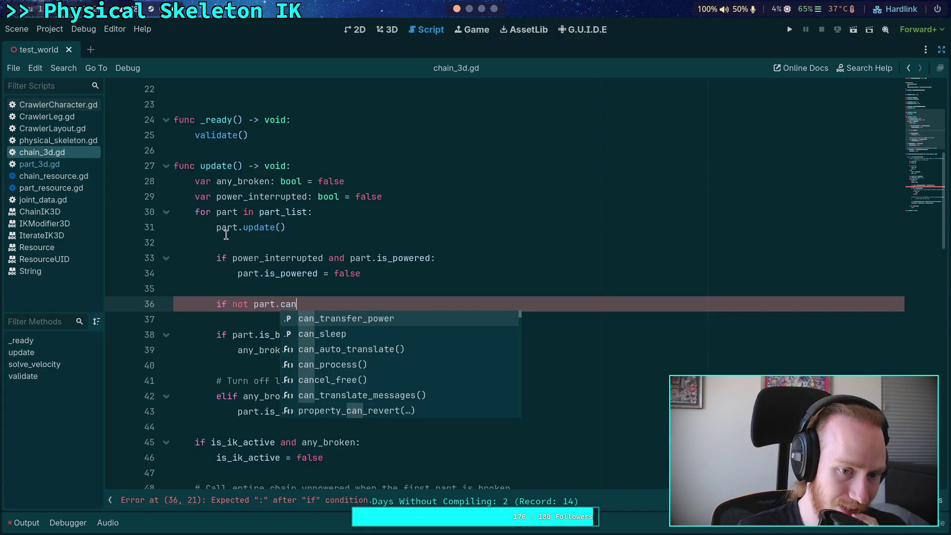
- Rename the declaration to power_active with the default value is_powered
{"action": "left_click", "coordinate": [216, 197]}
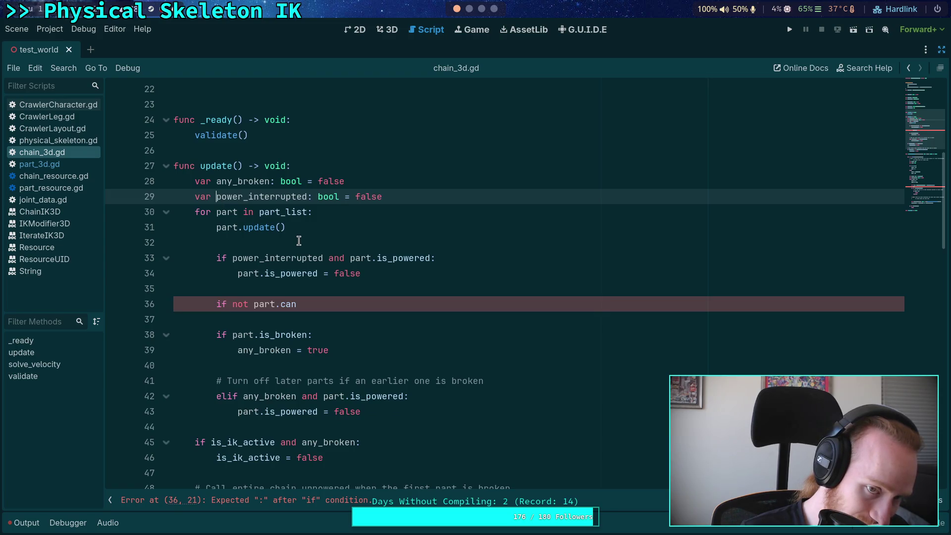
{"action": "left_click_drag", "start_coordinate": [244, 197], "coordinate": [307, 198]}
{"action": "double_click", "coordinate": [258, 196]}
{"action": "left_click", "coordinate": [248, 197]}
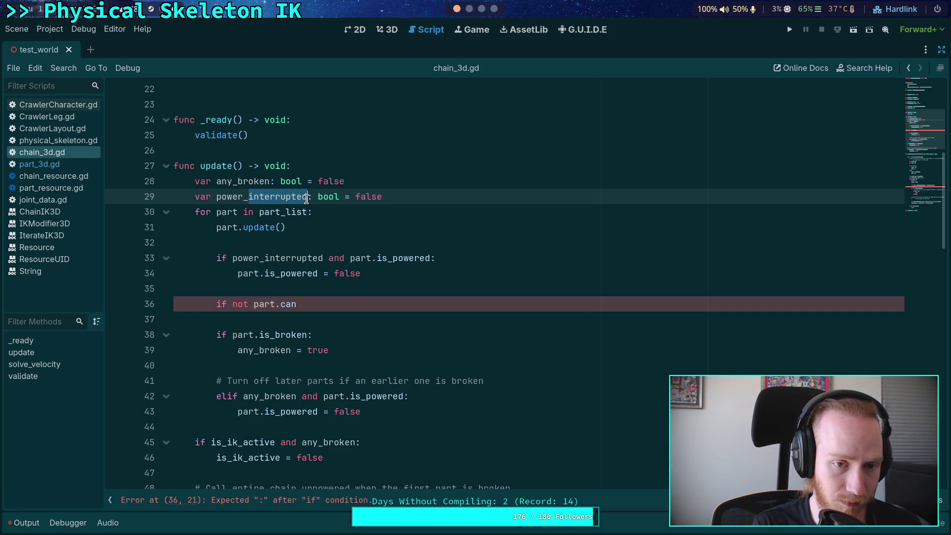
{"action": "type", "text": "active"}
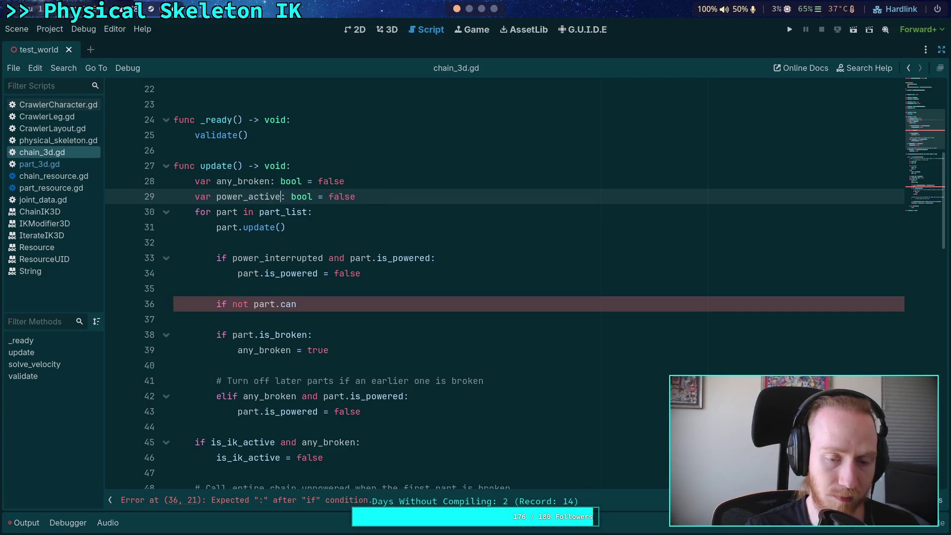
{"action": "scroll", "coordinate": [339, 187], "scroll_direction": "down", "scroll_amount": 2}
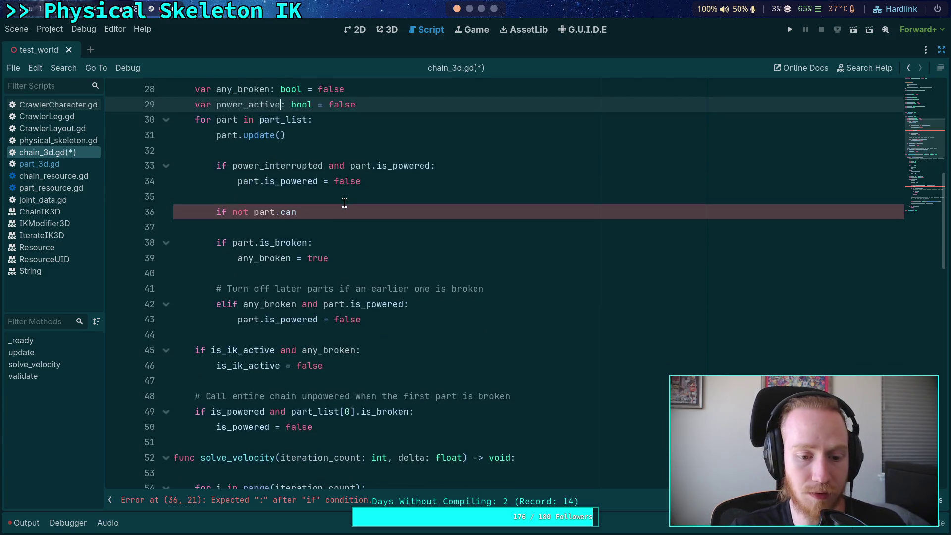
{"action": "scroll", "coordinate": [339, 188], "scroll_direction": "up", "scroll_amount": 1}
{"action": "double_click", "coordinate": [342, 150]}
{"action": "type", "text": "is_powered"}
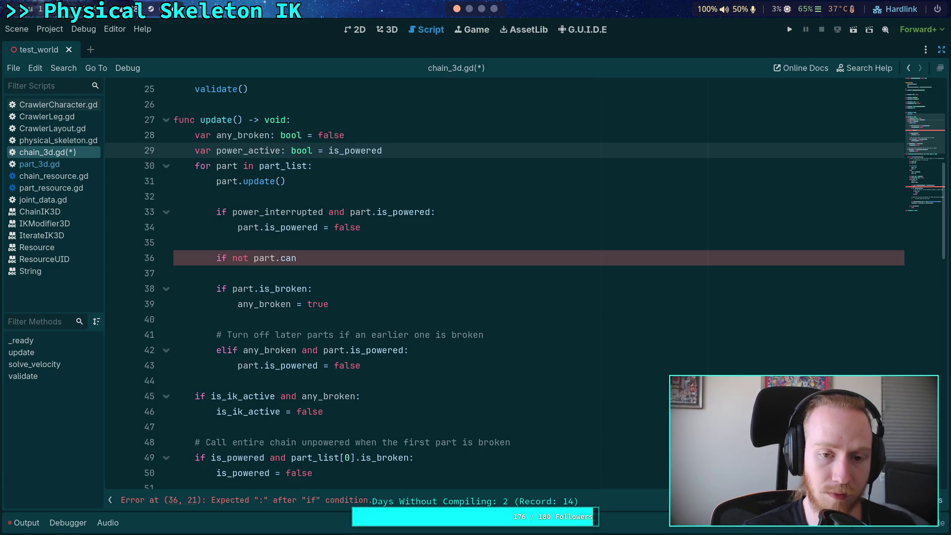
{"action": "key", "text": "Return"}
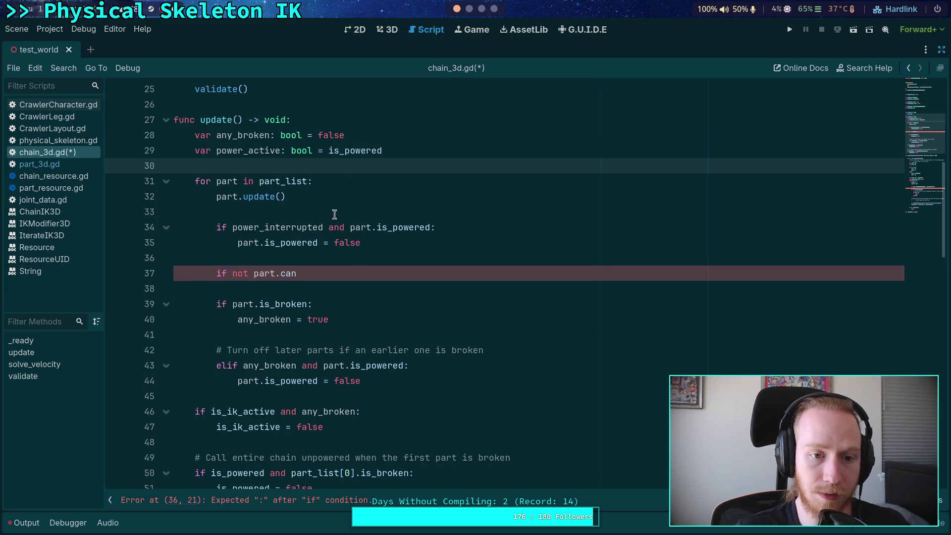
- Replace power_interrupted in the loop's if condition with power_active
{"action": "left_click", "coordinate": [359, 258]}
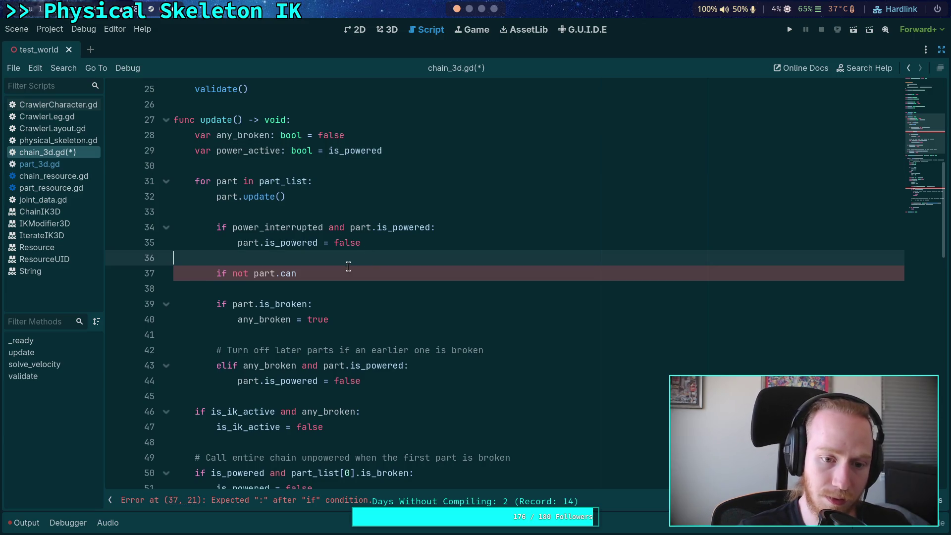
{"action": "double_click", "coordinate": [267, 227]}
{"action": "type", "text": "pow"}
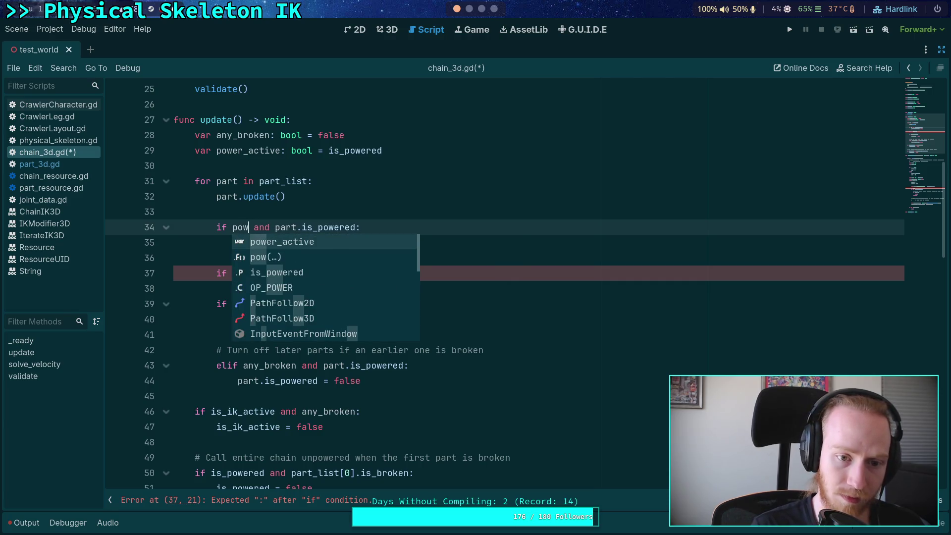
{"action": "key", "text": "Return"}
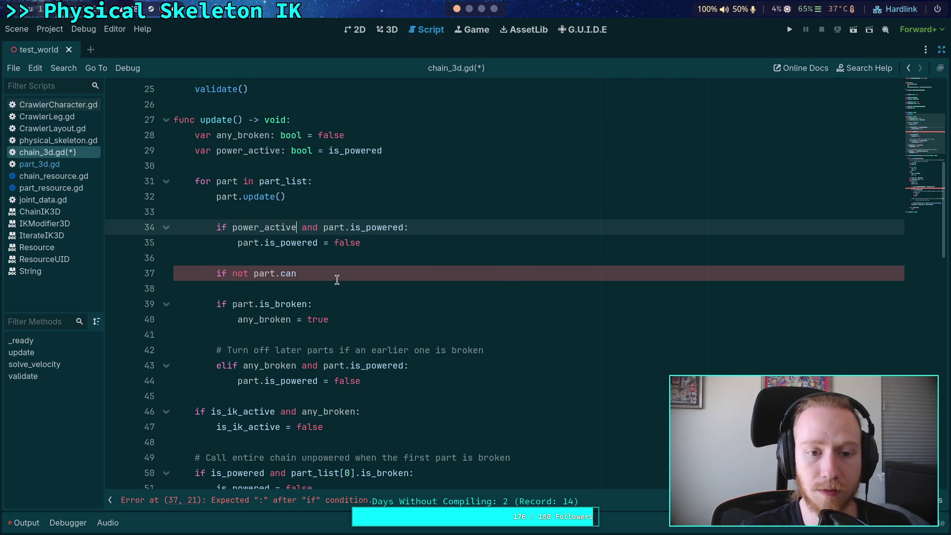
{"action": "left_click", "coordinate": [233, 227]}
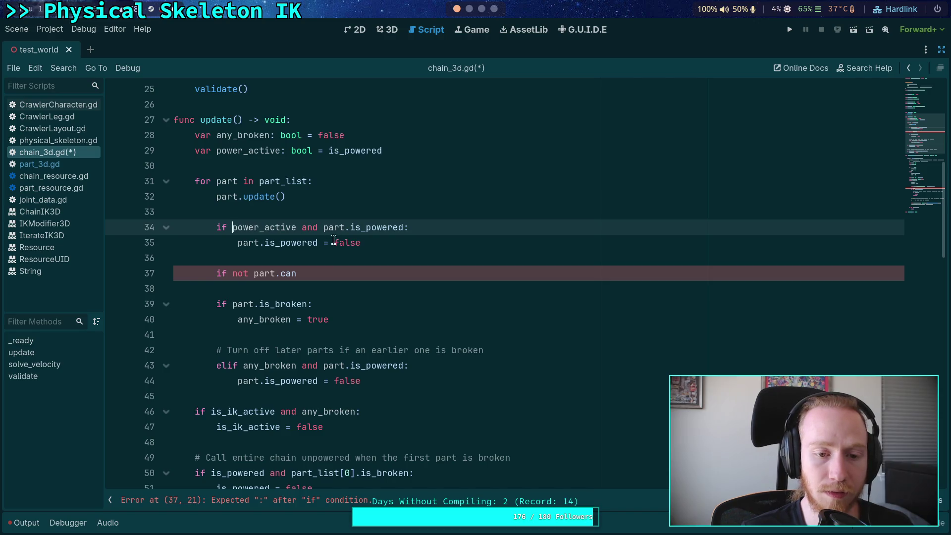
{"action": "mouse_move", "coordinate": [322, 227]}
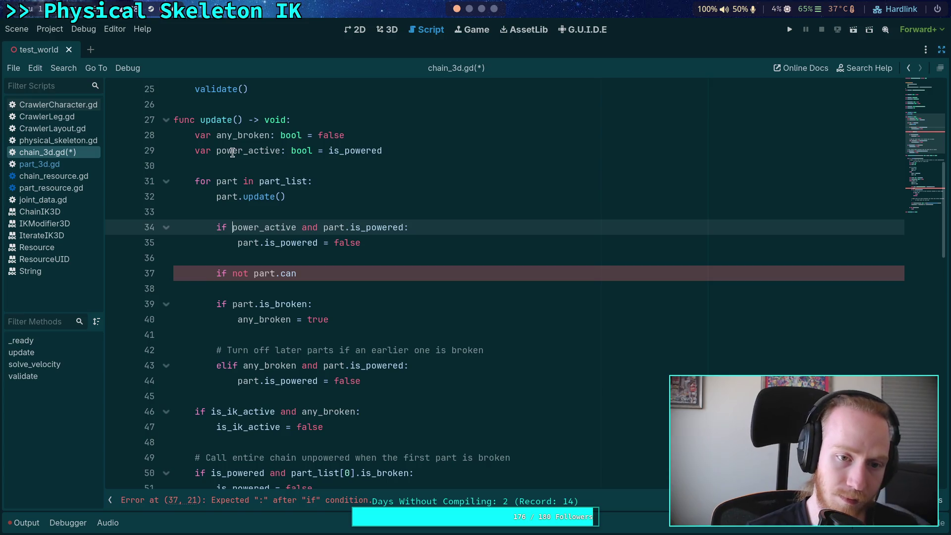
- Try power_interrupted = not is_powered, then restore the power_active = is_powered declaration
{"action": "left_click", "coordinate": [280, 149]}
{"action": "left_click_drag", "start_coordinate": [249, 150], "coordinate": [283, 151]}
{"action": "type", "text": "int"}
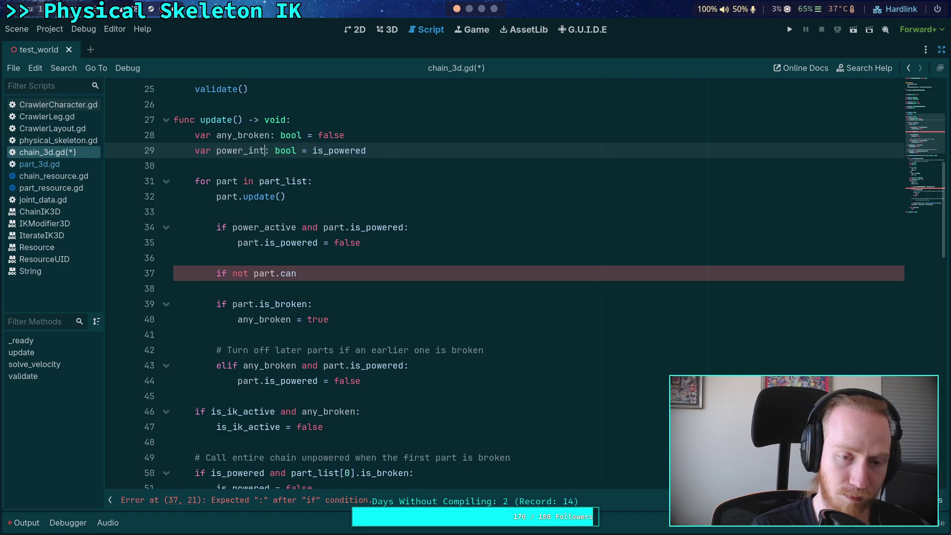
{"action": "type", "text": "errupted"}
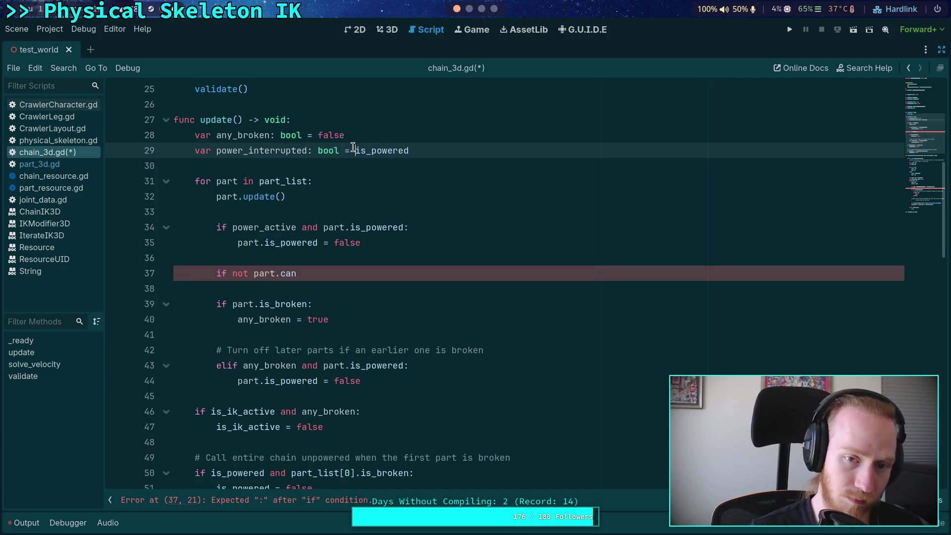
{"action": "left_click", "coordinate": [354, 150]}
{"action": "type", "text": "not"}
{"action": "left_click", "coordinate": [258, 243]}
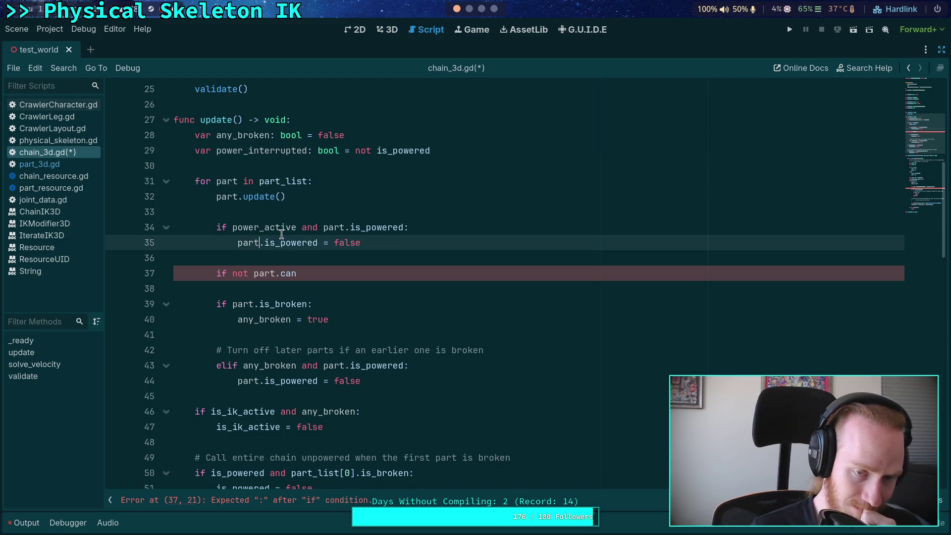
{"action": "left_click_drag", "start_coordinate": [264, 227], "coordinate": [295, 224]}
{"action": "key", "text": "BackSpace"}
{"action": "key", "text": "BackSpace"}
{"action": "key", "text": "BackSpace"}
{"action": "left_click_drag", "start_coordinate": [355, 151], "coordinate": [377, 151]}
{"action": "key", "text": "BackSpace"}
{"action": "left_click_drag", "start_coordinate": [249, 151], "coordinate": [301, 147]}
{"action": "type", "text": "active"}
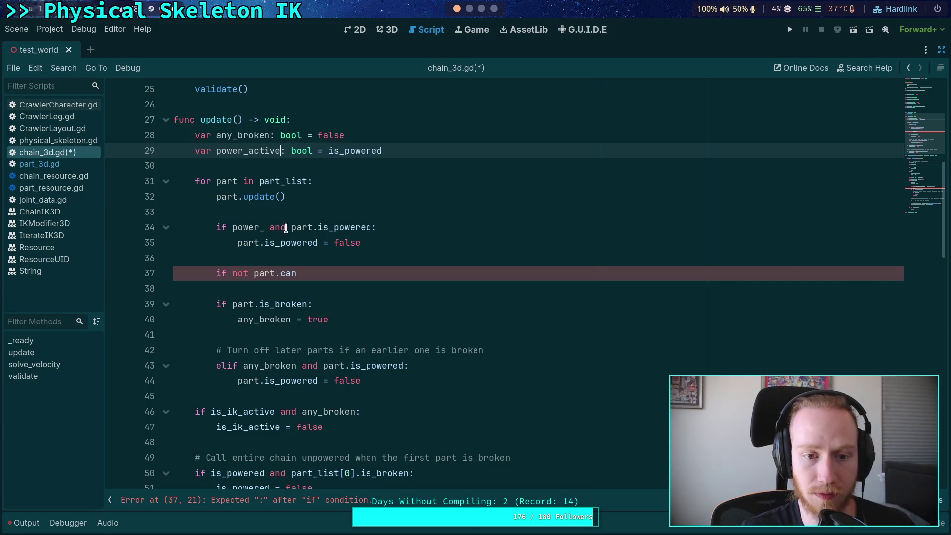
- Rewrite the condition as 'part.is_powered and (not power_active)'
{"action": "left_click_drag", "start_coordinate": [292, 227], "coordinate": [227, 227]}
{"action": "key", "text": "BackSpace"}
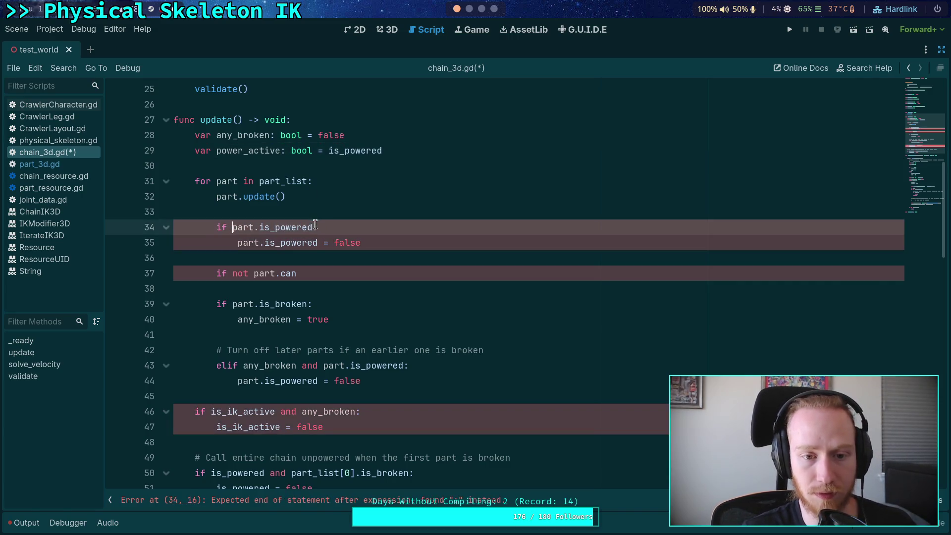
{"action": "left_click", "coordinate": [318, 227]}
{"action": "type", "text": "and ("}
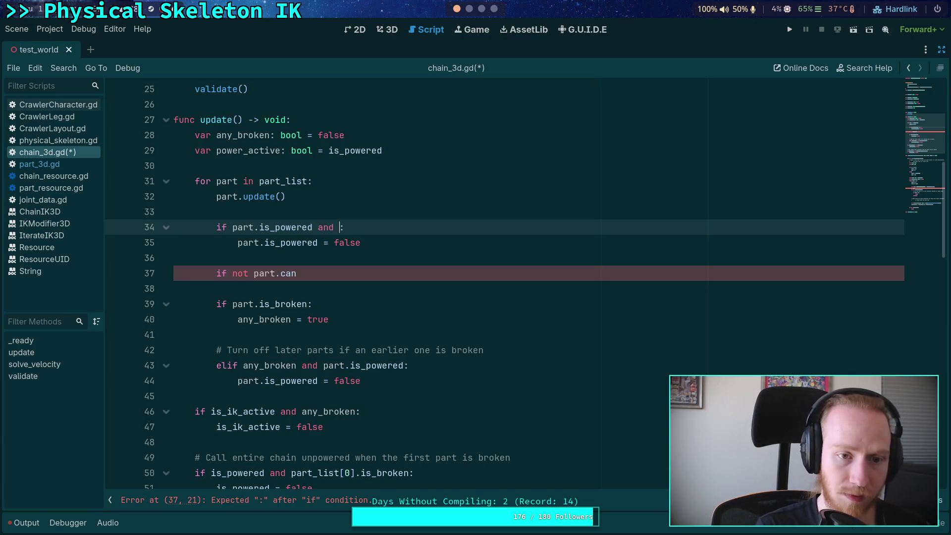
{"action": "type", "text": "not power_"}
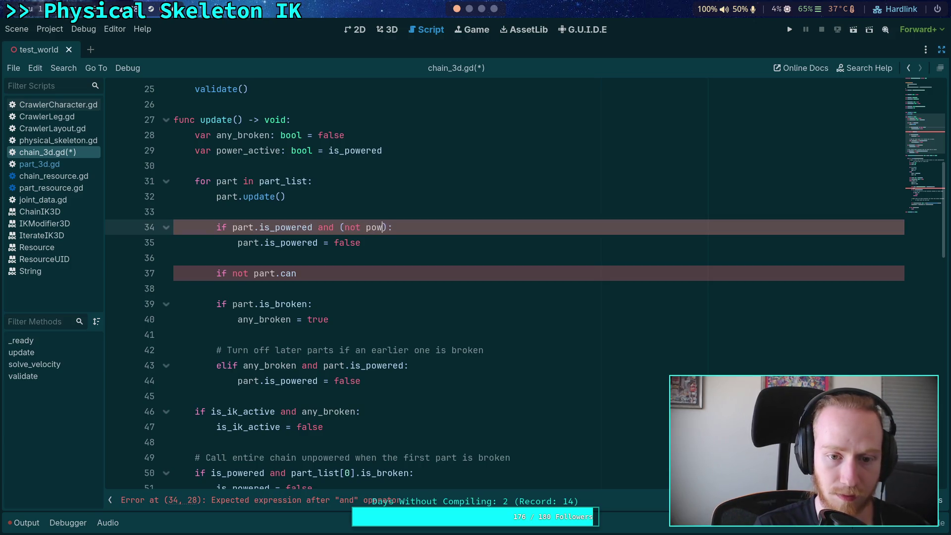
{"action": "key", "text": "Return"}
{"action": "left_click", "coordinate": [329, 257]}
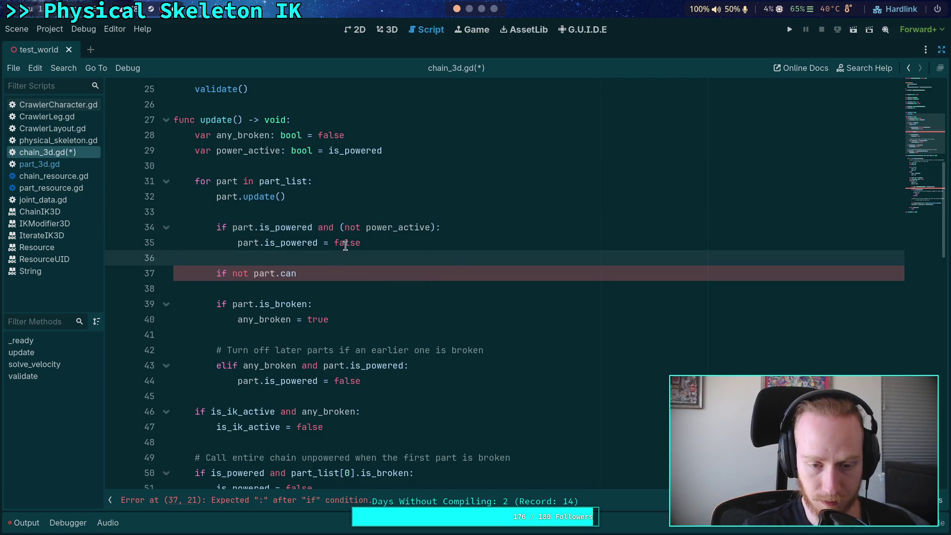
- Add a comment above the condition about switching off part power when interrupted
{"action": "left_click", "coordinate": [416, 217]}
{"action": "key", "text": "Return"}
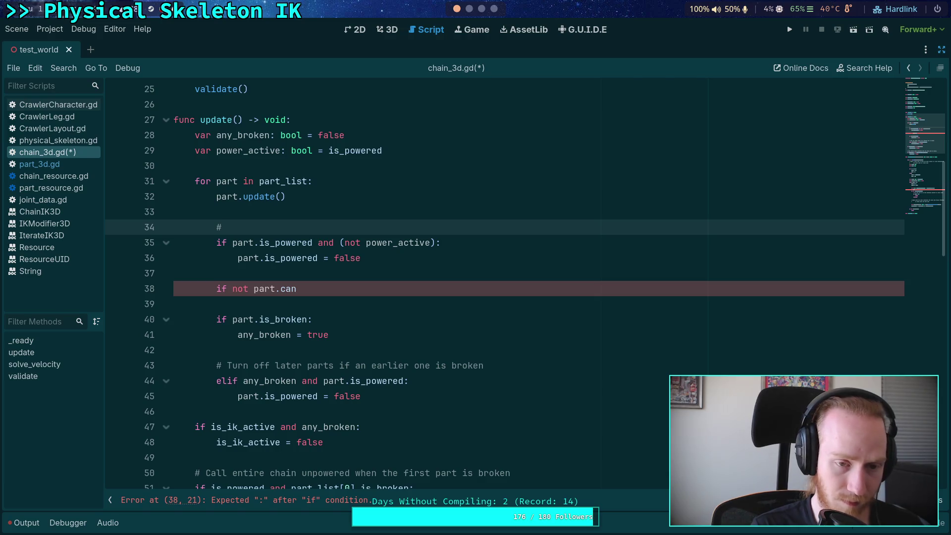
{"action": "type", "text": "n off part"}
{"action": "key", "text": "BackSpace"}
{"action": "type", "text": "power "}
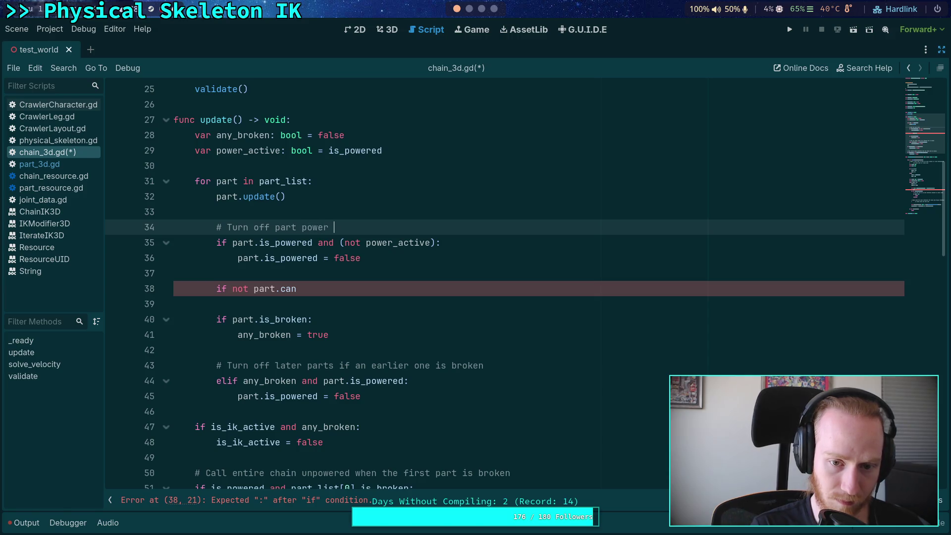
{"action": "type", "text": "when interrupted"}
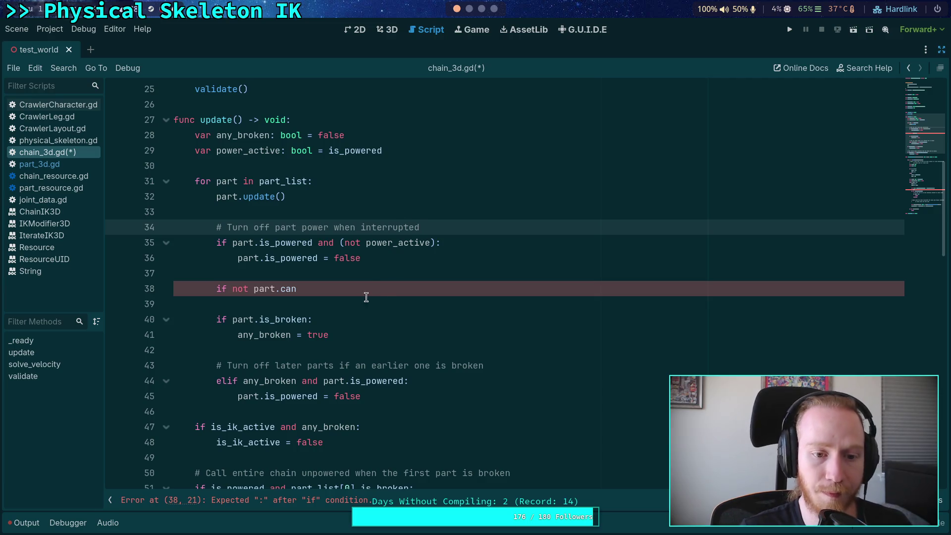
- Complete the new check as 'if part.is_power_interrupted:' with body power_active = false
{"action": "left_click", "coordinate": [329, 291]}
{"action": "left_click_drag", "start_coordinate": [327, 289], "coordinate": [278, 286]}
{"action": "key", "text": "BackSpace"}
{"action": "type", "text": "is"}
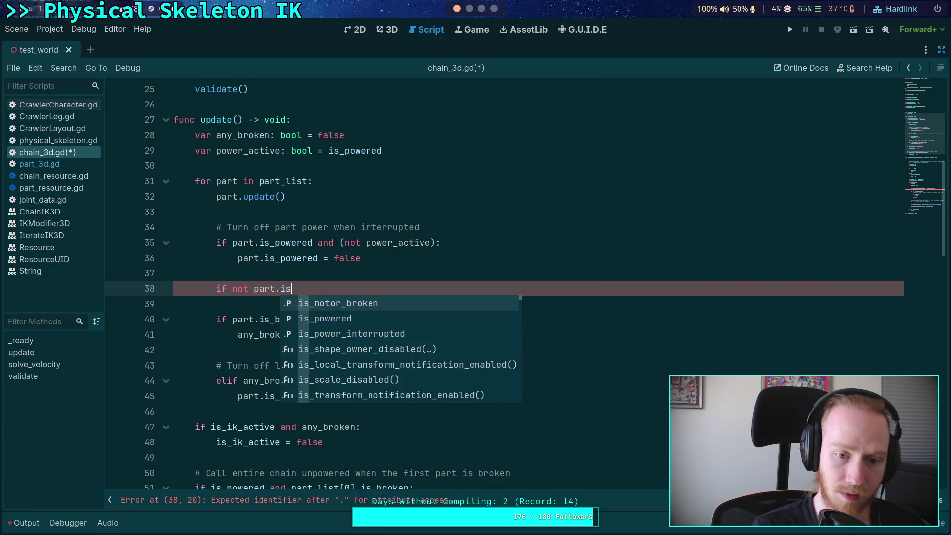
{"action": "key", "text": "Down"}
{"action": "key", "text": "Down"}
{"action": "key", "text": "Return"}
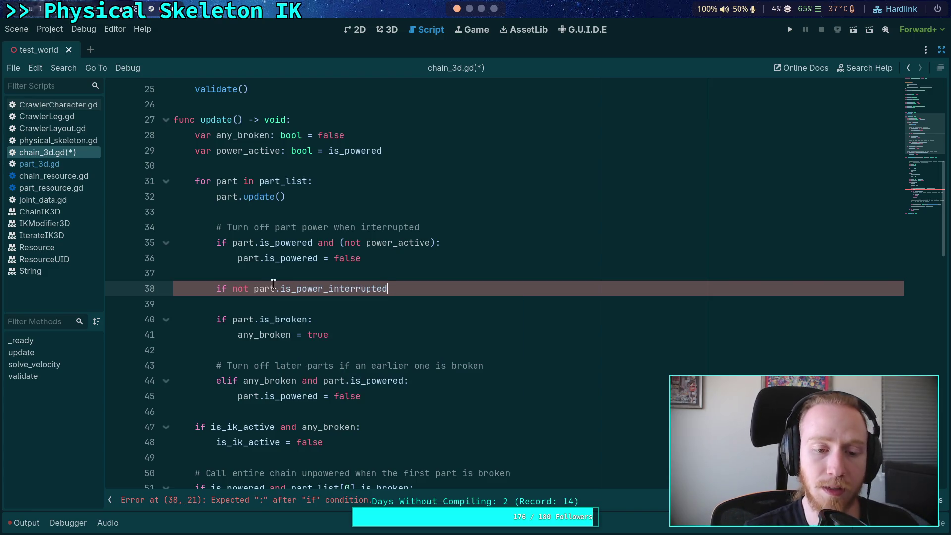
{"action": "left_click_drag", "start_coordinate": [254, 288], "coordinate": [232, 288]}
{"action": "key", "text": "BackSpace"}
{"action": "left_click", "coordinate": [423, 290]}
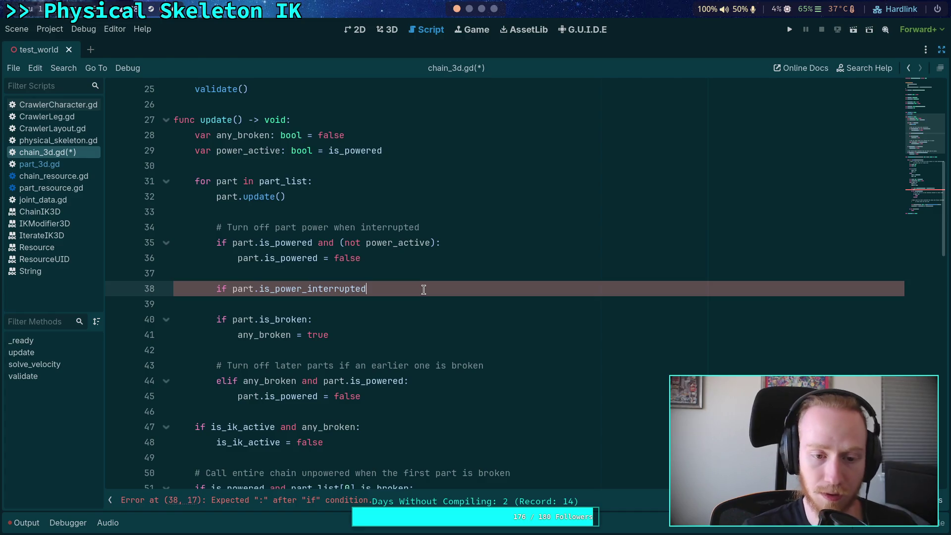
{"action": "key", "text": "Return"}
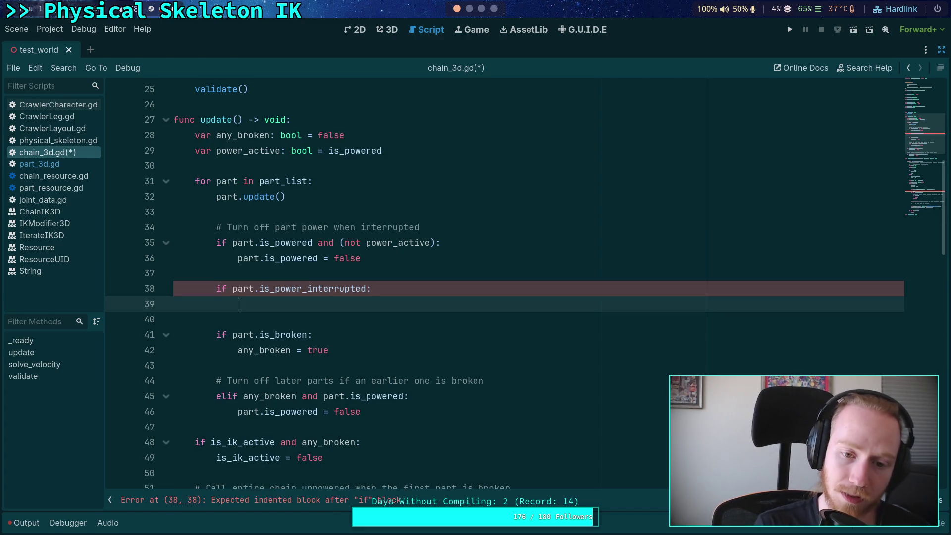
{"action": "key", "text": "Return"}
{"action": "type", "text": "false"}
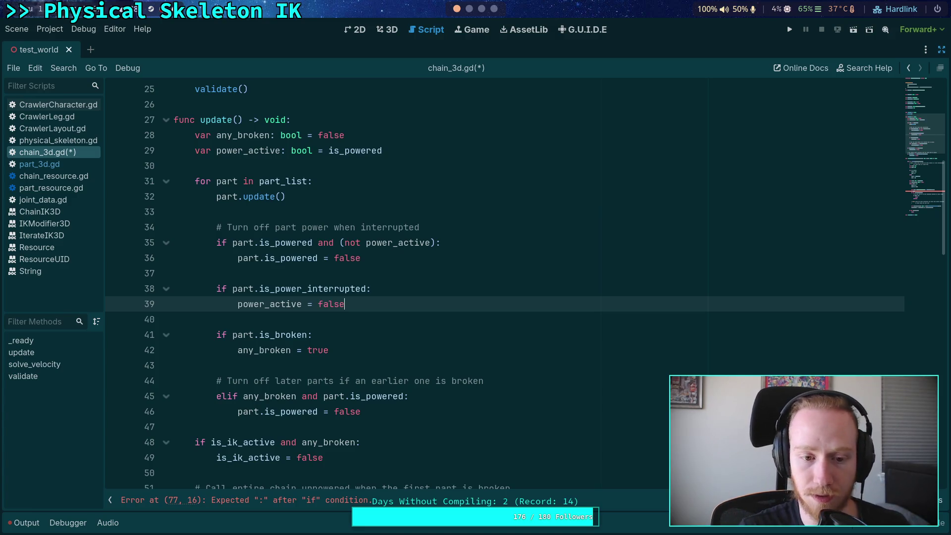
- Delete the old broken-part elif block and inspect the any_broken and is_ik_active uses
{"action": "left_click", "coordinate": [393, 352]}
{"action": "left_click_drag", "start_coordinate": [409, 412], "coordinate": [432, 367]}
{"action": "key", "text": "BackSpace"}
{"action": "key", "text": "BackSpace"}
{"action": "scroll", "coordinate": [412, 326], "scroll_direction": "down", "scroll_amount": 1}
{"action": "scroll", "coordinate": [412, 326], "scroll_direction": "up", "scroll_amount": 1}
{"action": "left_click", "coordinate": [337, 395]}
{"action": "double_click", "coordinate": [332, 381]}
{"action": "double_click", "coordinate": [243, 381]}
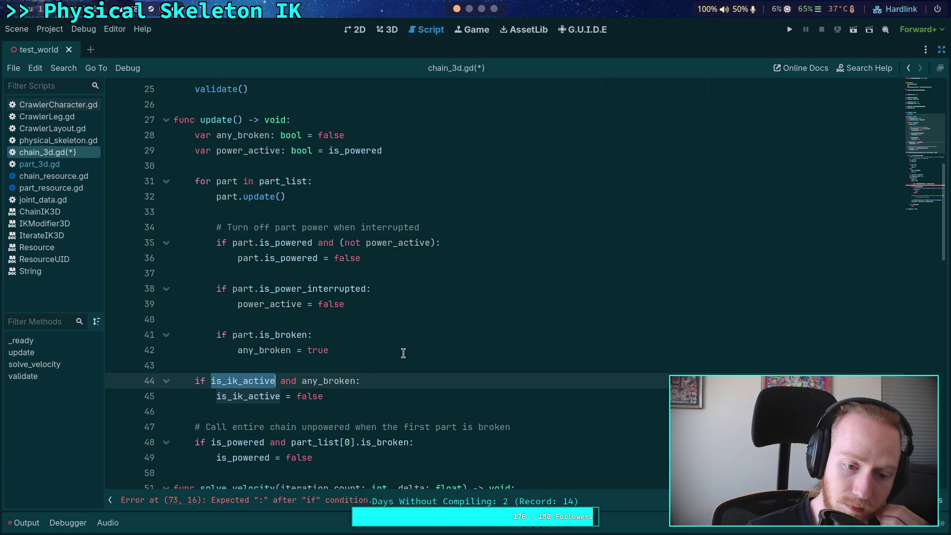
- Call iterate_ik on line 46 under is_ik_active = false, then view physical_skeleton.gd
{"action": "left_click", "coordinate": [362, 395]}
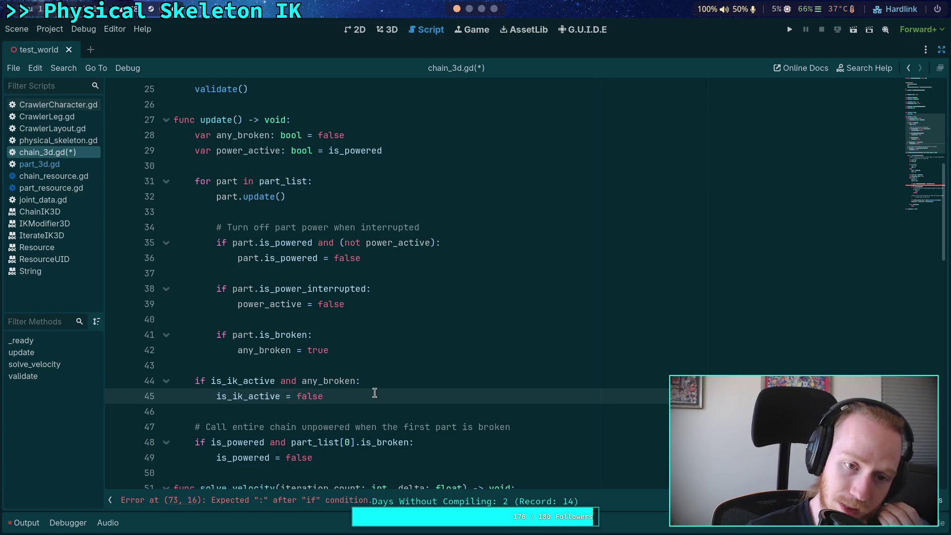
{"action": "key", "text": "Return"}
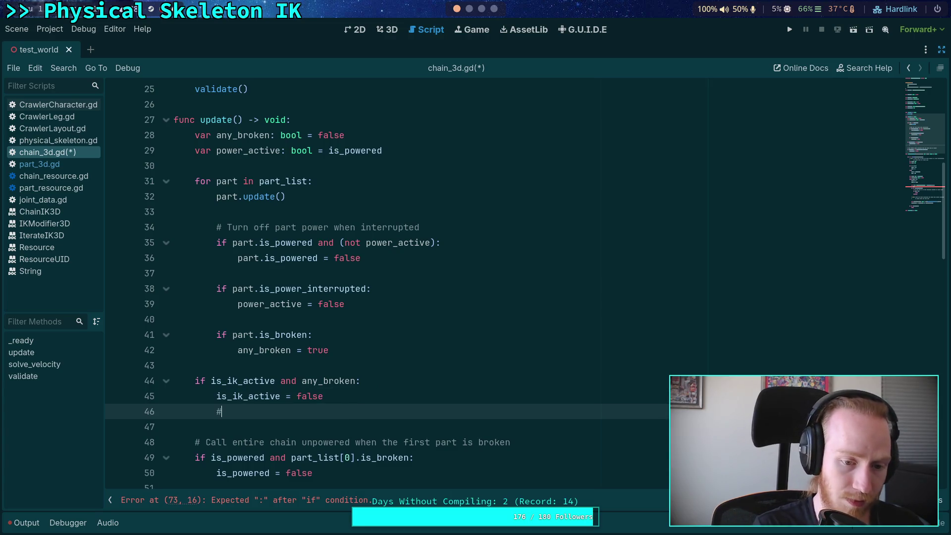
{"action": "type", "text": "TODO:"}
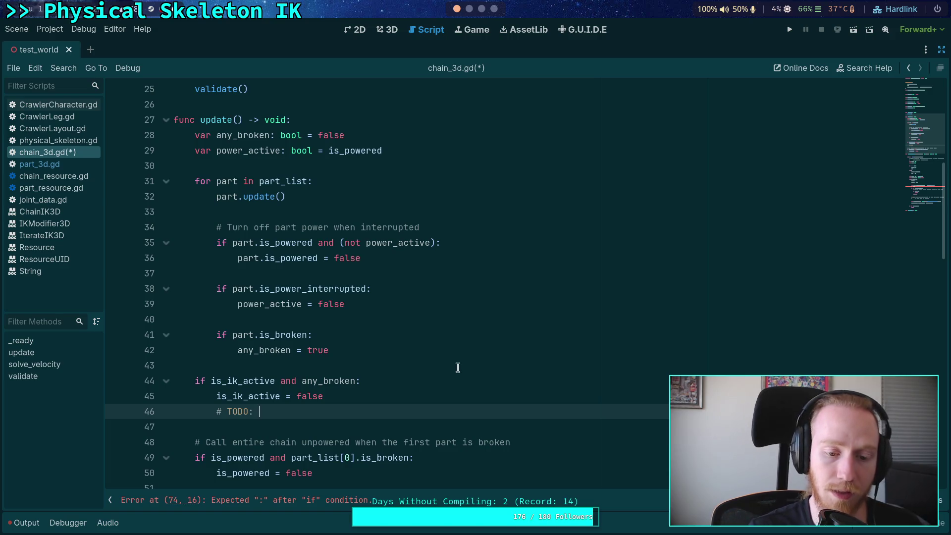
{"action": "key", "text": "ctrl+shift+Left"}
{"action": "key", "text": "ctrl+shift+Left"}
{"action": "key", "text": "BackSpace"}
{"action": "scroll", "coordinate": [438, 296], "scroll_direction": "up", "scroll_amount": 5}
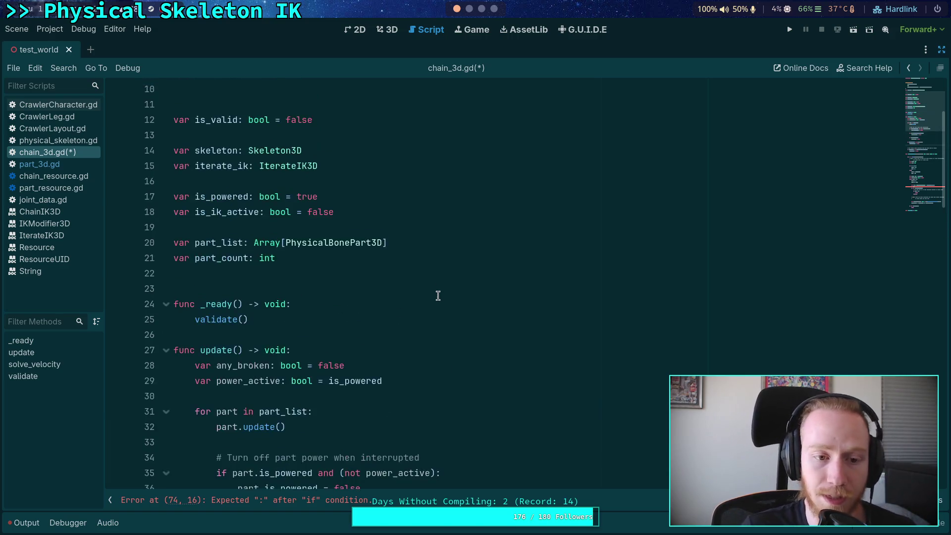
{"action": "scroll", "coordinate": [438, 296], "scroll_direction": "up", "scroll_amount": 1}
{"action": "scroll", "coordinate": [446, 290], "scroll_direction": "down", "scroll_amount": 1}
{"action": "type", "text": "it"}
{"action": "key", "text": "Return"}
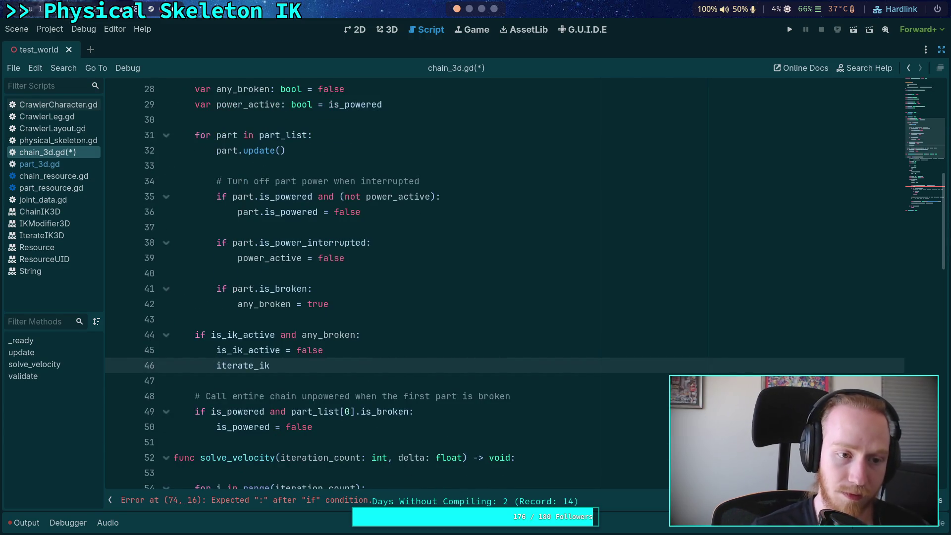
{"action": "left_click", "coordinate": [66, 143]}
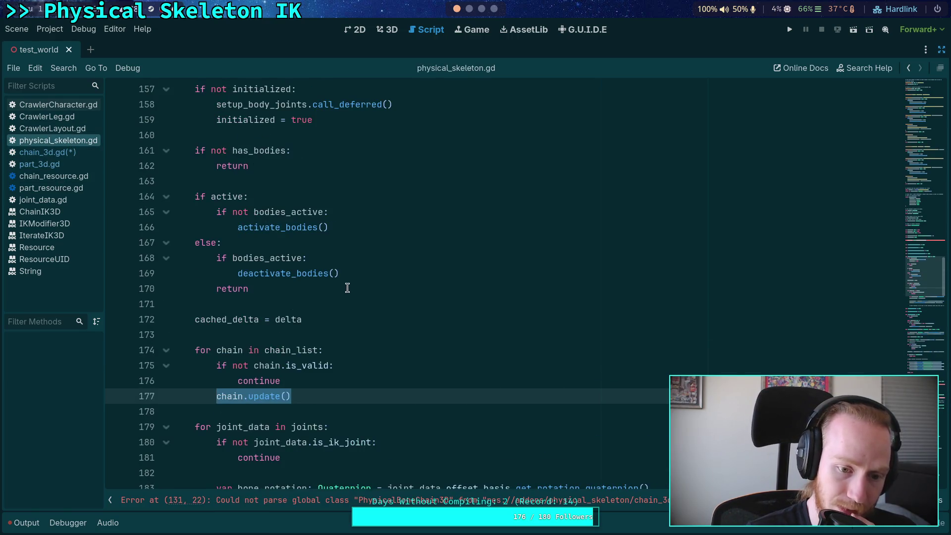
- Scroll through physical_skeleton.gd to review how chain.update() is called
{"action": "scroll", "coordinate": [348, 288], "scroll_direction": "down", "scroll_amount": 4}
{"action": "scroll", "coordinate": [347, 287], "scroll_direction": "up", "scroll_amount": 5}
{"action": "scroll", "coordinate": [348, 288], "scroll_direction": "down", "scroll_amount": 20}
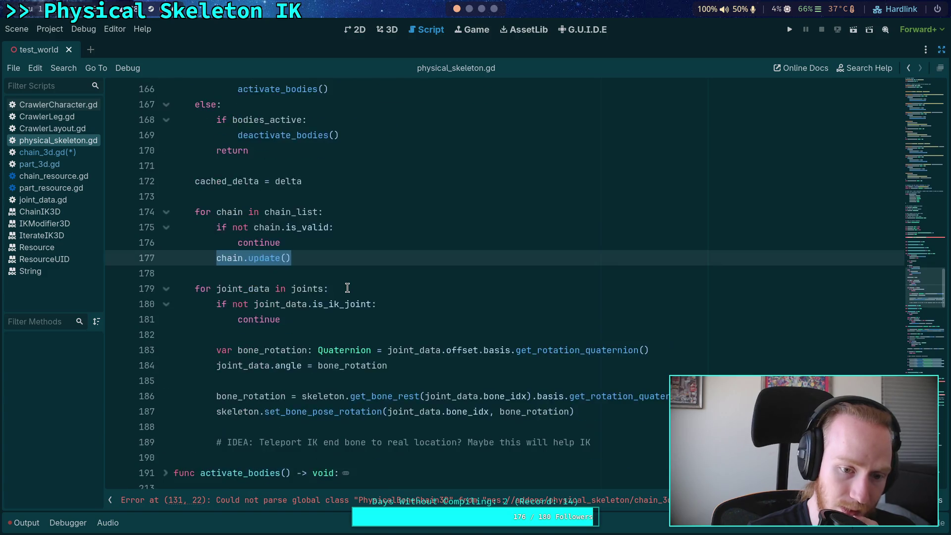
{"action": "scroll", "coordinate": [347, 288], "scroll_direction": "down", "scroll_amount": 9}
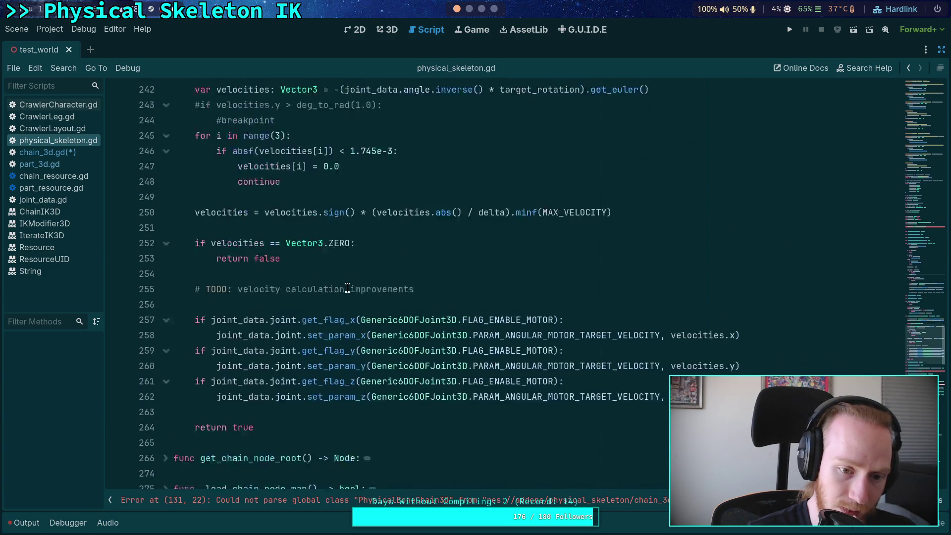
{"action": "scroll", "coordinate": [348, 288], "scroll_direction": "up", "scroll_amount": 20}
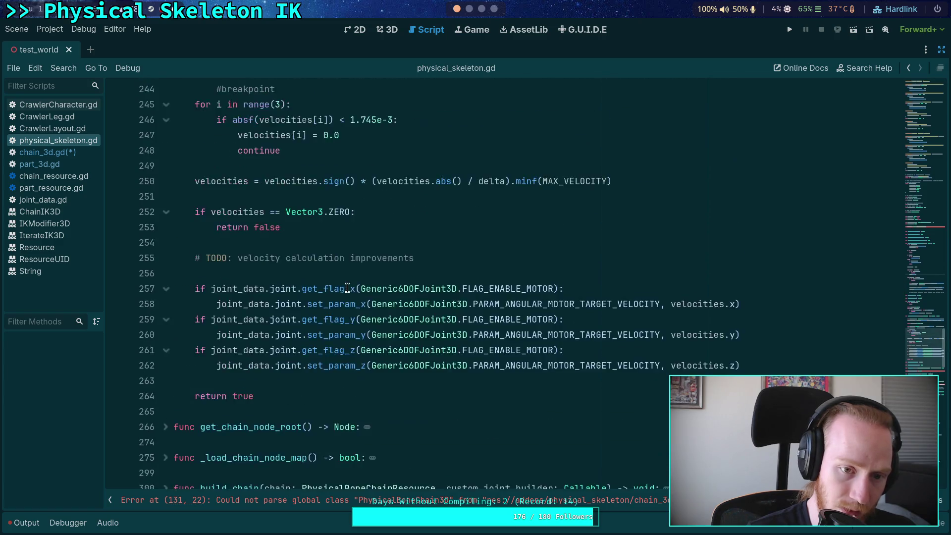
{"action": "scroll", "coordinate": [347, 288], "scroll_direction": "up", "scroll_amount": 2}
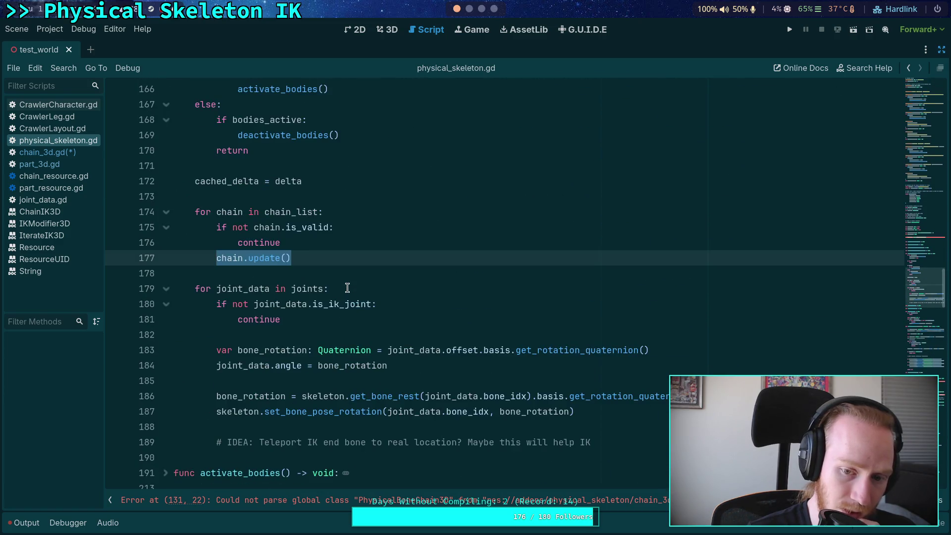
{"action": "scroll", "coordinate": [348, 288], "scroll_direction": "up", "scroll_amount": 12}
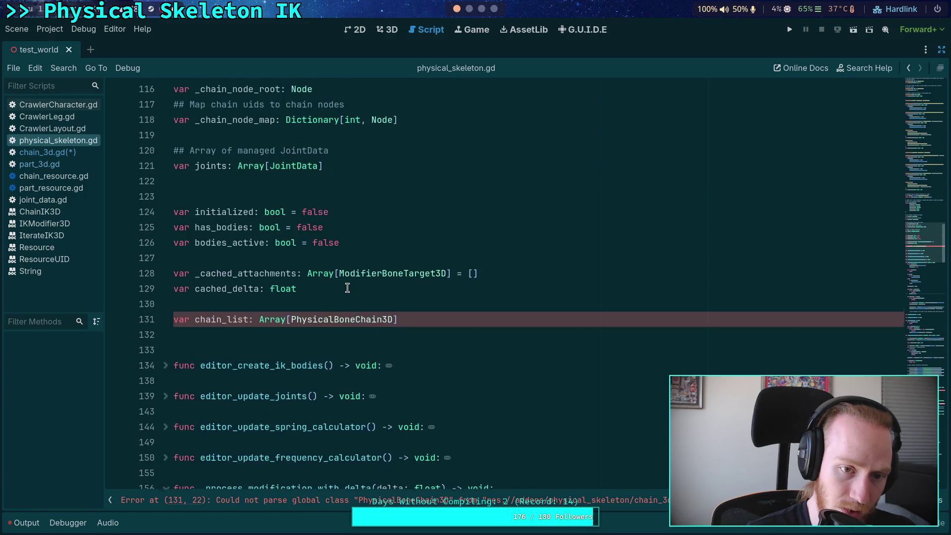
{"action": "scroll", "coordinate": [347, 288], "scroll_direction": "down", "scroll_amount": 20}
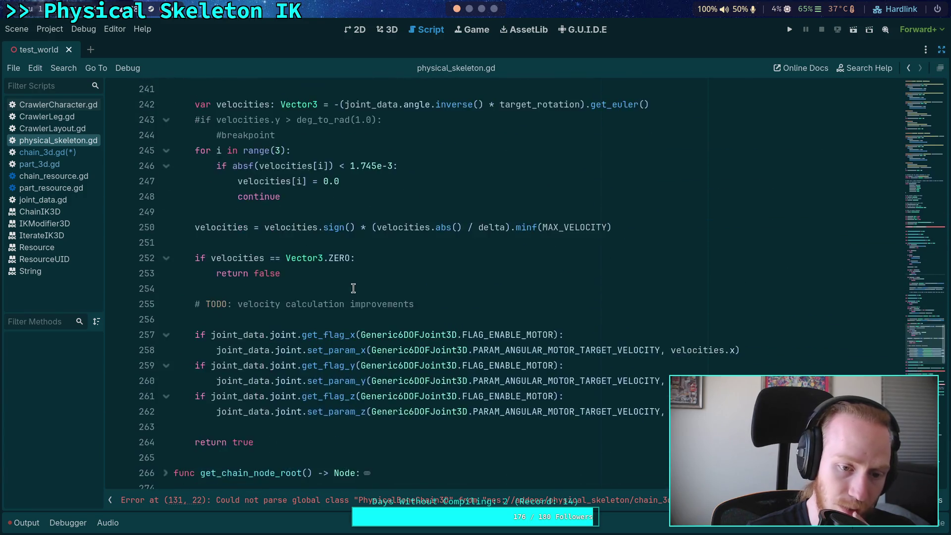
{"action": "scroll", "coordinate": [353, 288], "scroll_direction": "down", "scroll_amount": 2}
{"action": "scroll", "coordinate": [346, 286], "scroll_direction": "down", "scroll_amount": 5}
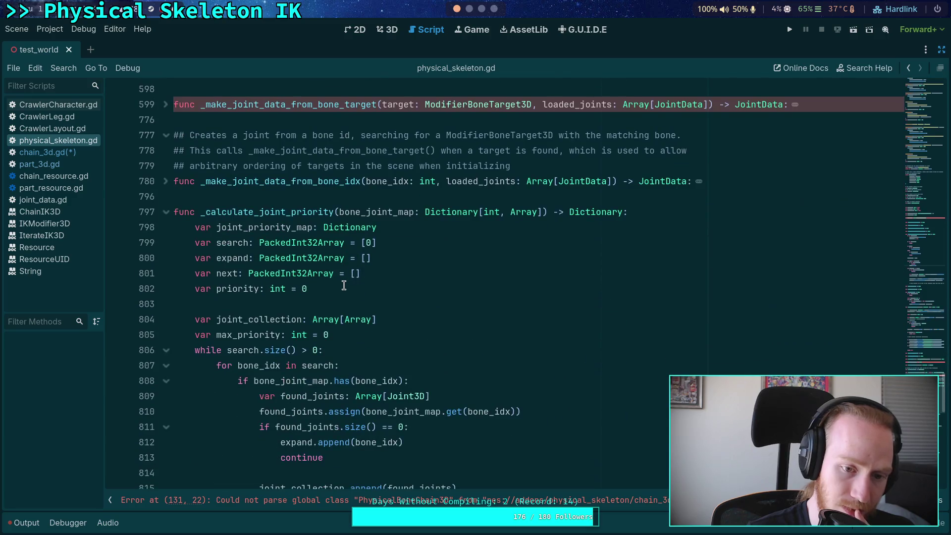
- In part_3d.gd, cut the 'Disable IK behavior on the chain' block (lines 75–78) from _break_joints
{"action": "left_click", "coordinate": [40, 164]}
{"action": "scroll", "coordinate": [310, 269], "scroll_direction": "down", "scroll_amount": 15}
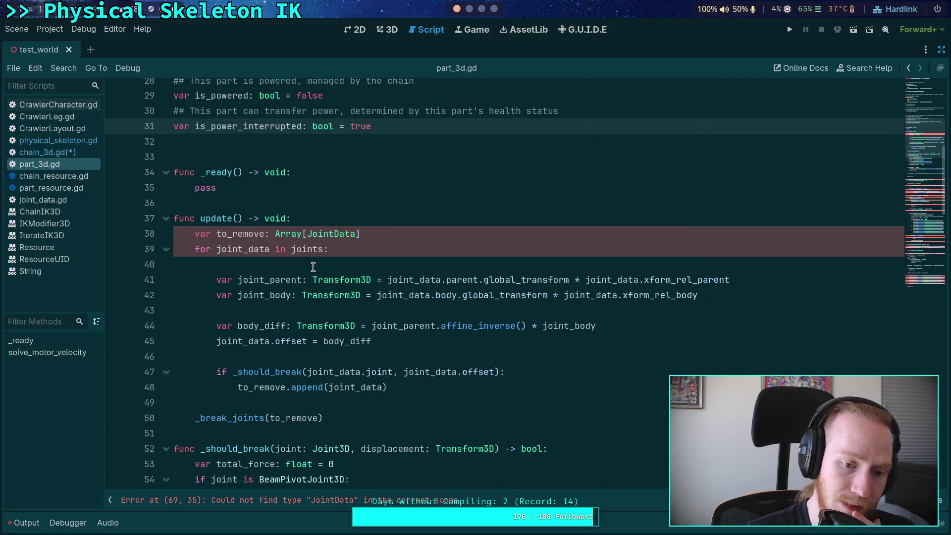
{"action": "scroll", "coordinate": [313, 262], "scroll_direction": "down", "scroll_amount": 8}
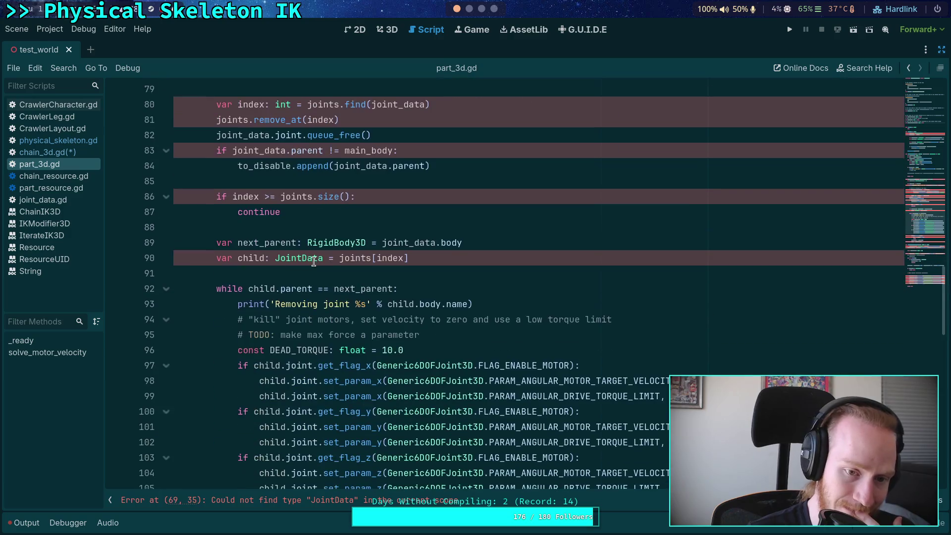
{"action": "scroll", "coordinate": [313, 261], "scroll_direction": "down", "scroll_amount": 3}
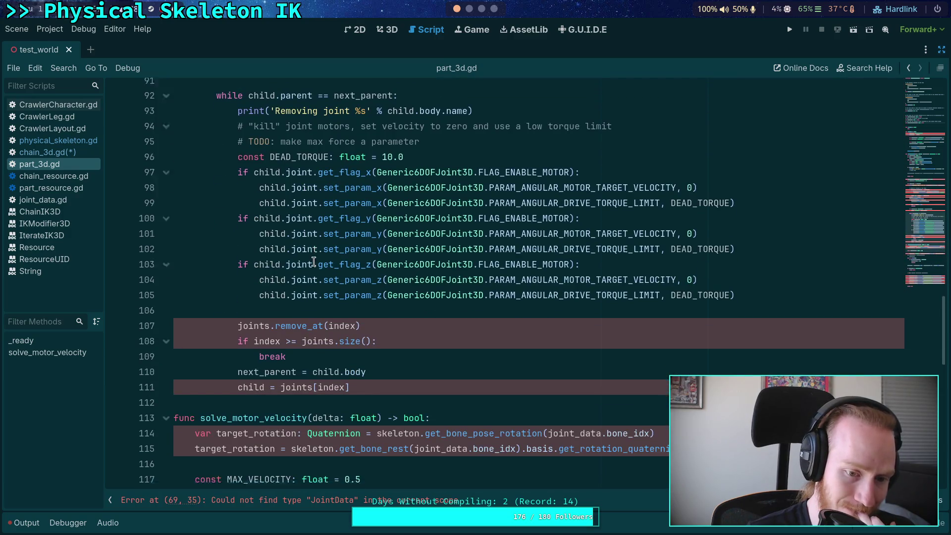
{"action": "scroll", "coordinate": [314, 261], "scroll_direction": "up", "scroll_amount": 2}
{"action": "scroll", "coordinate": [314, 261], "scroll_direction": "down", "scroll_amount": 10}
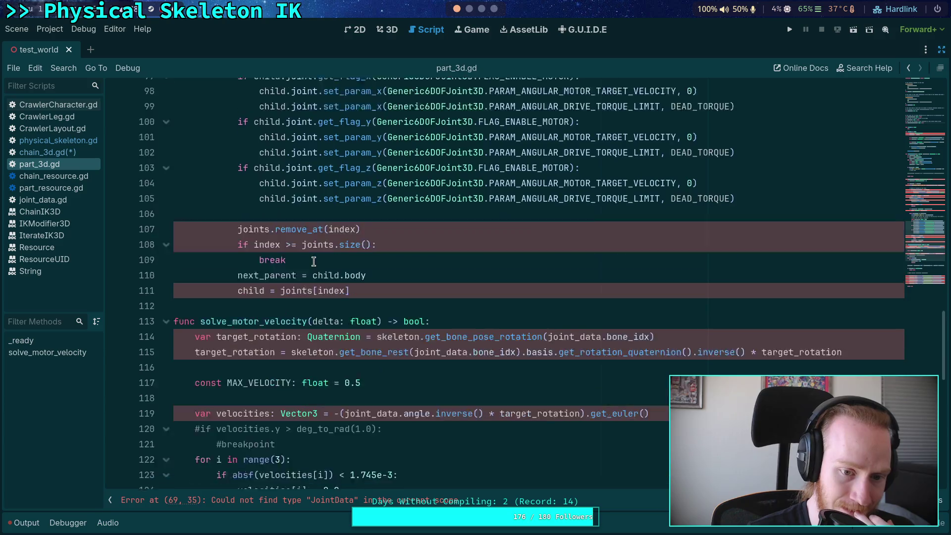
{"action": "scroll", "coordinate": [314, 262], "scroll_direction": "up", "scroll_amount": 17}
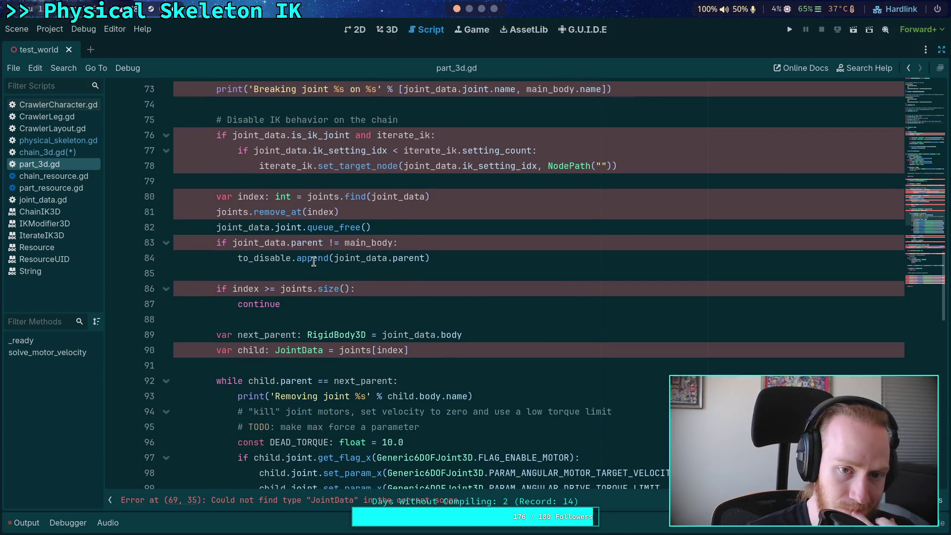
{"action": "scroll", "coordinate": [313, 261], "scroll_direction": "up", "scroll_amount": 2}
{"action": "left_click_drag", "start_coordinate": [643, 255], "coordinate": [132, 211]}
{"action": "key", "text": "ctrl+c"}
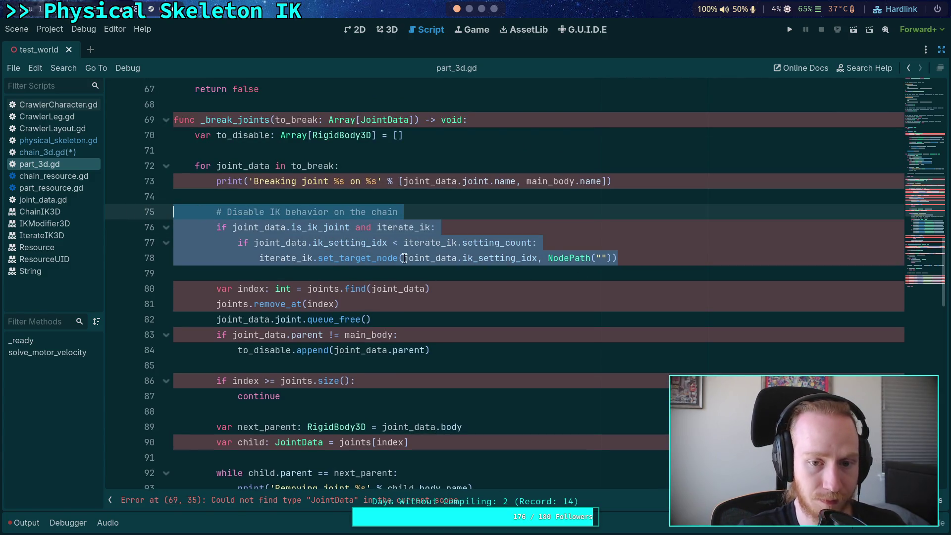
{"action": "key", "text": "BackSpace"}
{"action": "key", "text": "BackSpace"}
{"action": "key", "text": "BackSpace"}
- Back in chain_3d.gd, select the iterate_ik placeholder on line 46
{"action": "scroll", "coordinate": [485, 270], "scroll_direction": "up", "scroll_amount": 3}
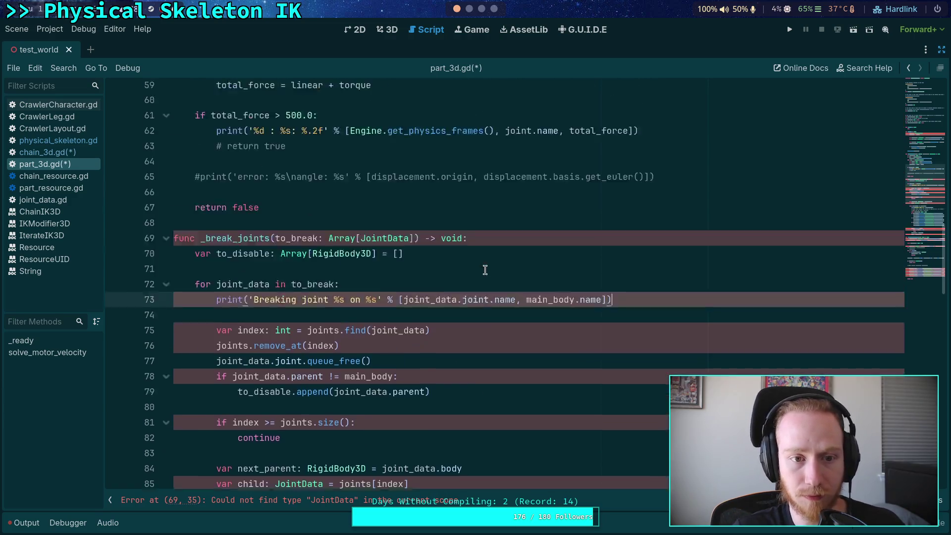
{"action": "left_click", "coordinate": [48, 152]}
{"action": "scroll", "coordinate": [346, 247], "scroll_direction": "down", "scroll_amount": 3}
{"action": "left_click_drag", "start_coordinate": [270, 274], "coordinate": [216, 273]}
- Paste the IK-disabling block over iterate_ik and move its comment, unindented, above the is_ik_active check
{"action": "key", "text": "ctrl+v"}
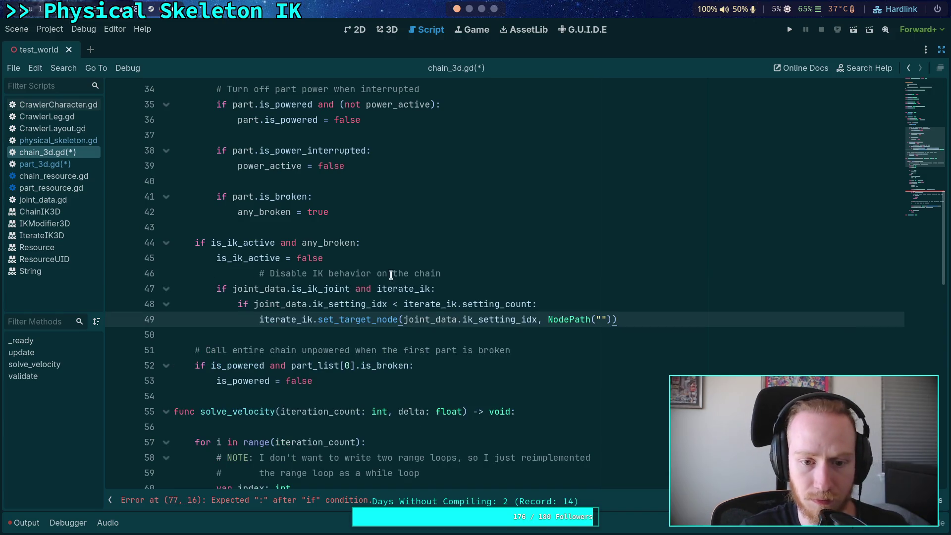
{"action": "left_click", "coordinate": [392, 275]}
{"action": "left_click_drag", "start_coordinate": [448, 272], "coordinate": [448, 260]}
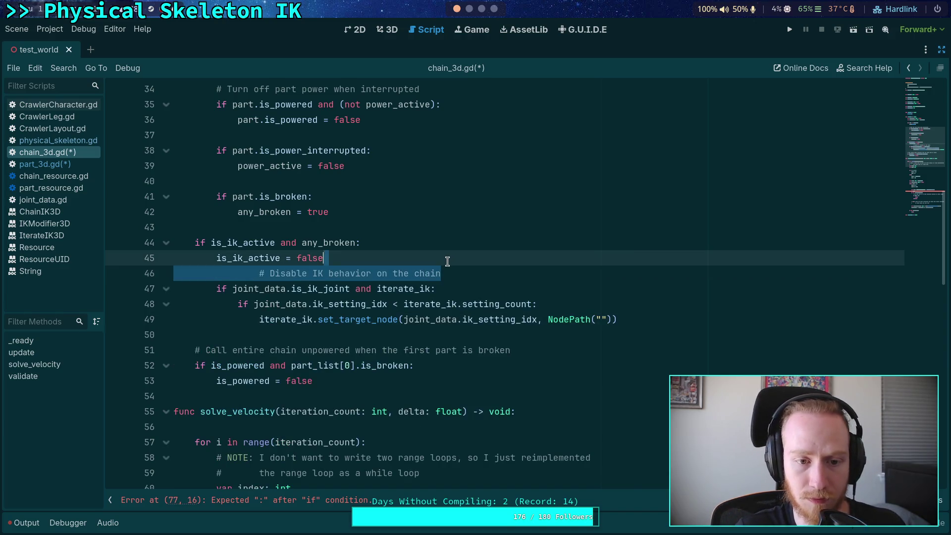
{"action": "left_click", "coordinate": [408, 273]}
{"action": "key", "text": "alt+Up"}
{"action": "key", "text": "alt+Up"}
{"action": "key", "text": "shift+Tab"}
{"action": "key", "text": "shift+Tab"}
{"action": "key", "text": "shift+Tab"}
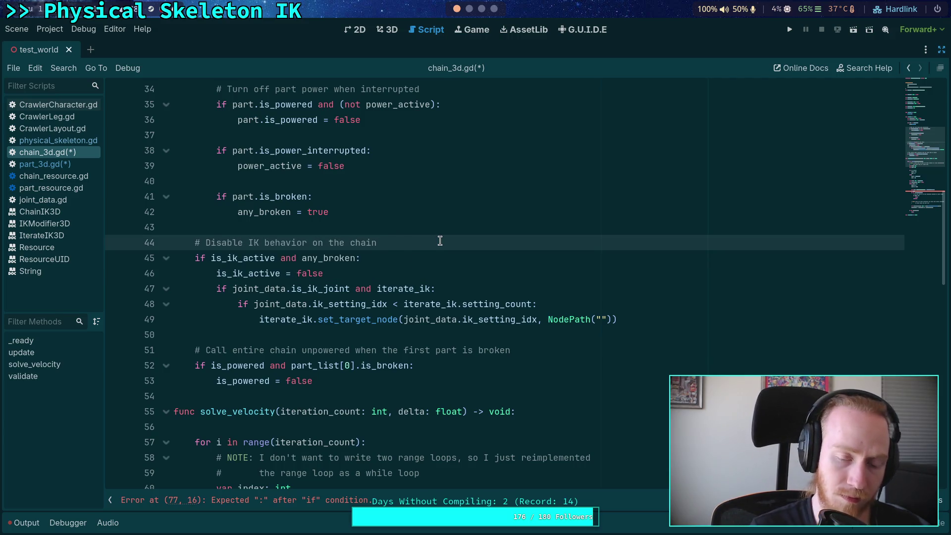
- Reword the comment to 'Disable IK on the chain if anything breaks'
{"action": "double_click", "coordinate": [298, 242]}
{"action": "key", "text": "BackSpace"}
{"action": "key", "text": "BackSpace"}
{"action": "left_click", "coordinate": [391, 238]}
{"action": "type", "text": "if anything b"}
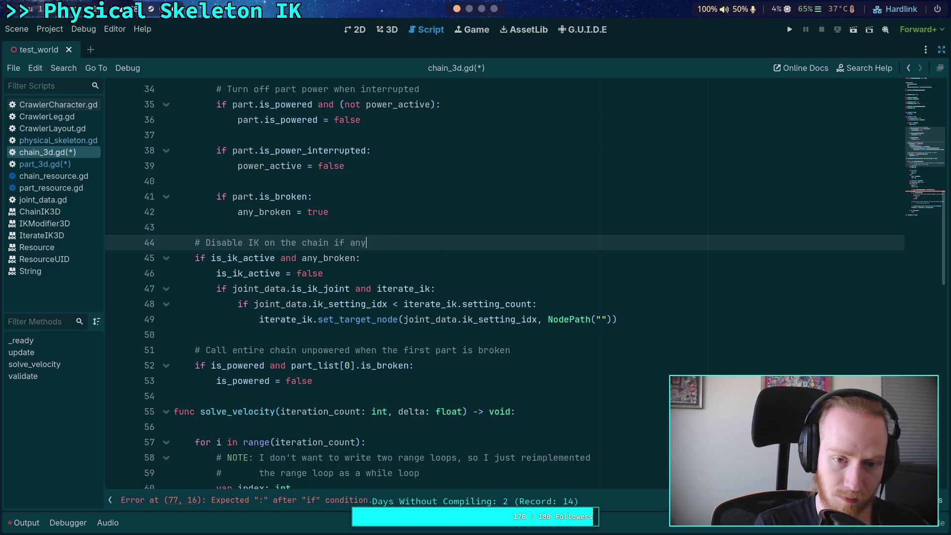
{"action": "type", "text": "reaks"}
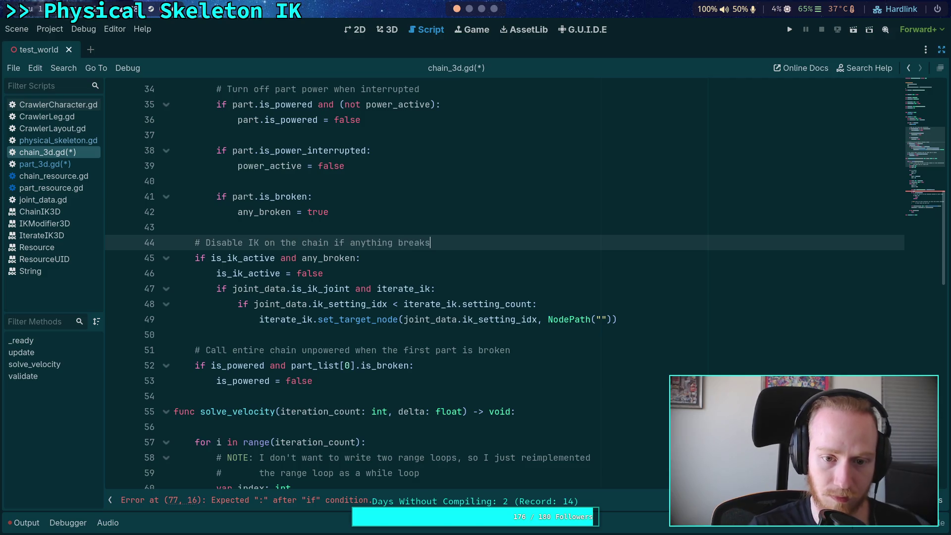
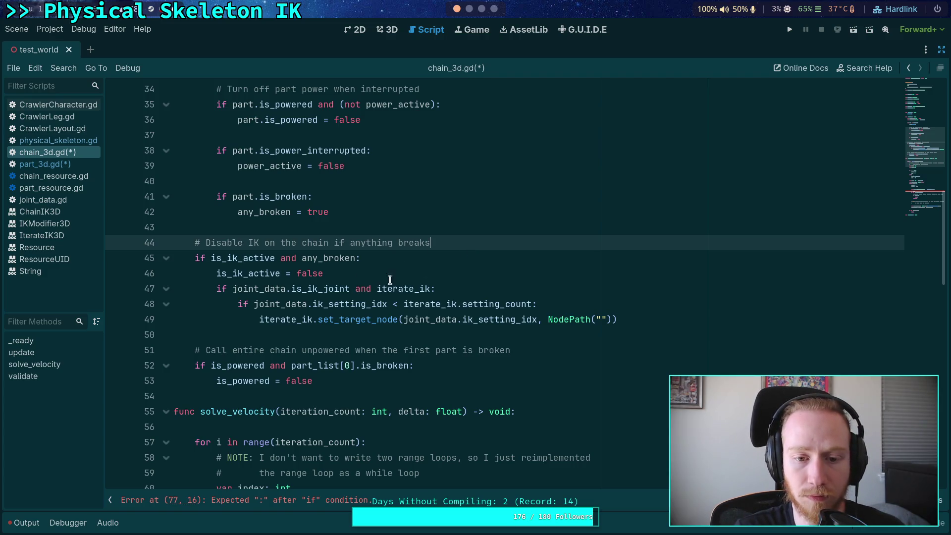
- Delete the is_ik_joint and setting_count checks and drop the joint_data. prefix so iterate_ik.set_target_node runs directly
{"action": "left_click", "coordinate": [464, 281]}
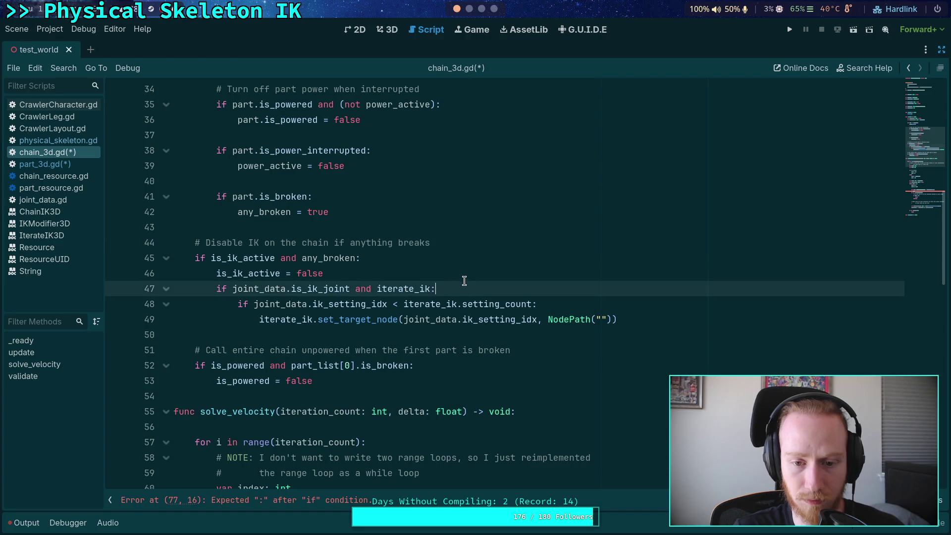
{"action": "triple_click", "coordinate": [464, 281]}
{"action": "key", "text": "BackSpace"}
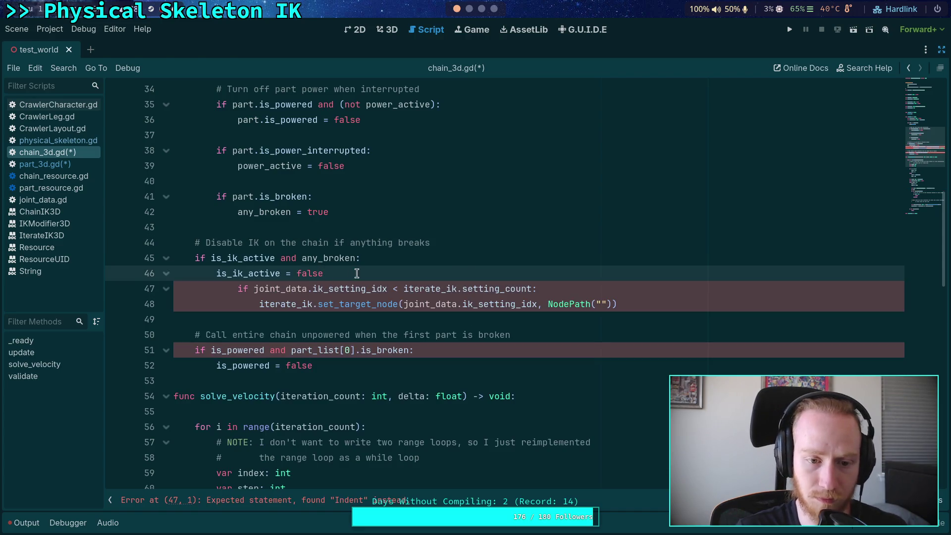
{"action": "left_click_drag", "start_coordinate": [259, 304], "coordinate": [211, 288]}
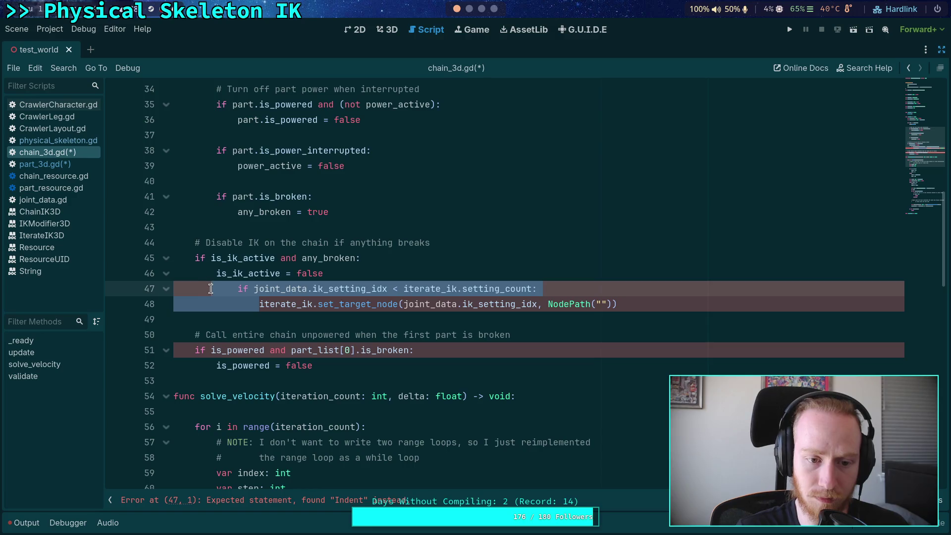
{"action": "key", "text": "BackSpace"}
{"action": "key", "text": "BackSpace"}
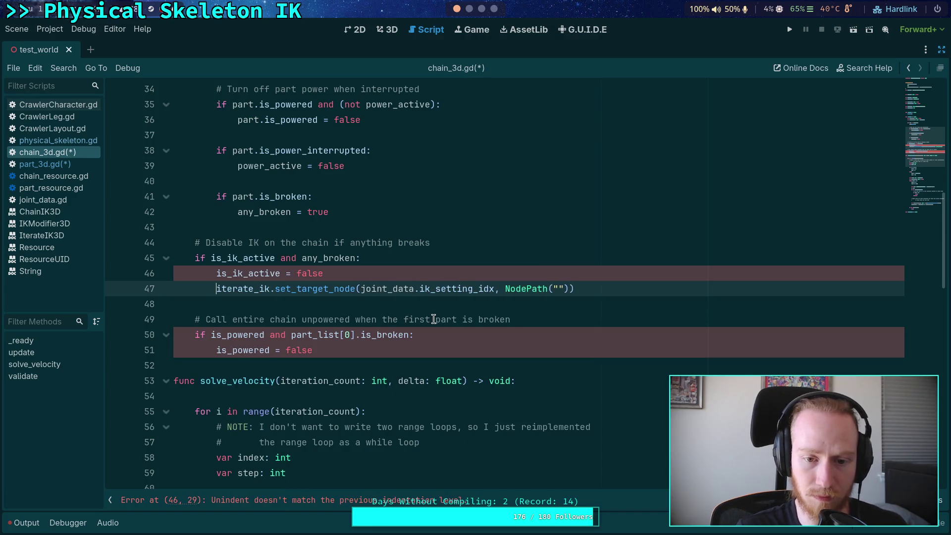
{"action": "left_click_drag", "start_coordinate": [361, 289], "coordinate": [418, 293]}
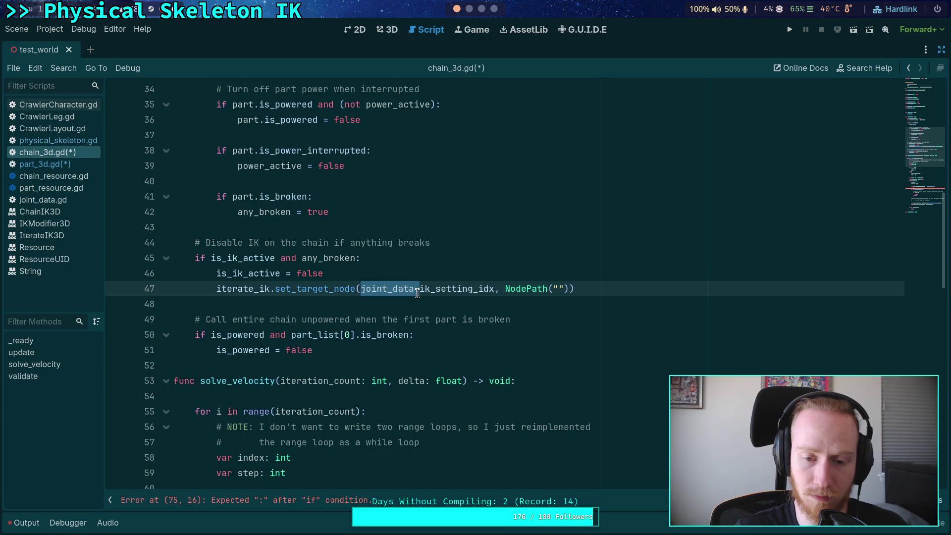
{"action": "key", "text": "BackSpace"}
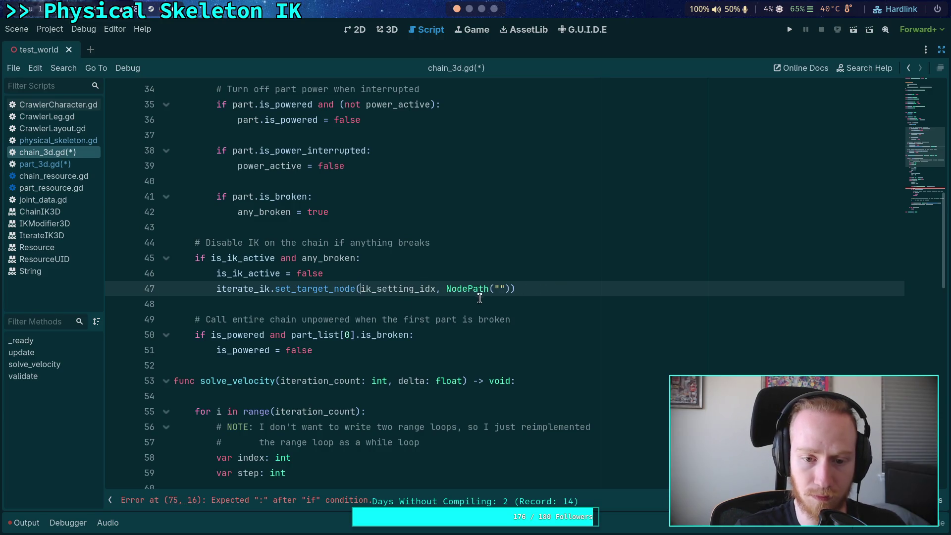
{"action": "left_click", "coordinate": [479, 298]}
{"action": "scroll", "coordinate": [306, 296], "scroll_direction": "up", "scroll_amount": 9}
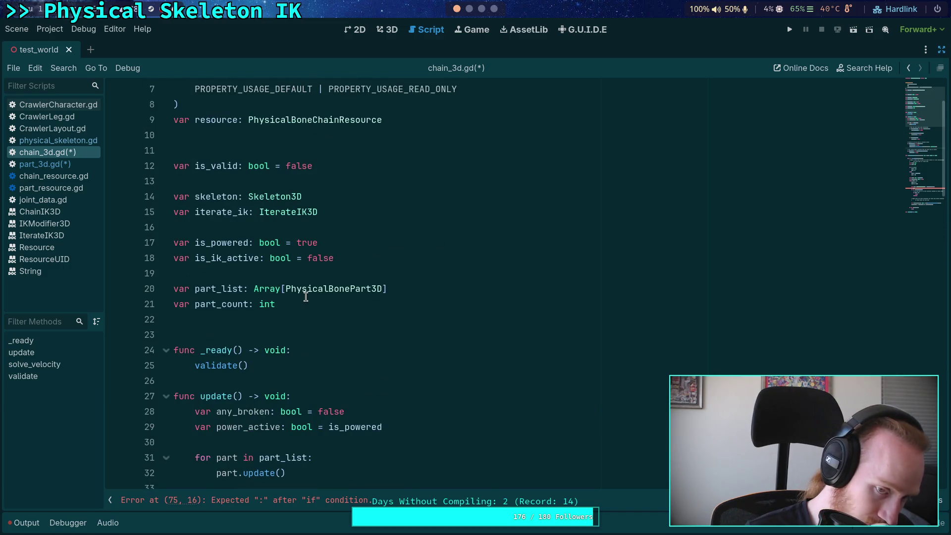
{"action": "scroll", "coordinate": [306, 297], "scroll_direction": "up", "scroll_amount": 1}
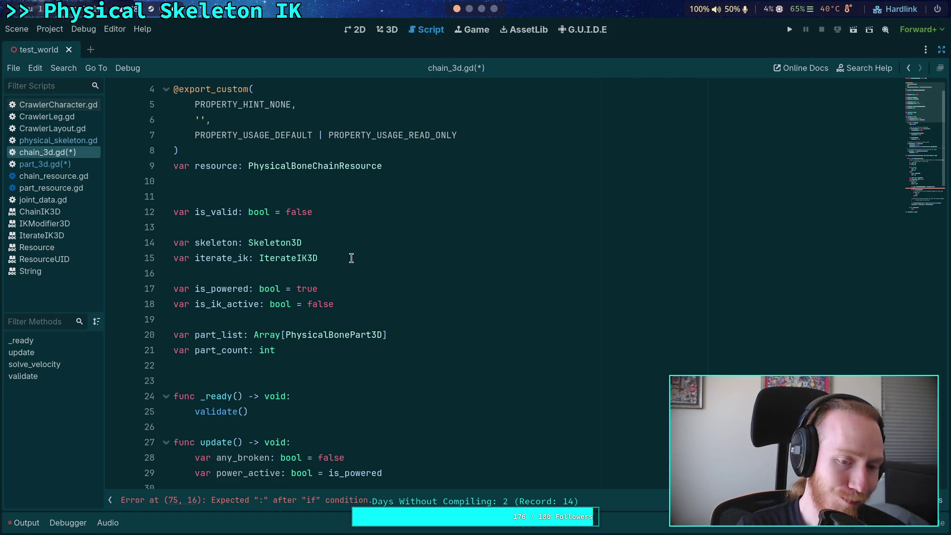
{"action": "left_click", "coordinate": [430, 173]}
{"action": "scroll", "coordinate": [463, 210], "scroll_direction": "up", "scroll_amount": 1}
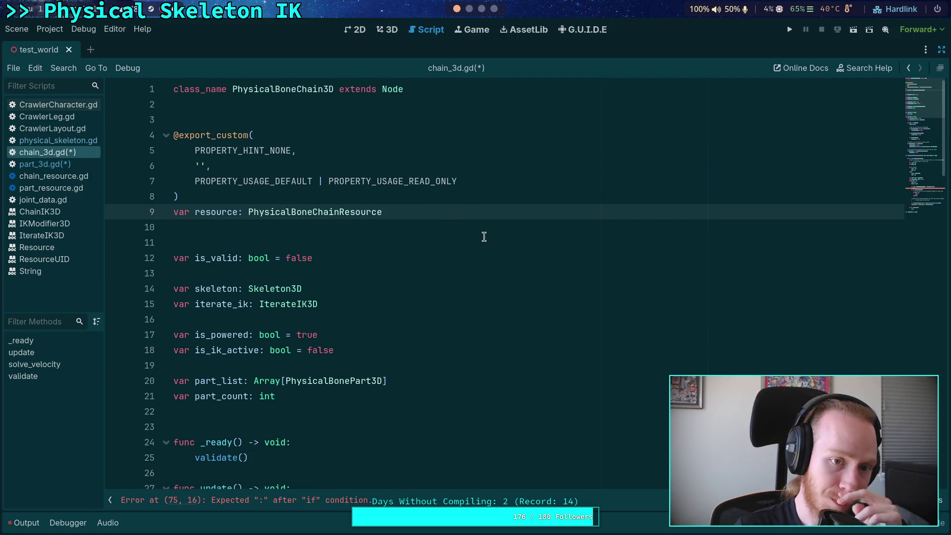
{"action": "mouse_move", "coordinate": [393, 212]}
{"action": "left_mouse_down"}
{"action": "mouse_move", "coordinate": [172, 196]}
{"action": "mouse_move", "coordinate": [168, 135]}
{"action": "left_mouse_up"}
{"action": "key", "text": "ctrl+c"}
{"action": "right_click", "coordinate": [210, 168]}
{"action": "key", "text": "Escape"}
{"action": "key", "text": "Right"}
{"action": "key", "text": "Return"}
{"action": "key", "text": "Return"}
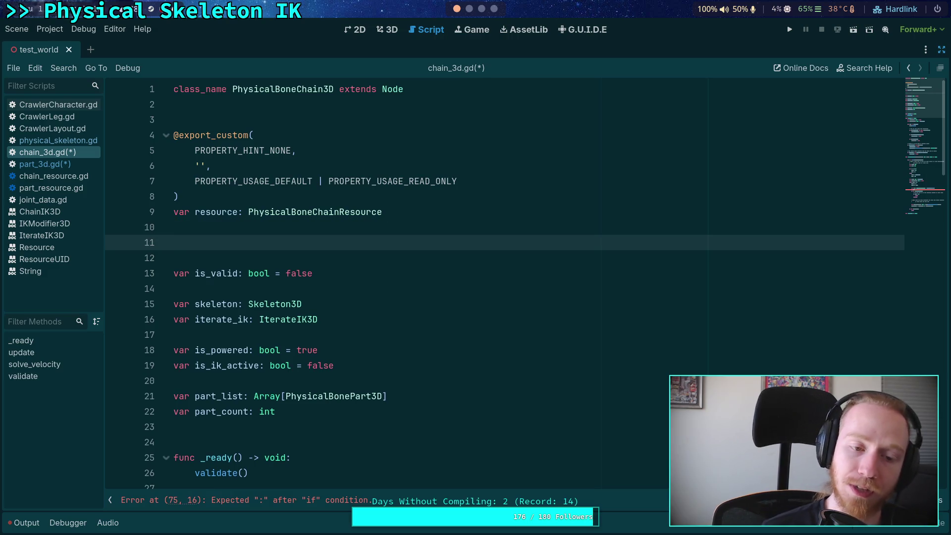
{"action": "key", "text": "ctrl+v"}
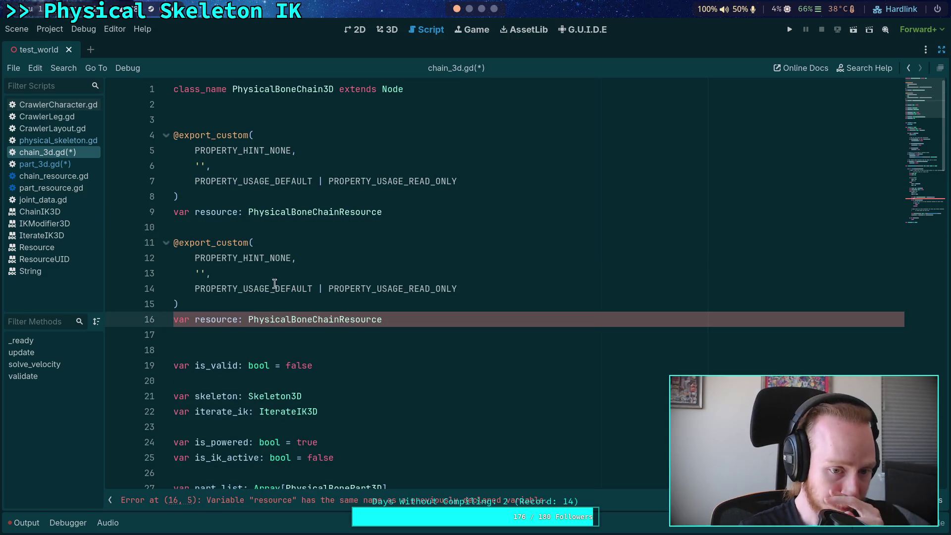
- Rename the duplicated variable to ik_setting_index and change its type to int = -1
{"action": "double_click", "coordinate": [205, 322]}
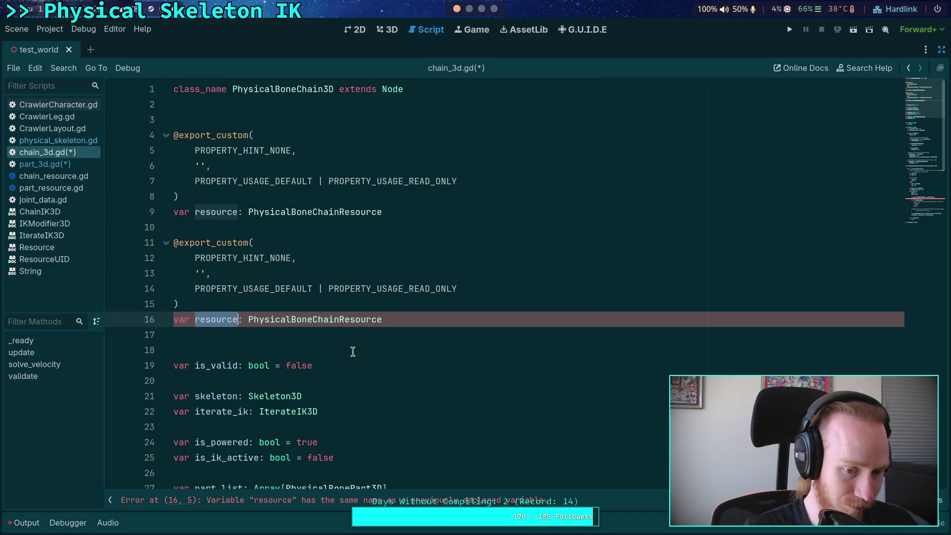
{"action": "type", "text": "ix_setting_"}
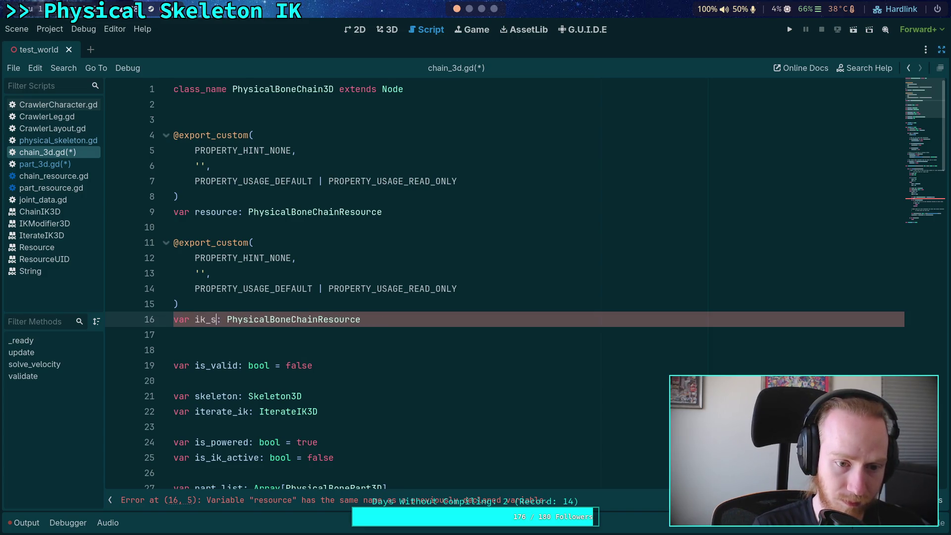
{"action": "type", "text": "index"}
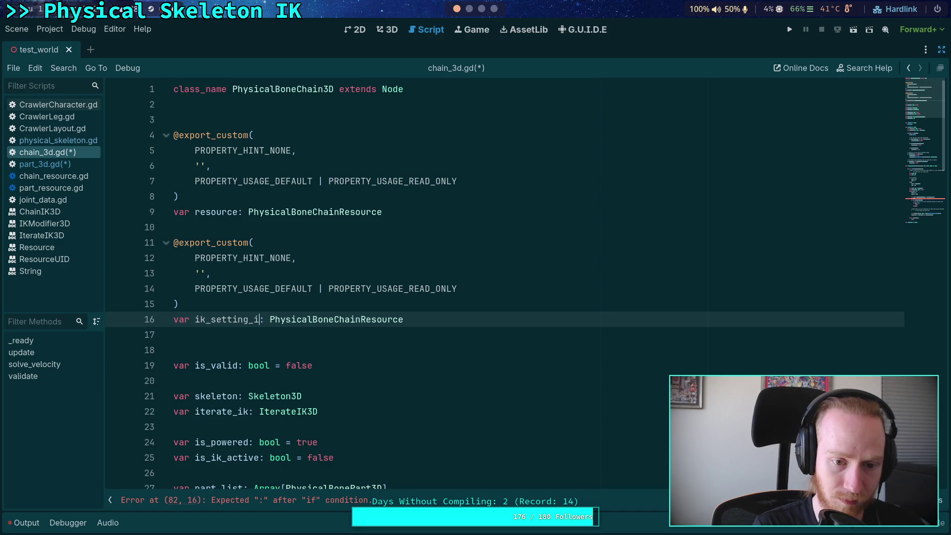
{"action": "left_click", "coordinate": [403, 328]}
{"action": "double_click", "coordinate": [403, 321]}
{"action": "type", "text": "int = -1"}
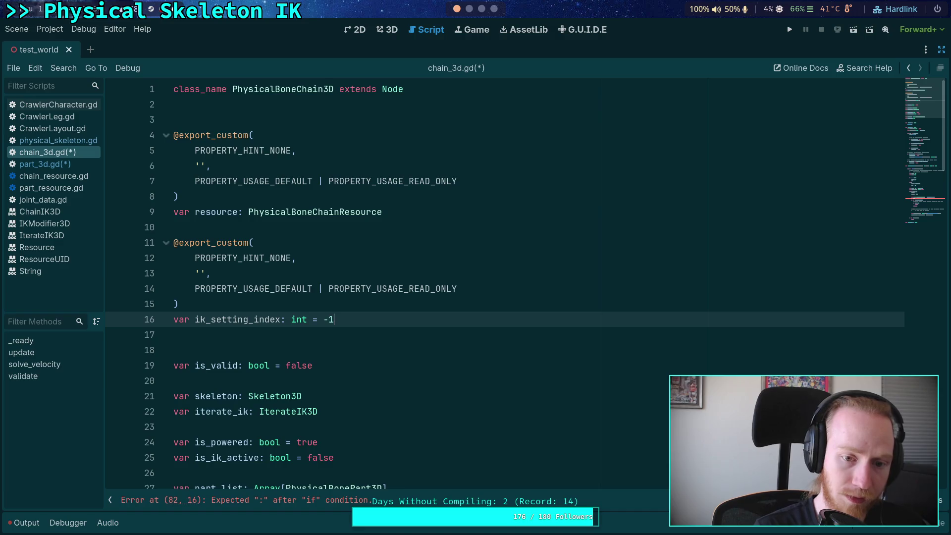
{"action": "left_click", "coordinate": [335, 337]}
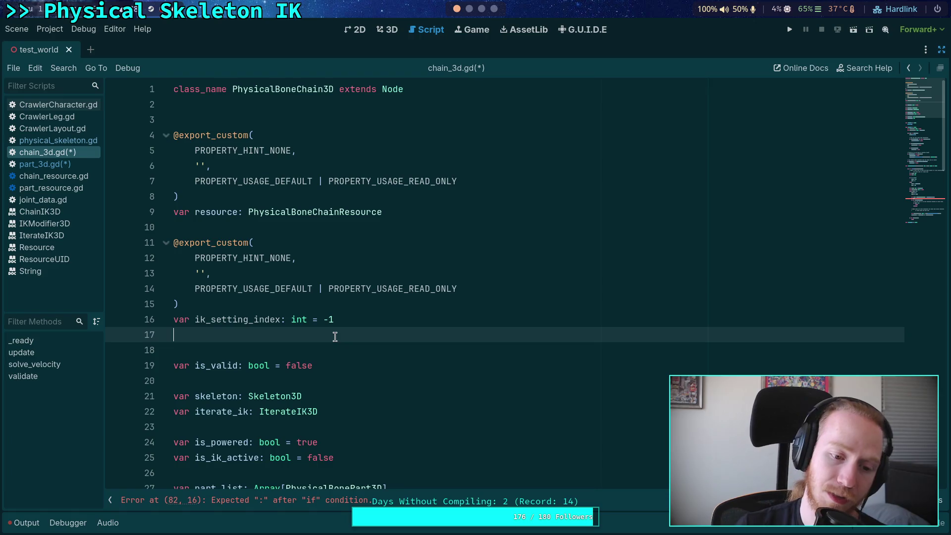
- In physical_skeleton.gd, add the comment '## The IterateIK3D this physical skeleton manages' below the skeleton variable
{"action": "left_click", "coordinate": [58, 142]}
{"action": "scroll", "coordinate": [423, 368], "scroll_direction": "up", "scroll_amount": 6}
{"action": "scroll", "coordinate": [424, 367], "scroll_direction": "up", "scroll_amount": 15}
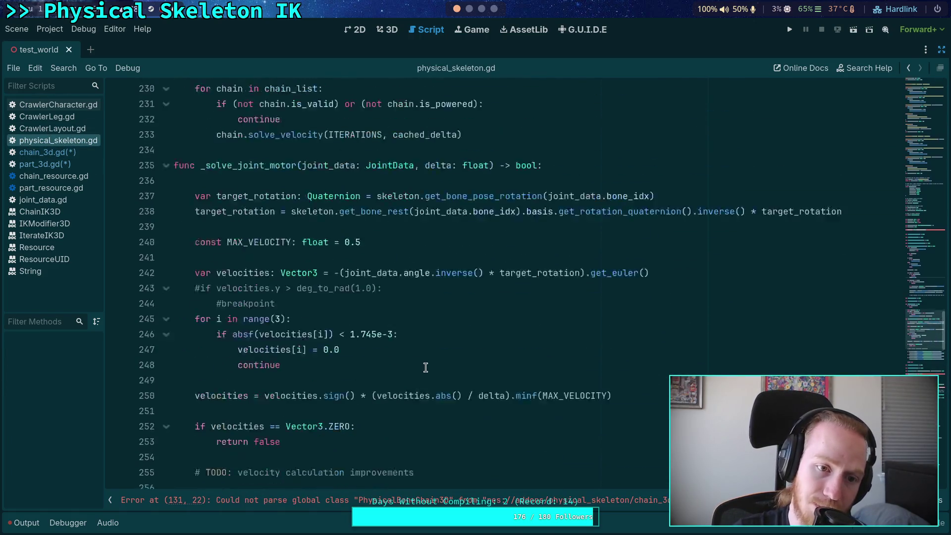
{"action": "scroll", "coordinate": [431, 368], "scroll_direction": "up", "scroll_amount": 10}
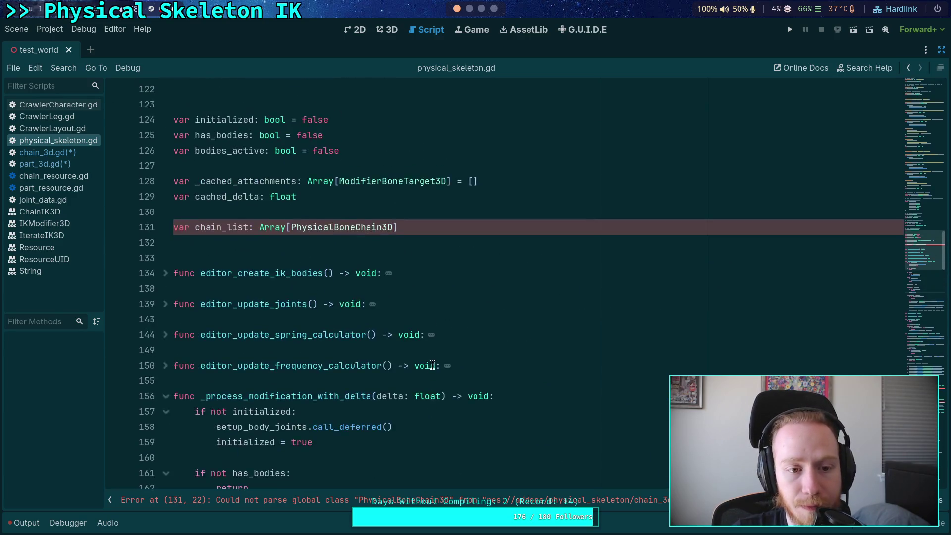
{"action": "scroll", "coordinate": [438, 335], "scroll_direction": "up", "scroll_amount": 3}
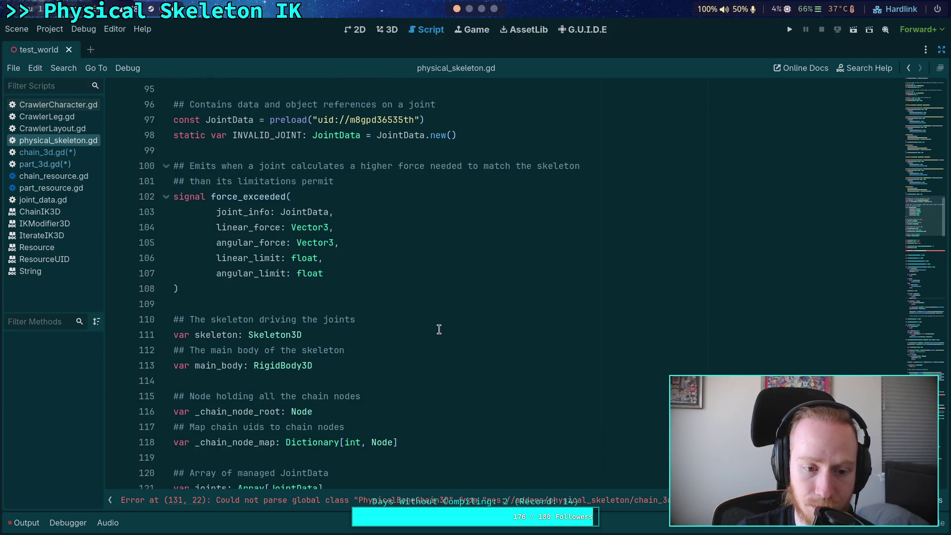
{"action": "scroll", "coordinate": [446, 331], "scroll_direction": "up", "scroll_amount": 2}
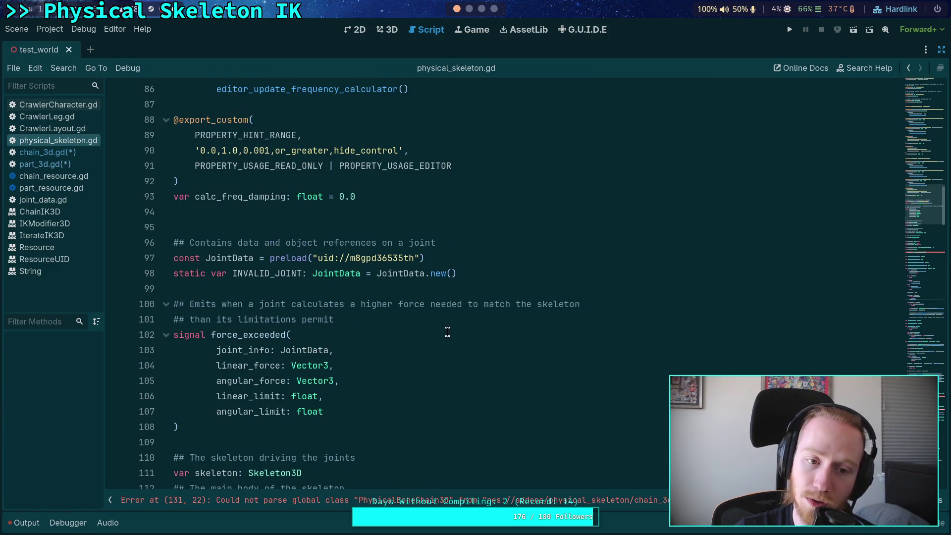
{"action": "scroll", "coordinate": [447, 332], "scroll_direction": "up", "scroll_amount": 4}
{"action": "scroll", "coordinate": [448, 332], "scroll_direction": "down", "scroll_amount": 9}
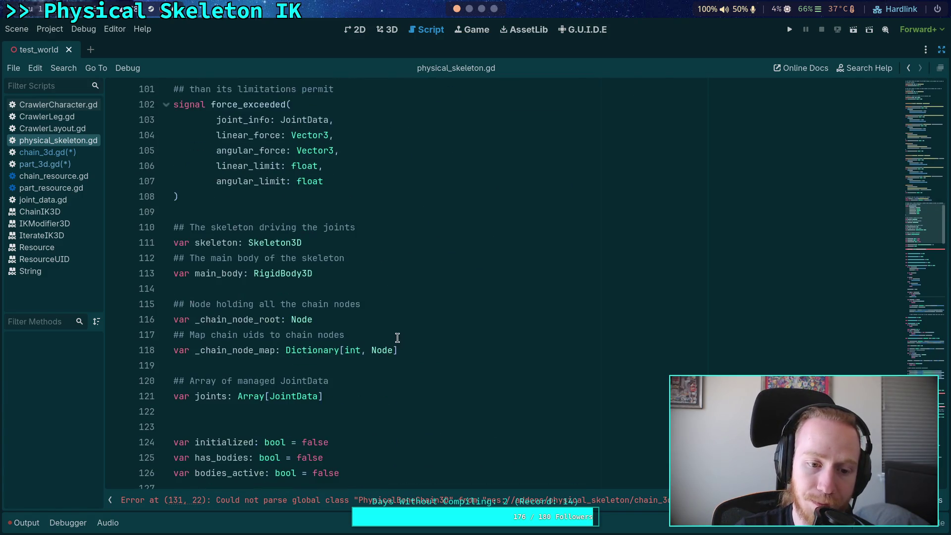
{"action": "left_click", "coordinate": [414, 238]}
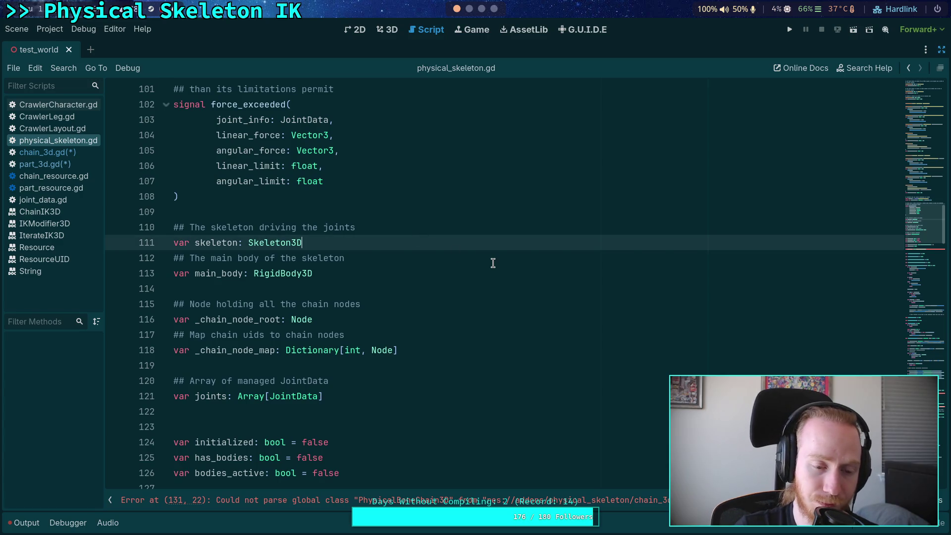
{"action": "key", "text": "Return"}
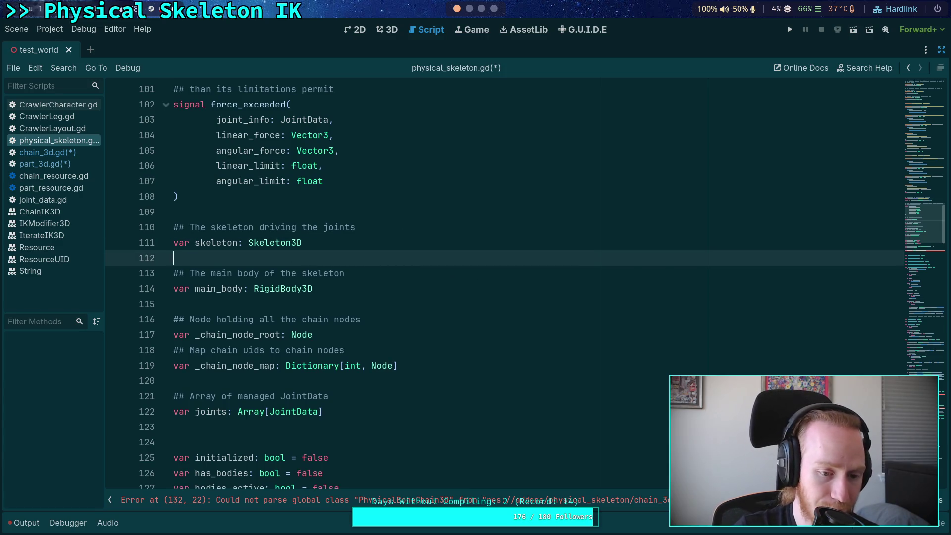
{"action": "type", "text": "## "}
{"action": "type", "text": "The"}
{"action": "key", "text": "BackSpace"}
{"action": "type", "text": "e"}
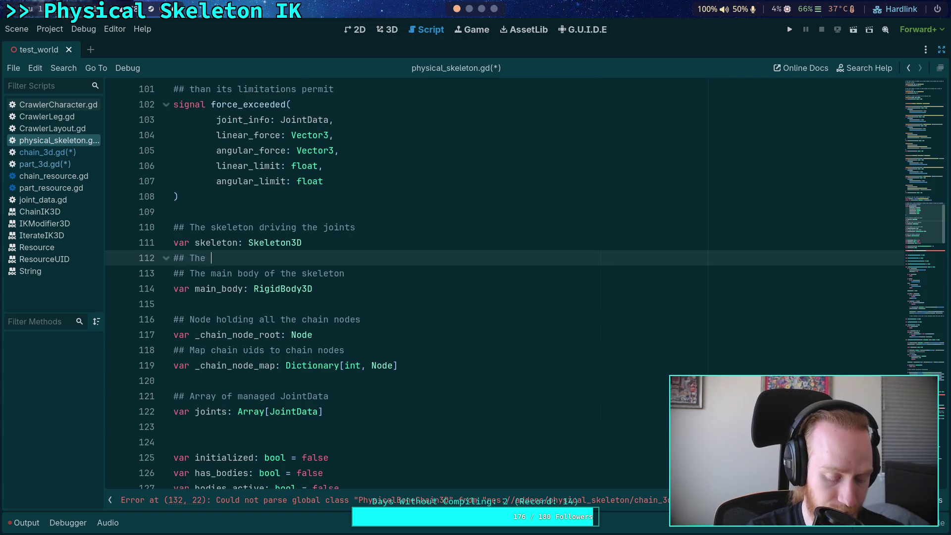
{"action": "type", "text": " Iterate"}
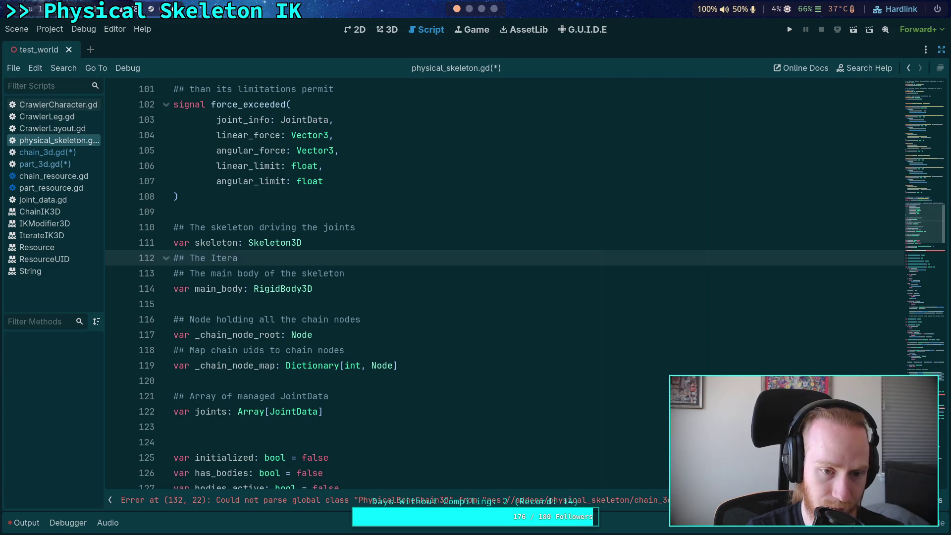
{"action": "type", "text": "IK3D "}
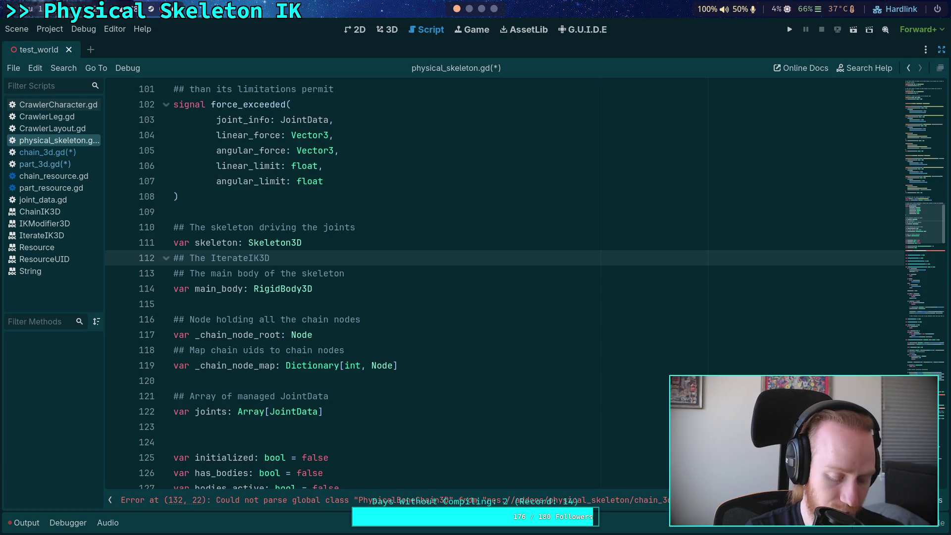
{"action": "type", "text": "this physical skel"}
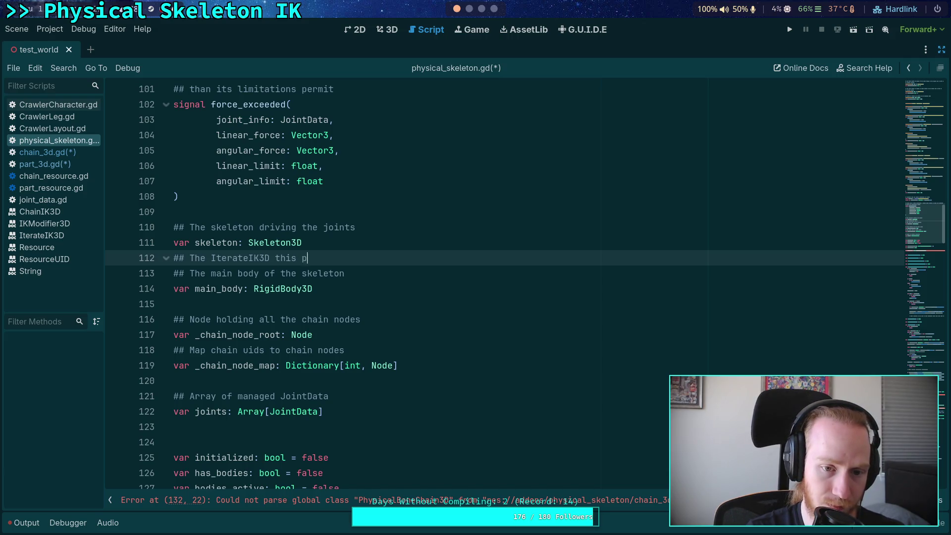
{"action": "type", "text": "eton mana"}
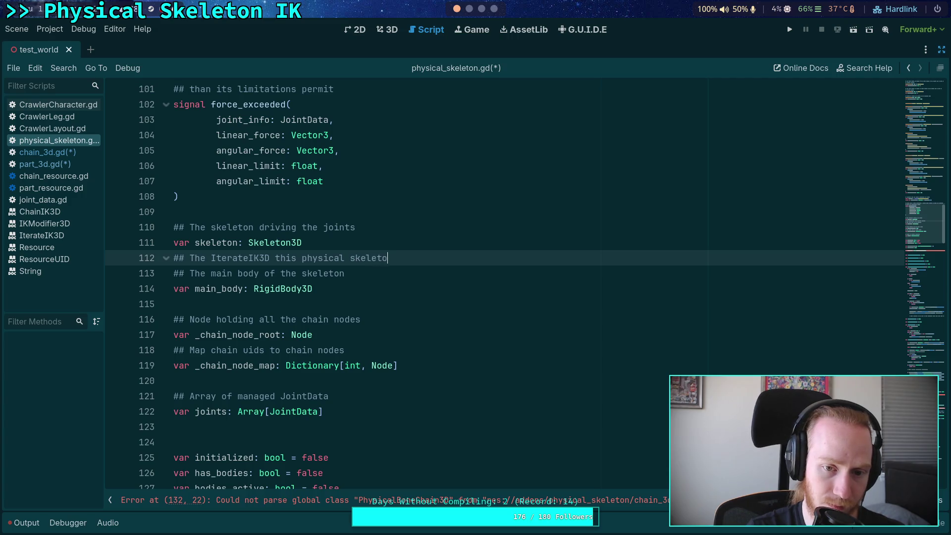
{"action": "type", "text": "ges"}
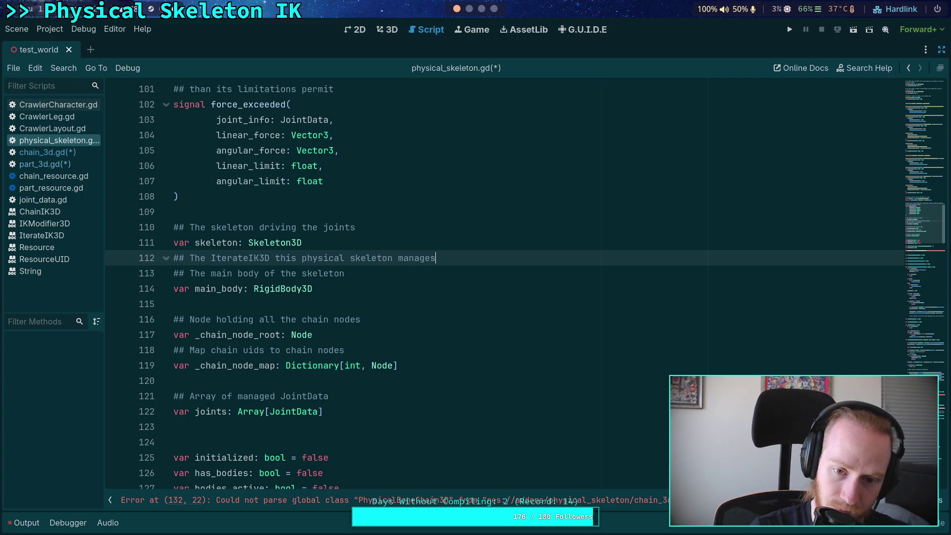
- Declare var iterate_ik: IterateIK3D under that comment and save the file
{"action": "key", "text": "Return"}
{"action": "type", "text": "var i"}
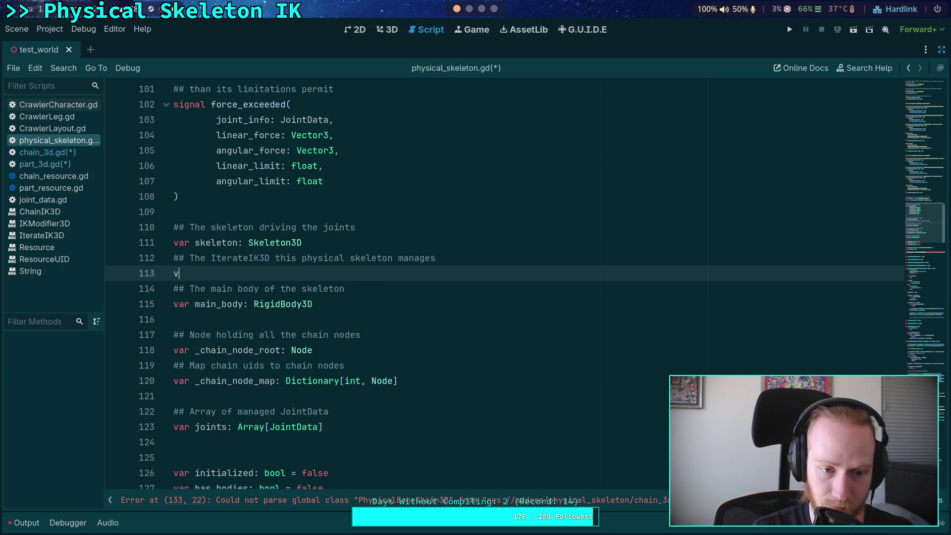
{"action": "type", "text": "terate_ik"}
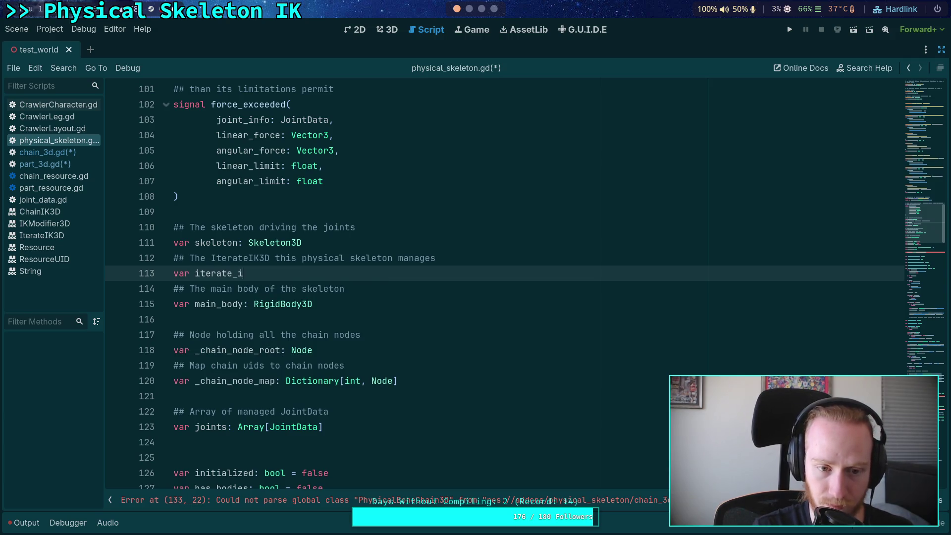
{"action": "type", "text": ": Iterate"}
{"action": "key", "text": "Return"}
{"action": "key", "text": "ctrl+s"}
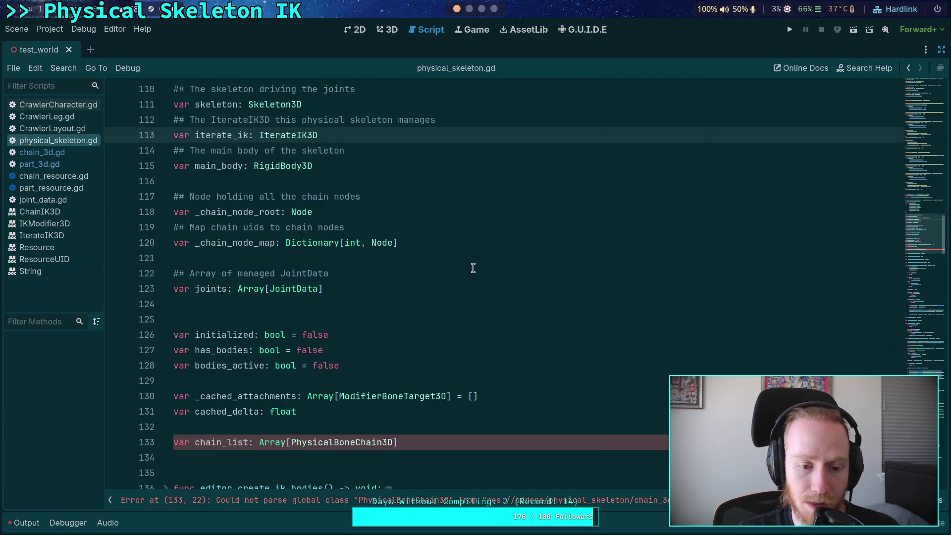
{"action": "scroll", "coordinate": [476, 283], "scroll_direction": "down", "scroll_amount": 6}
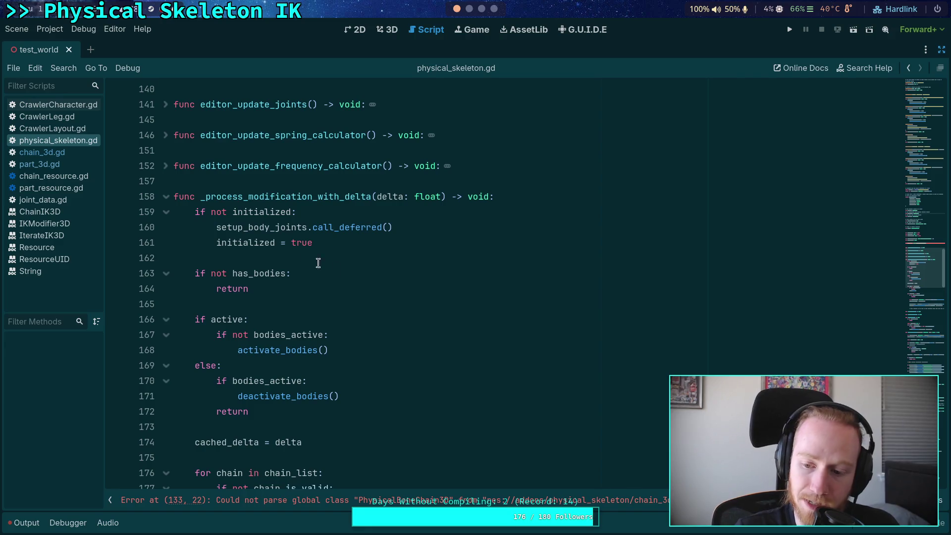
- In CrawlerCharacter.gd, add 'physical_skeleton.iterate_ik = leg_ik' after line 265 and save
{"action": "left_click", "coordinate": [75, 105]}
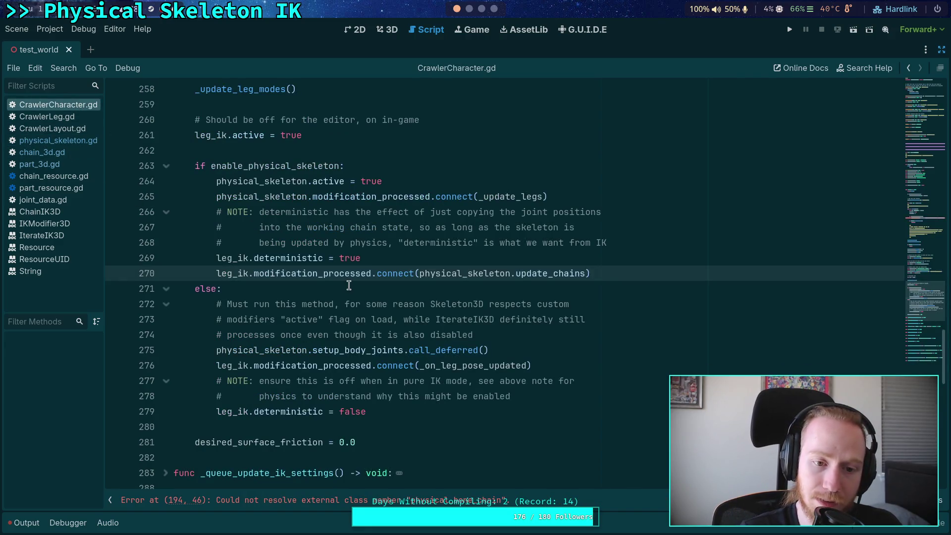
{"action": "left_click", "coordinate": [465, 180]}
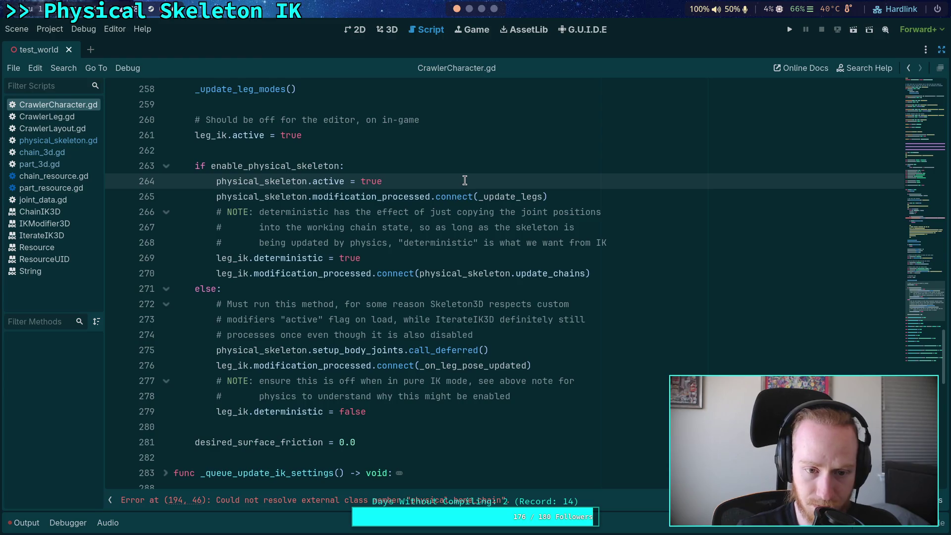
{"action": "left_click", "coordinate": [599, 194]}
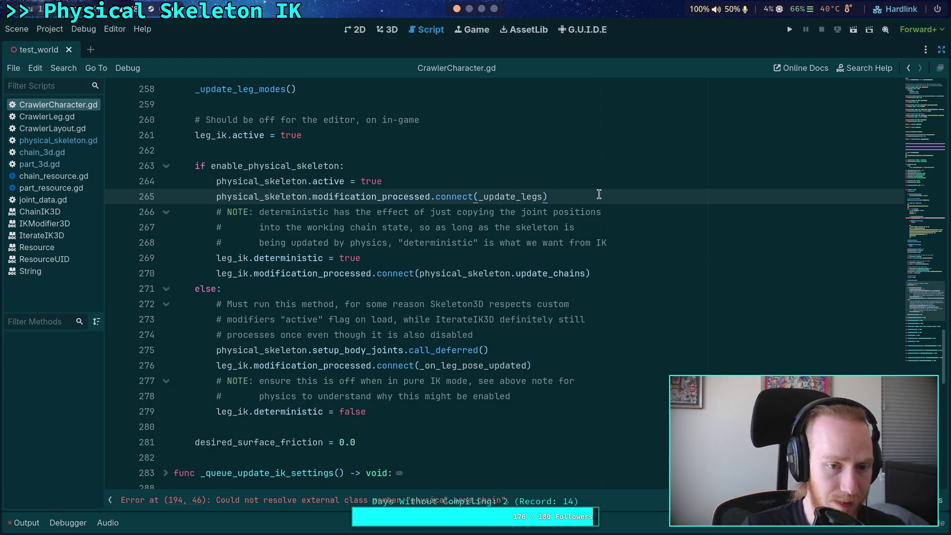
{"action": "key", "text": "Return"}
{"action": "type", "text": "phy"}
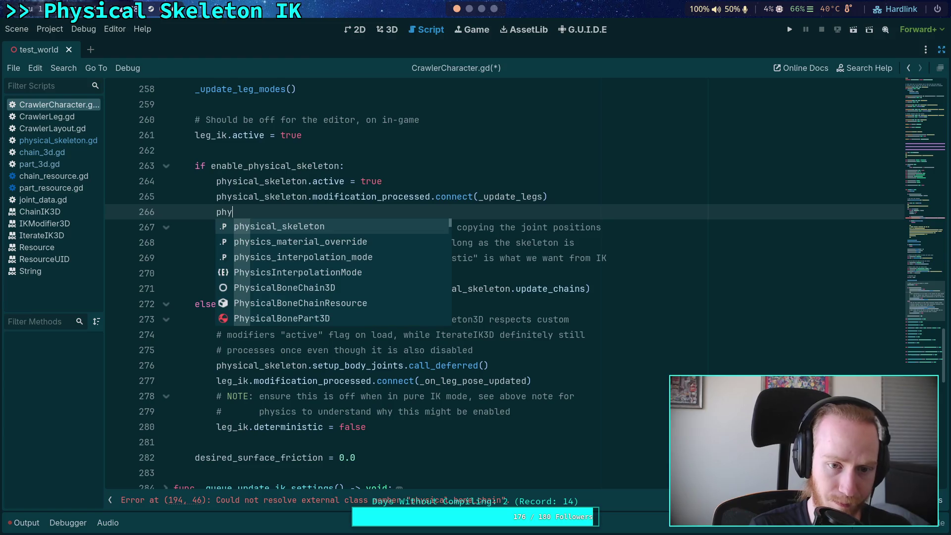
{"action": "key", "text": "Return"}
{"action": "type", "text": ".it"}
{"action": "key", "text": "Return"}
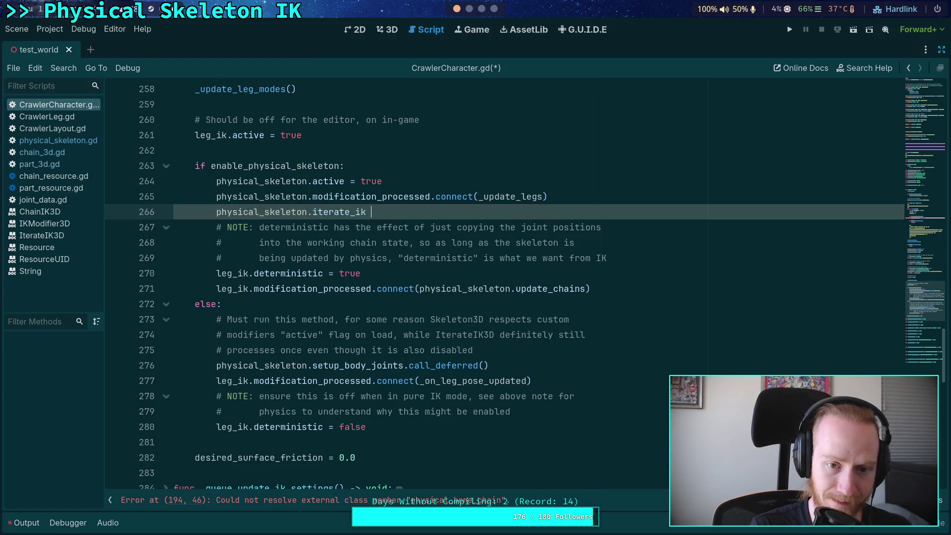
{"action": "type", "text": "= leg"}
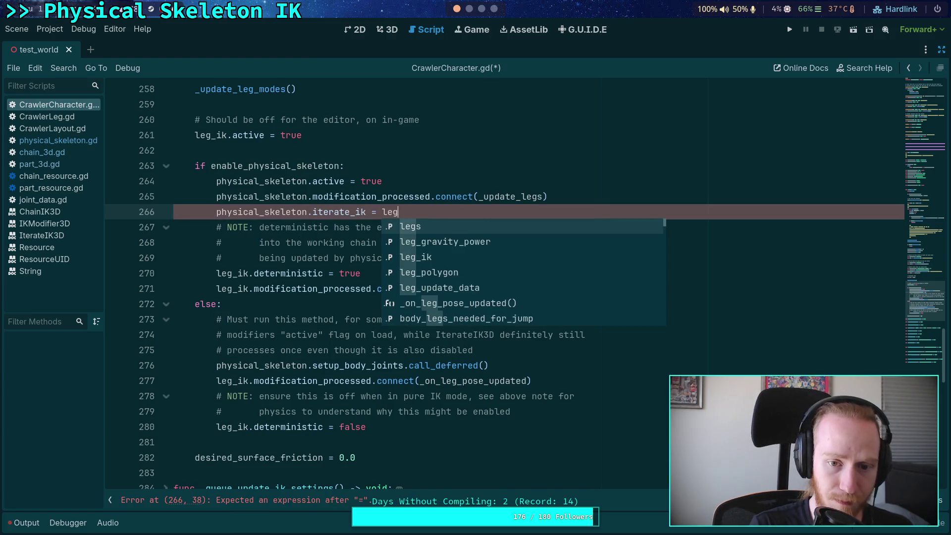
{"action": "key", "text": "Down"}
{"action": "key", "text": "Down"}
{"action": "key", "text": "Return"}
{"action": "key", "text": "ctrl+s"}
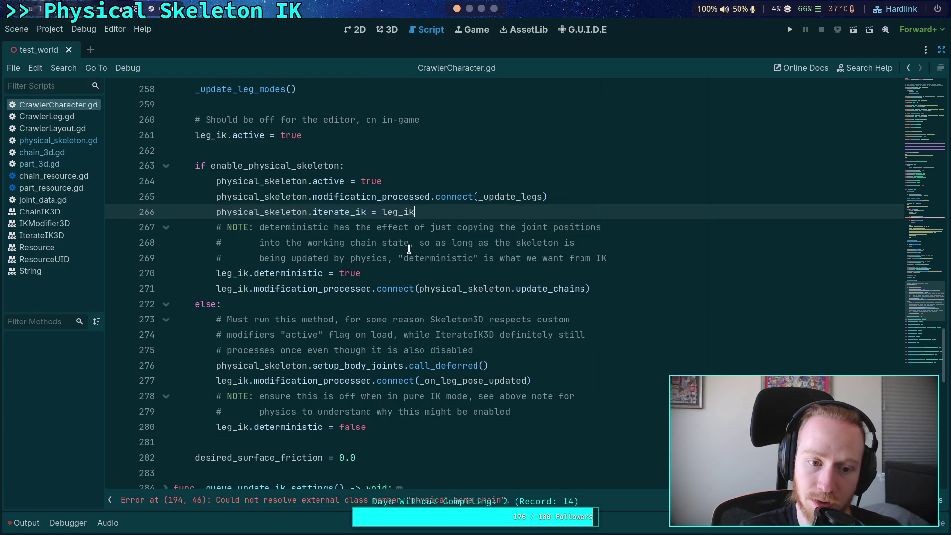
{"action": "left_click", "coordinate": [398, 274]}
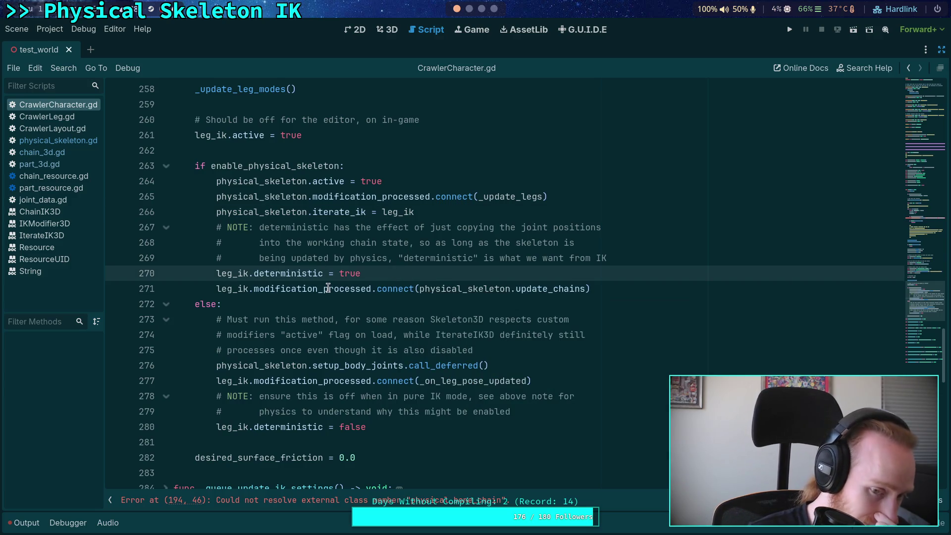
{"action": "left_click", "coordinate": [58, 143]}
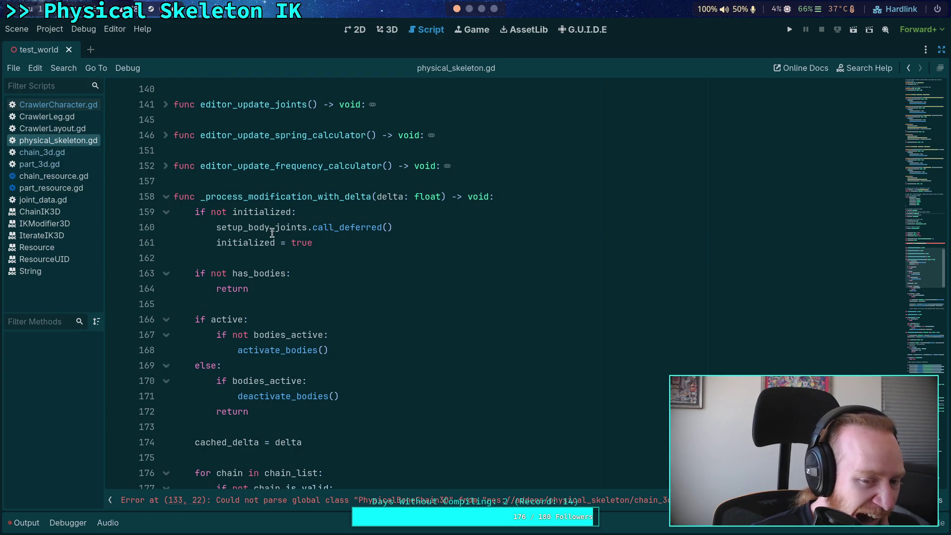
- Review chain_3d.gd and expand its collapsed validate function
{"action": "scroll", "coordinate": [272, 233], "scroll_direction": "up", "scroll_amount": 2}
{"action": "scroll", "coordinate": [272, 233], "scroll_direction": "down", "scroll_amount": 10}
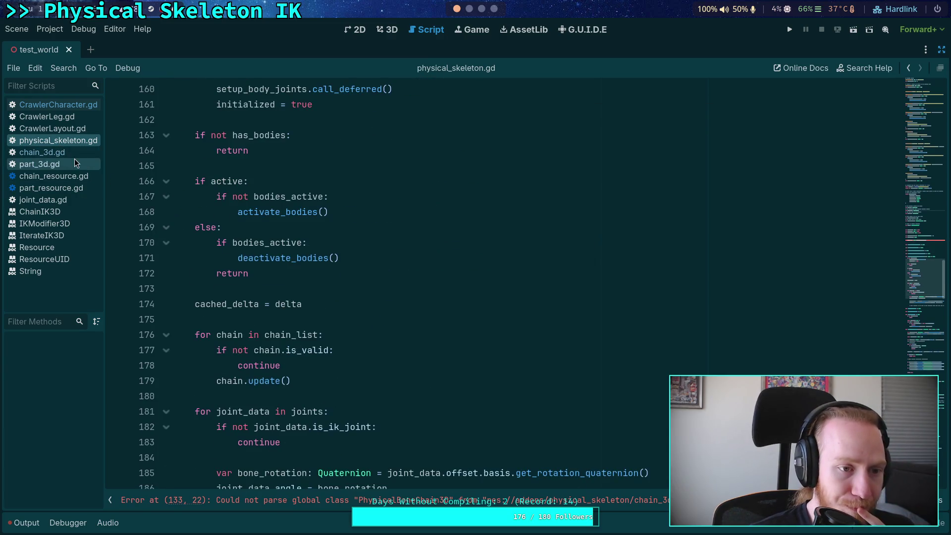
{"action": "left_click", "coordinate": [45, 152]}
{"action": "scroll", "coordinate": [337, 282], "scroll_direction": "down", "scroll_amount": 3}
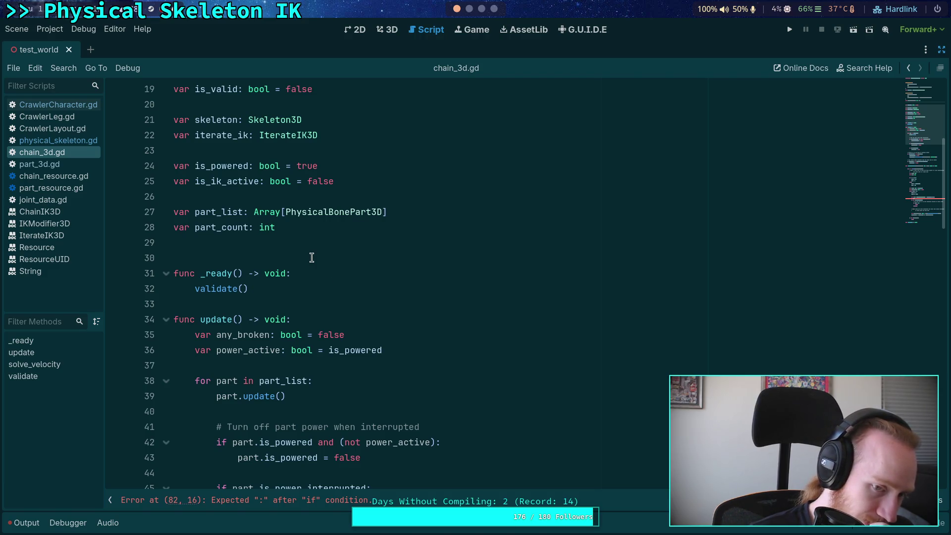
{"action": "scroll", "coordinate": [322, 286], "scroll_direction": "down", "scroll_amount": 10}
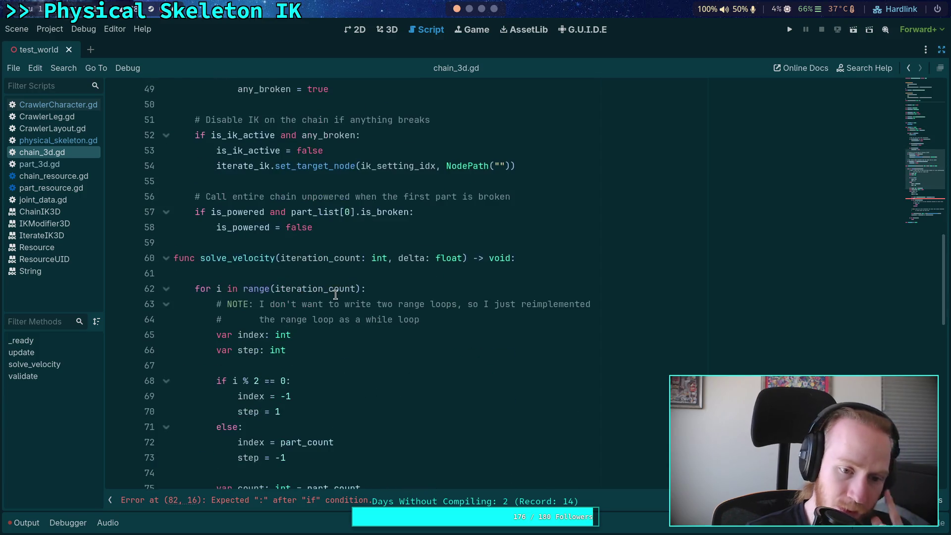
{"action": "scroll", "coordinate": [330, 311], "scroll_direction": "down", "scroll_amount": 11}
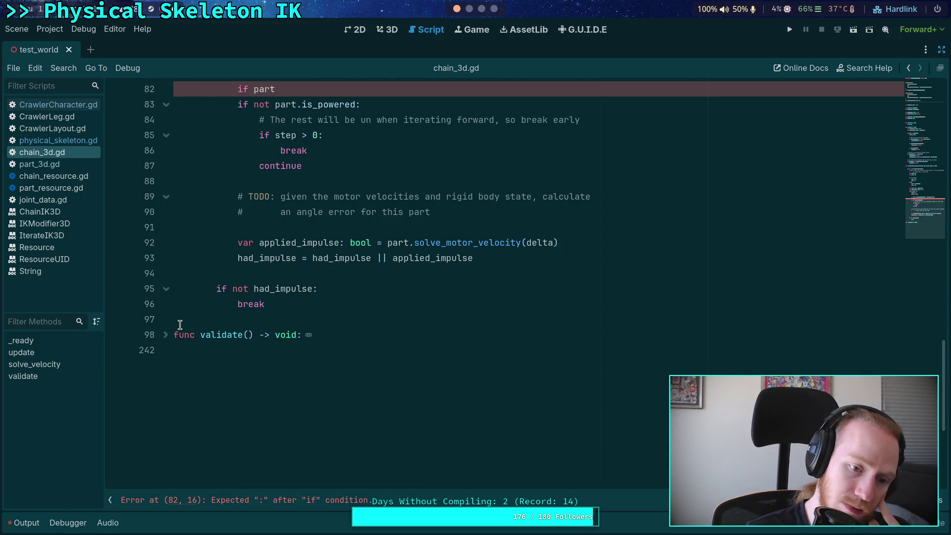
{"action": "left_click", "coordinate": [167, 336]}
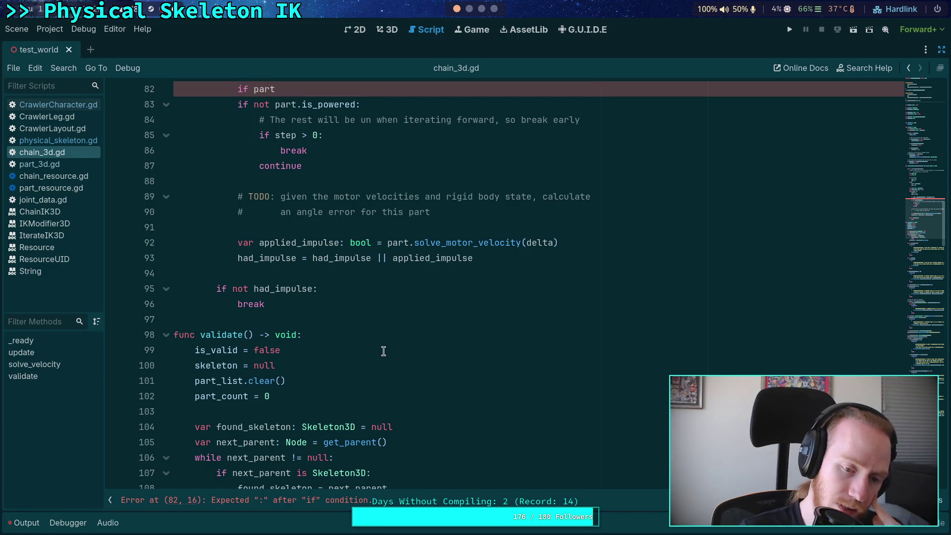
{"action": "left_click", "coordinate": [373, 340]}
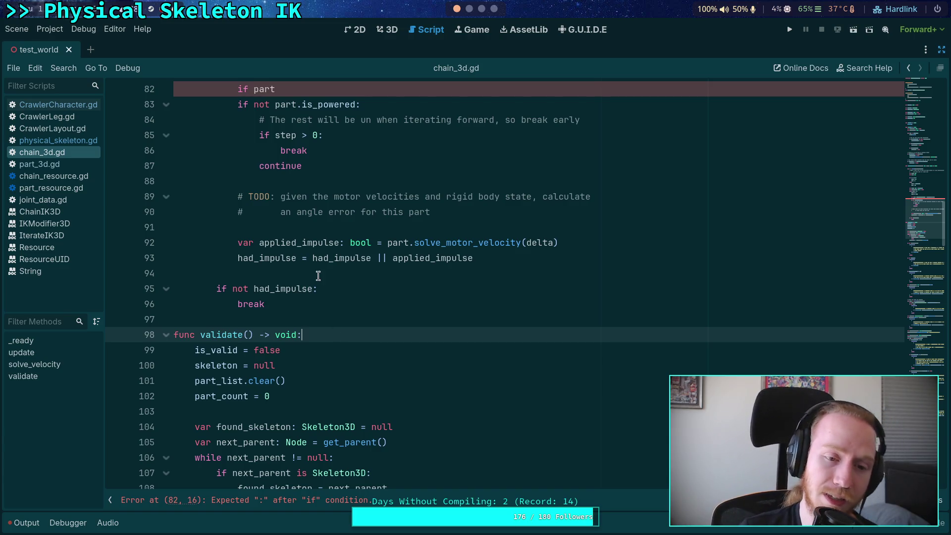
{"action": "scroll", "coordinate": [319, 283], "scroll_direction": "up", "scroll_amount": 10}
{"action": "scroll", "coordinate": [319, 284], "scroll_direction": "up", "scroll_amount": 10}
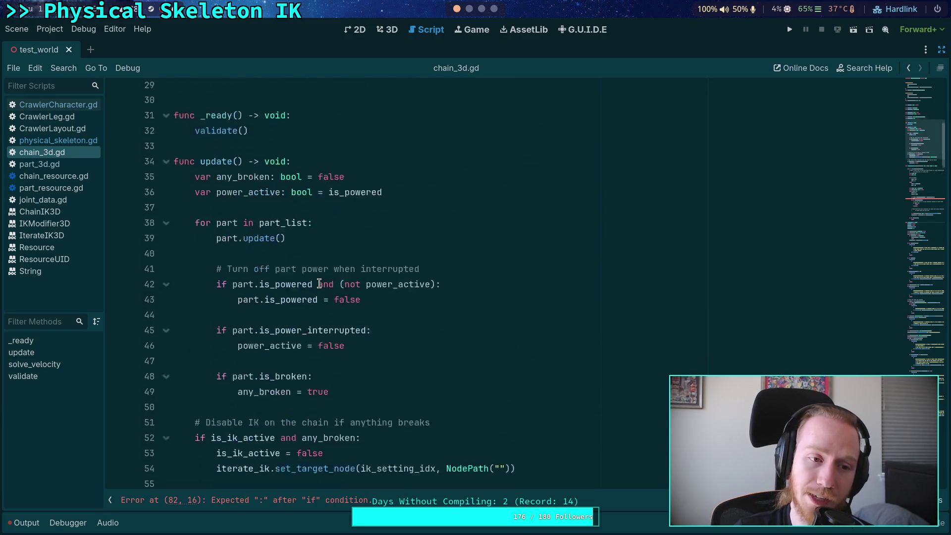
- Delete the IterateIK3D comment and iterate_ik declaration from physical_skeleton.gd and save it
{"action": "left_click", "coordinate": [58, 141]}
{"action": "scroll", "coordinate": [337, 328], "scroll_direction": "up", "scroll_amount": 18}
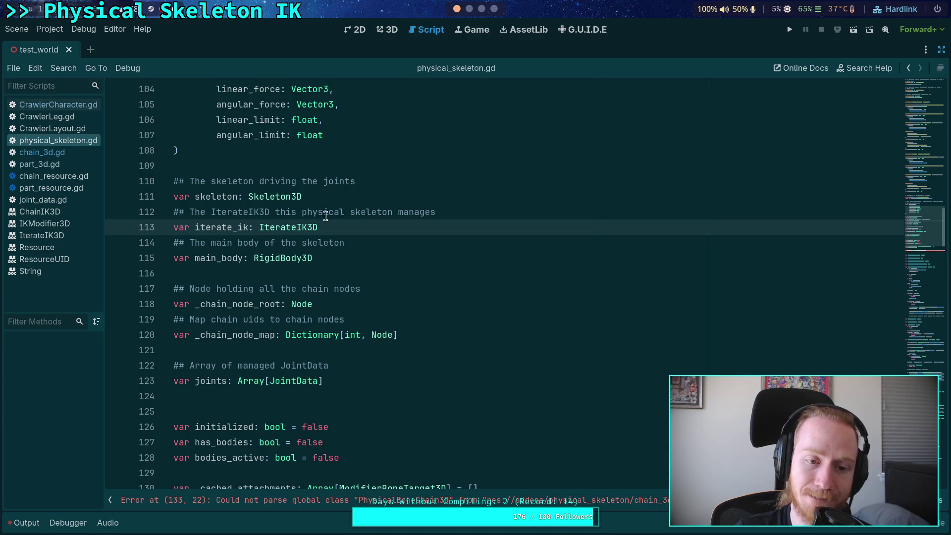
{"action": "left_click_drag", "start_coordinate": [326, 226], "coordinate": [329, 201]}
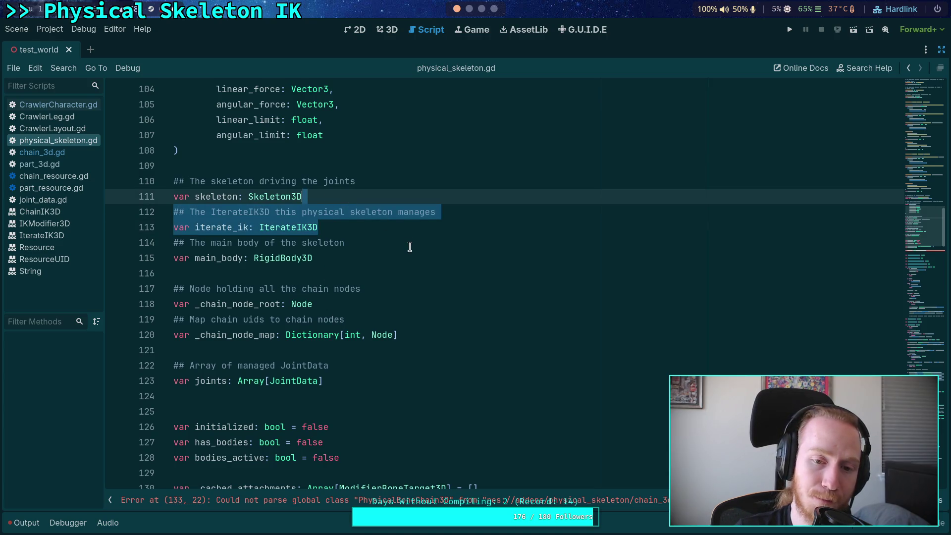
{"action": "key", "text": "BackSpace"}
{"action": "key", "text": "ctrl+s"}
- Return to CrawlerCharacter.gd and select the physical_skeleton.iterate_ik assignment line
{"action": "left_click", "coordinate": [79, 129]}
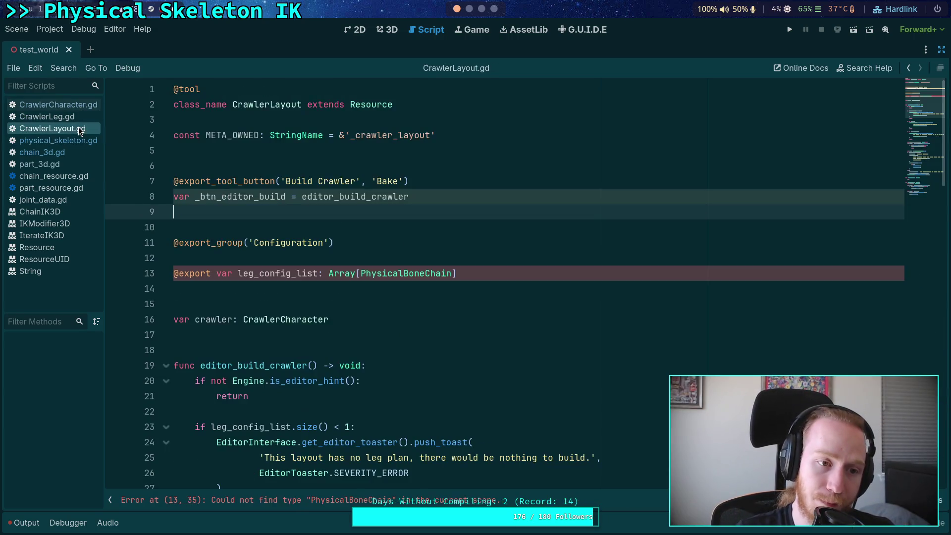
{"action": "left_click", "coordinate": [69, 153]}
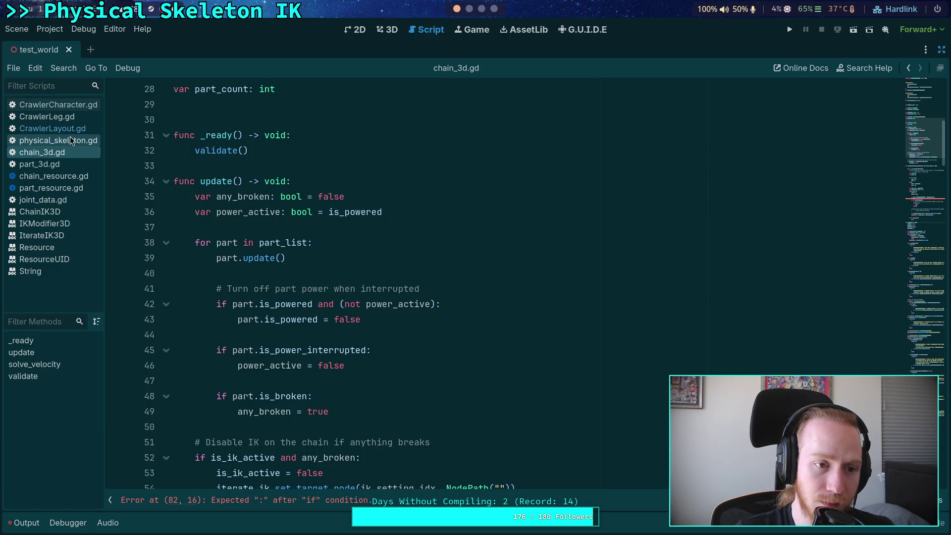
{"action": "left_click", "coordinate": [70, 104]}
{"action": "left_click_drag", "start_coordinate": [578, 212], "coordinate": [597, 204]}
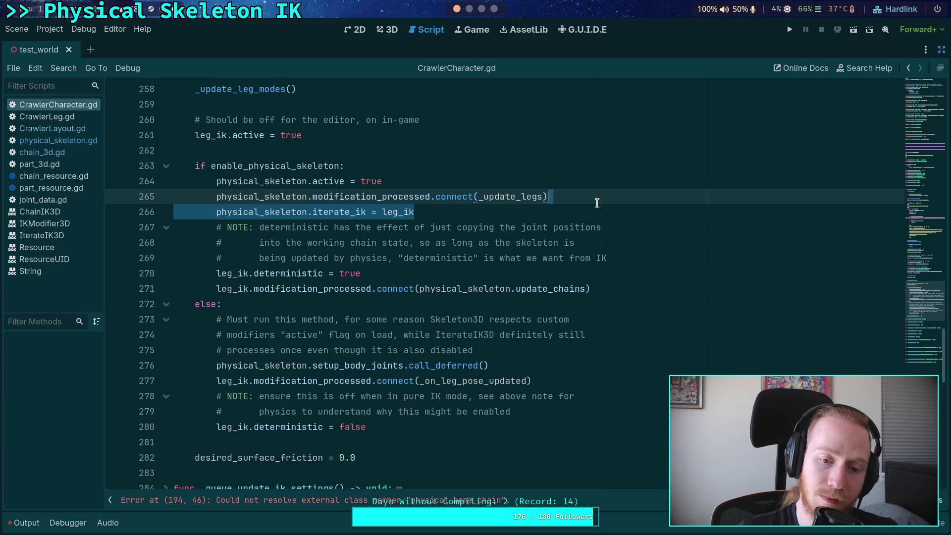